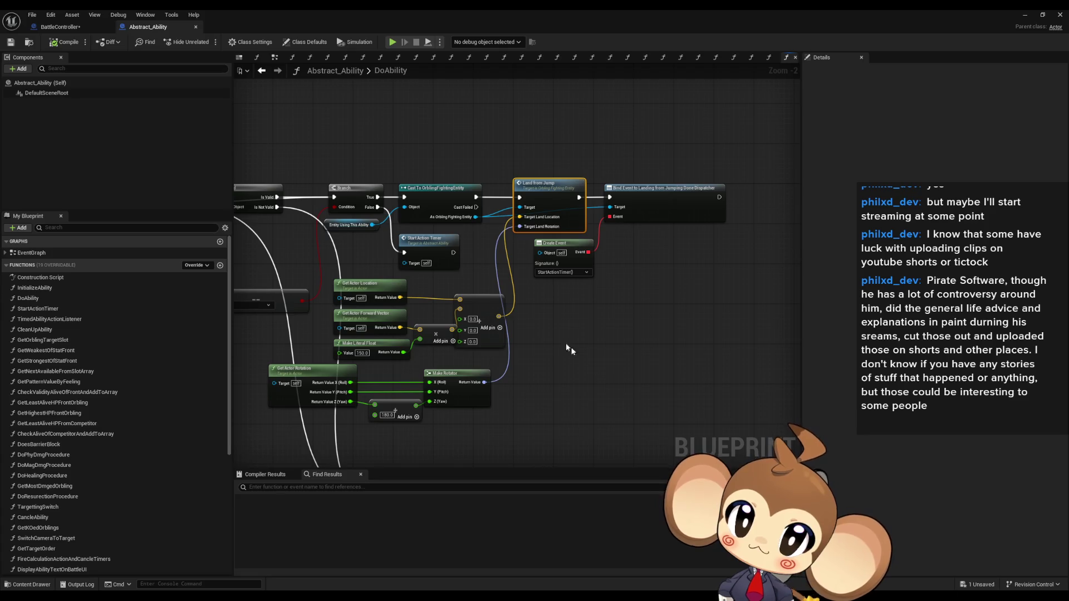
{"action": "scroll", "coordinate": [491, 336], "scroll_direction": "down", "scroll_amount": 1}
Pan the DoAbility graph to its earlier nodes and inspect the Ability Data Asset variable node.
{"action": "mouse_move", "coordinate": [491, 337]}
{"action": "left_mouse_down"}
{"action": "mouse_move", "coordinate": [425, 337]}
{"action": "mouse_move", "coordinate": [581, 315]}
{"action": "left_mouse_up"}
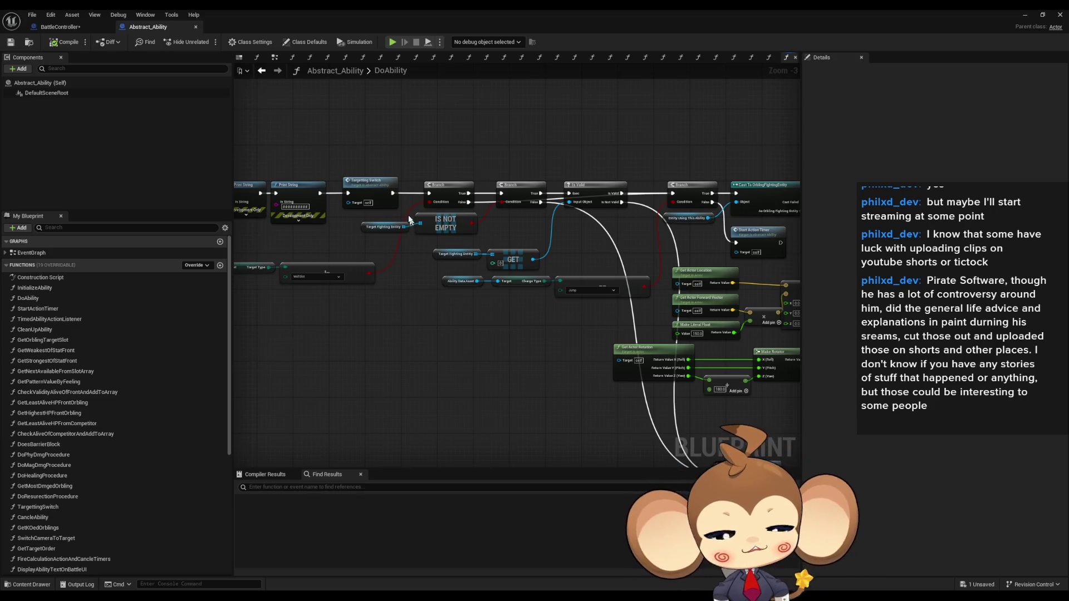
{"action": "left_click_drag", "start_coordinate": [423, 248], "coordinate": [525, 269]}
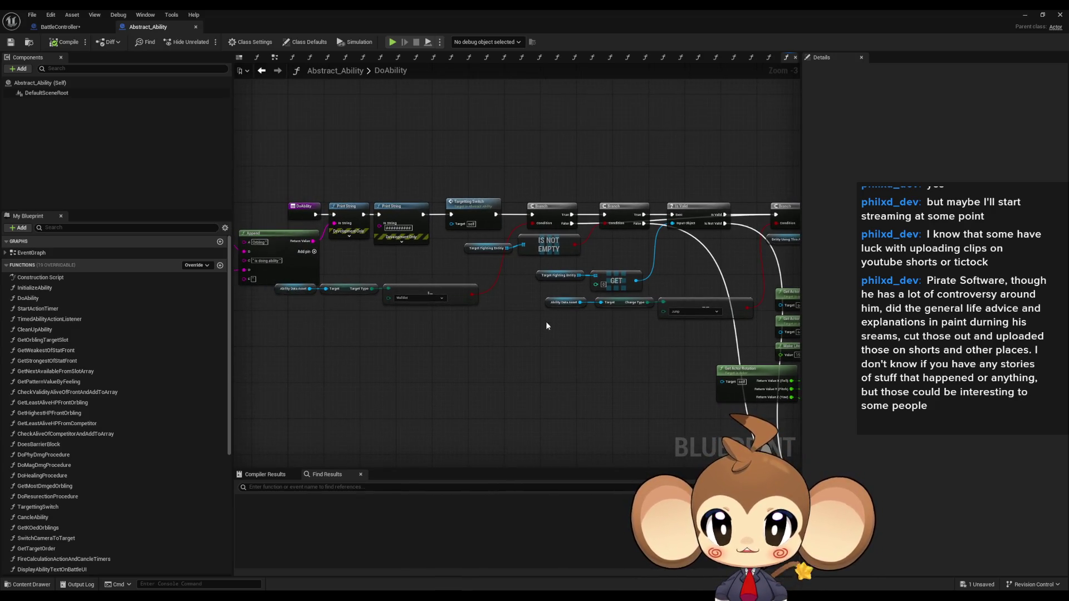
{"action": "left_click_drag", "start_coordinate": [571, 332], "coordinate": [541, 326]}
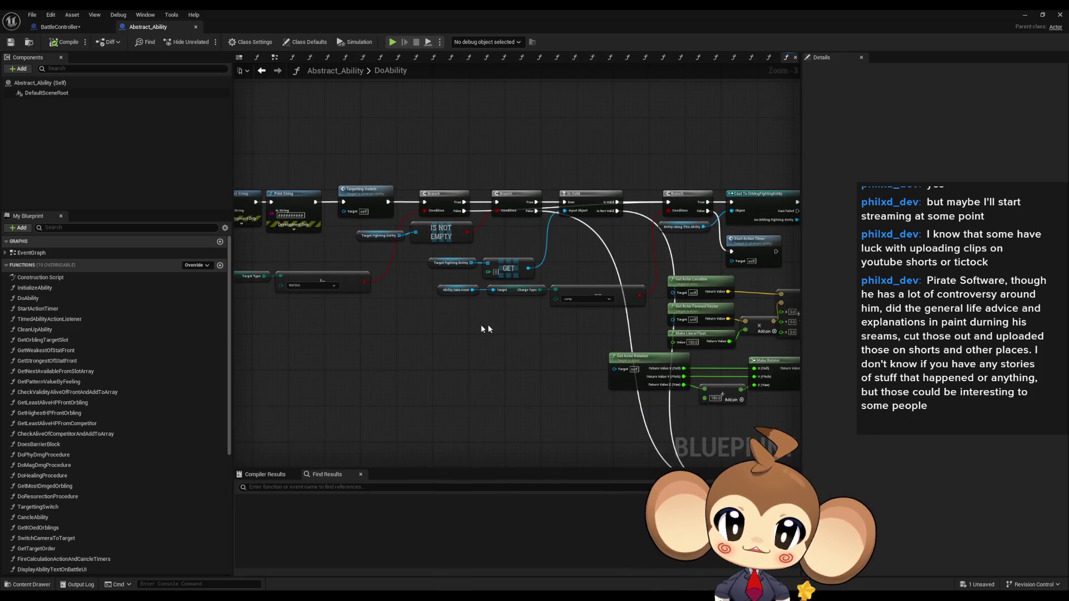
{"action": "scroll", "coordinate": [334, 349], "scroll_direction": "up", "scroll_amount": 3}
{"action": "left_click", "coordinate": [335, 279]}
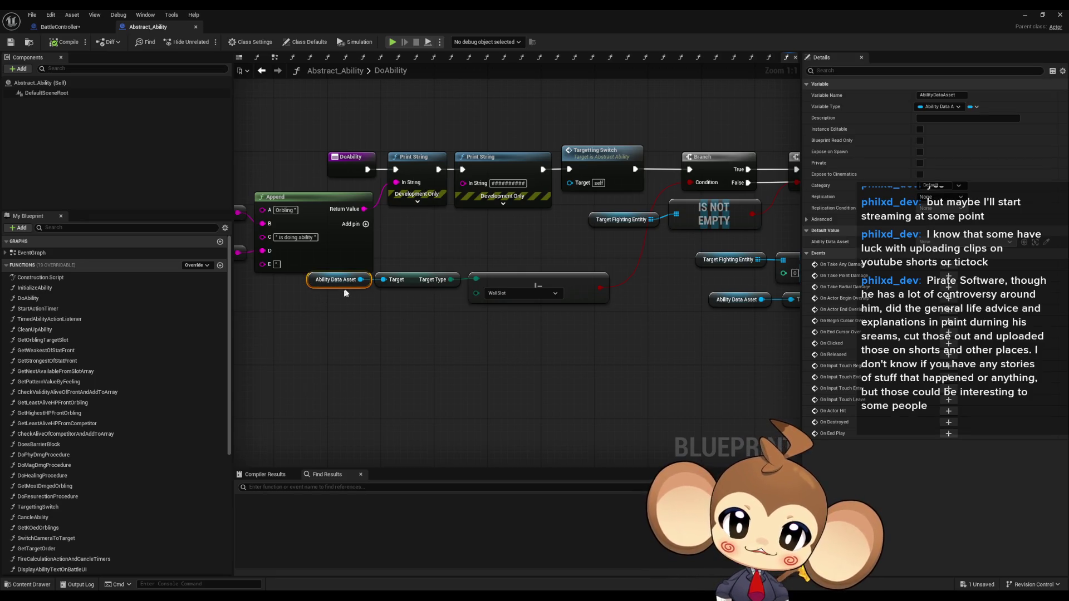
{"action": "scroll", "coordinate": [540, 356], "scroll_direction": "down", "scroll_amount": 2}
{"action": "scroll", "coordinate": [436, 327], "scroll_direction": "down", "scroll_amount": 1}
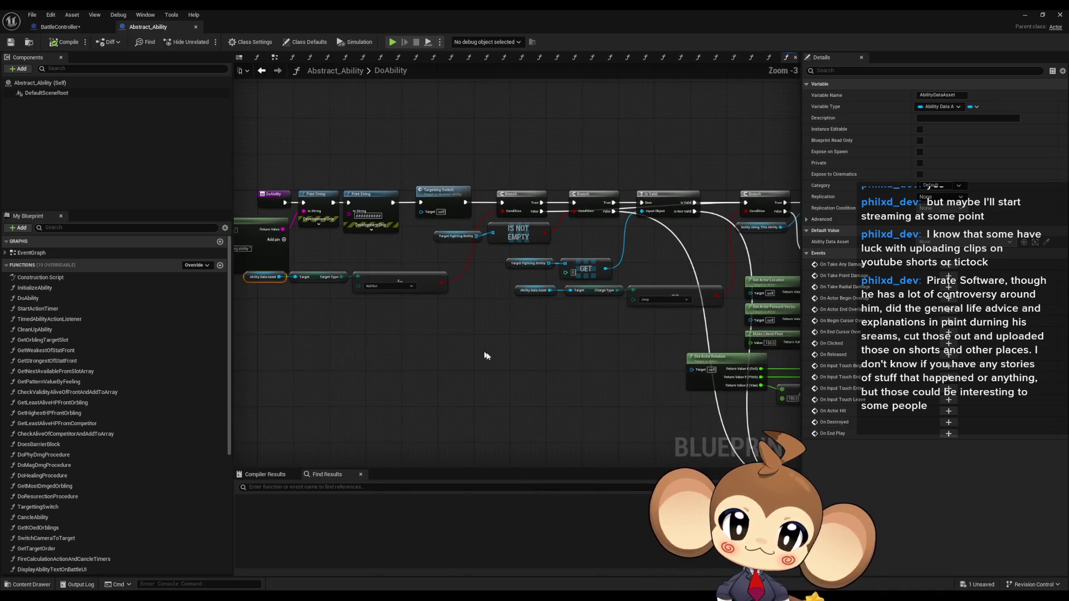
{"action": "left_click", "coordinate": [509, 363]}
{"action": "left_click_drag", "start_coordinate": [509, 363], "coordinate": [408, 339]}
{"action": "scroll", "coordinate": [408, 342], "scroll_direction": "down", "scroll_amount": 3}
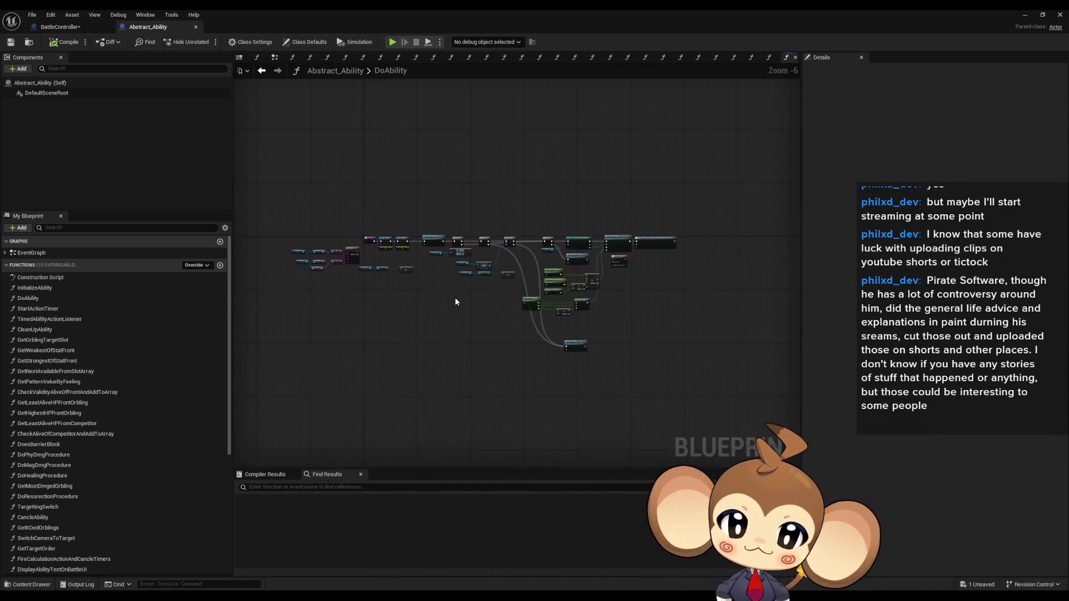
{"action": "scroll", "coordinate": [452, 301], "scroll_direction": "up", "scroll_amount": 3}
Review the node chain end to end, deselect the nodes, and minimize the Abstract_Ability Blueprint editor.
{"action": "left_click_drag", "start_coordinate": [450, 302], "coordinate": [570, 326]}
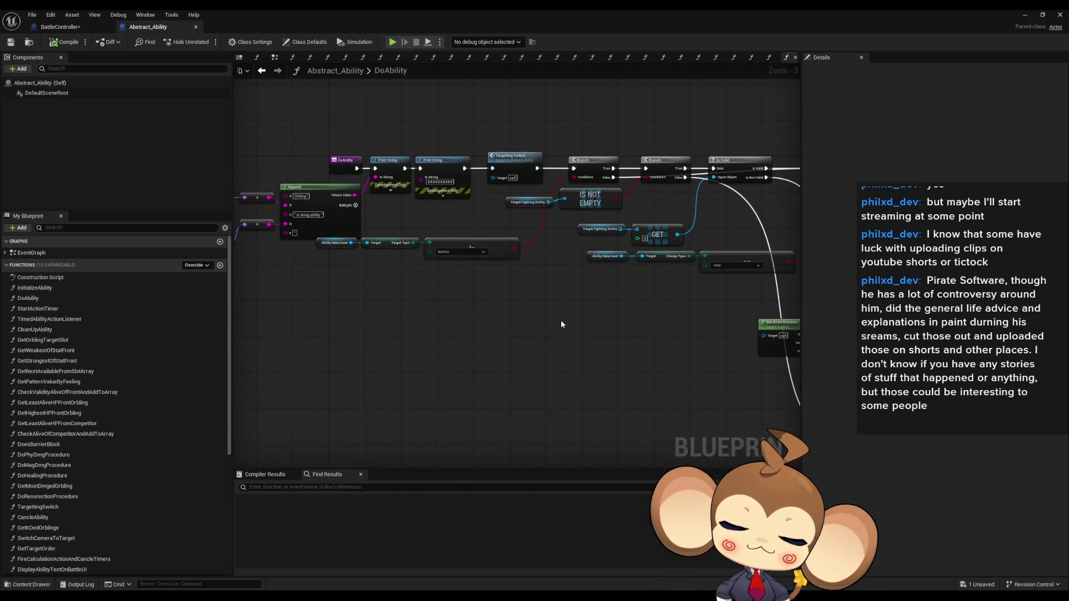
{"action": "left_click_drag", "start_coordinate": [558, 322], "coordinate": [510, 325]}
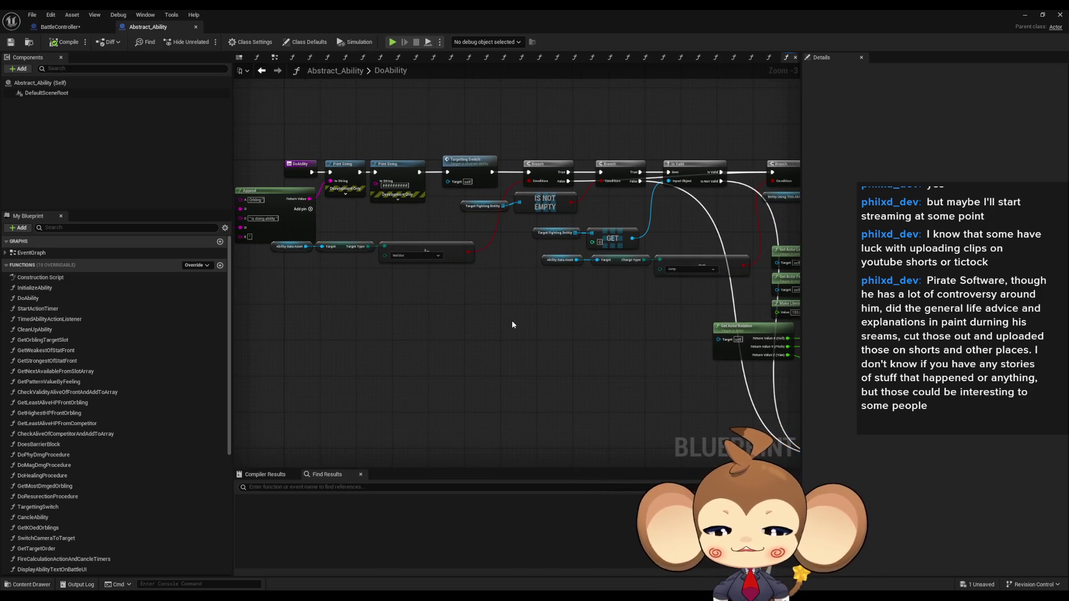
{"action": "left_click_drag", "start_coordinate": [584, 301], "coordinate": [309, 297]}
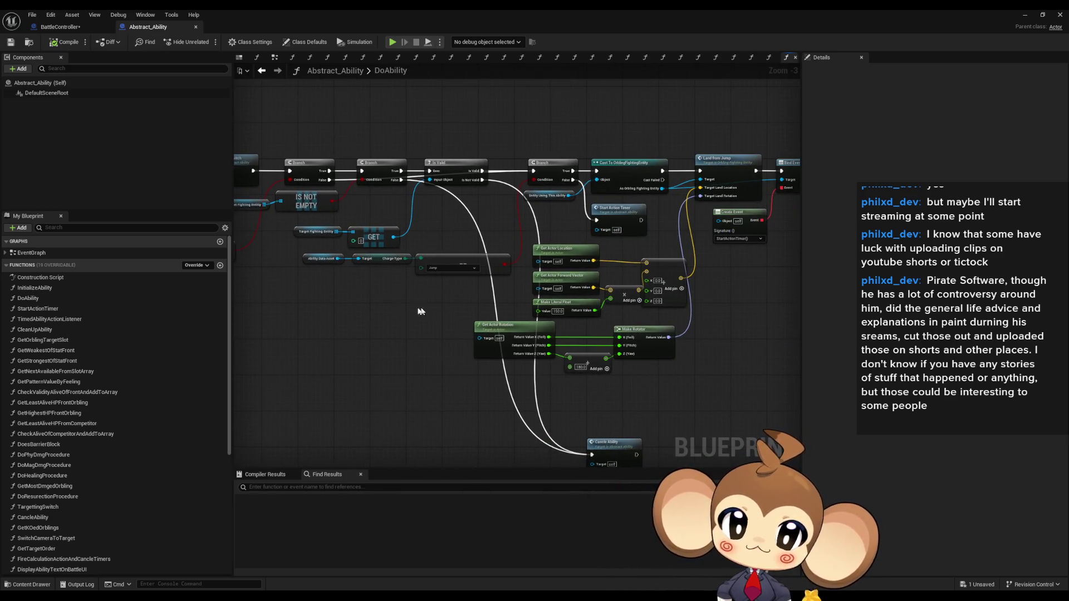
{"action": "left_click_drag", "start_coordinate": [440, 310], "coordinate": [551, 307]}
{"action": "left_click_drag", "start_coordinate": [363, 306], "coordinate": [467, 305]}
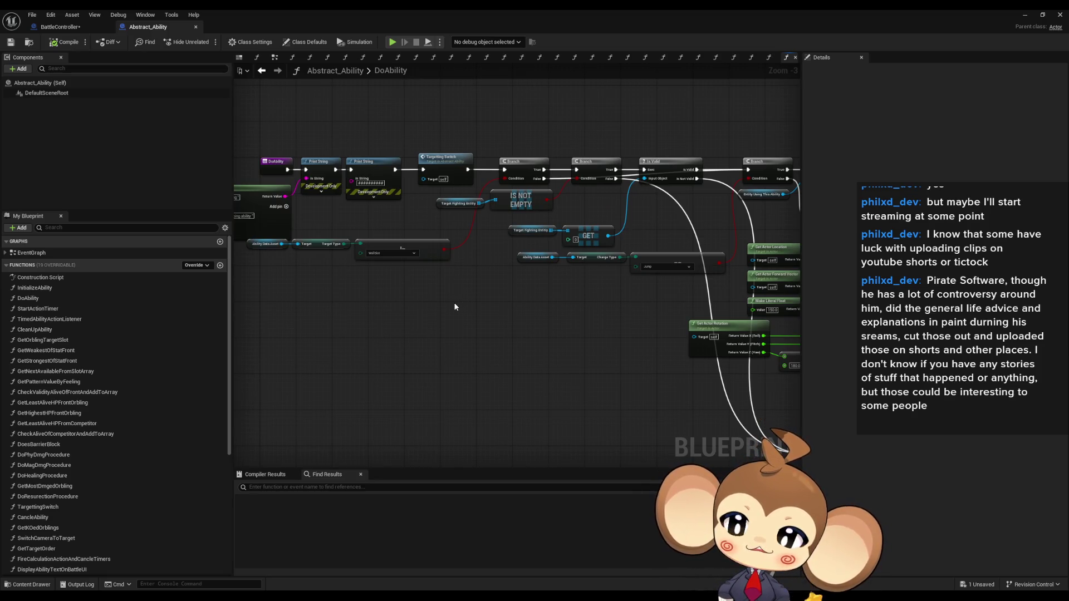
{"action": "left_click_drag", "start_coordinate": [437, 308], "coordinate": [563, 314]}
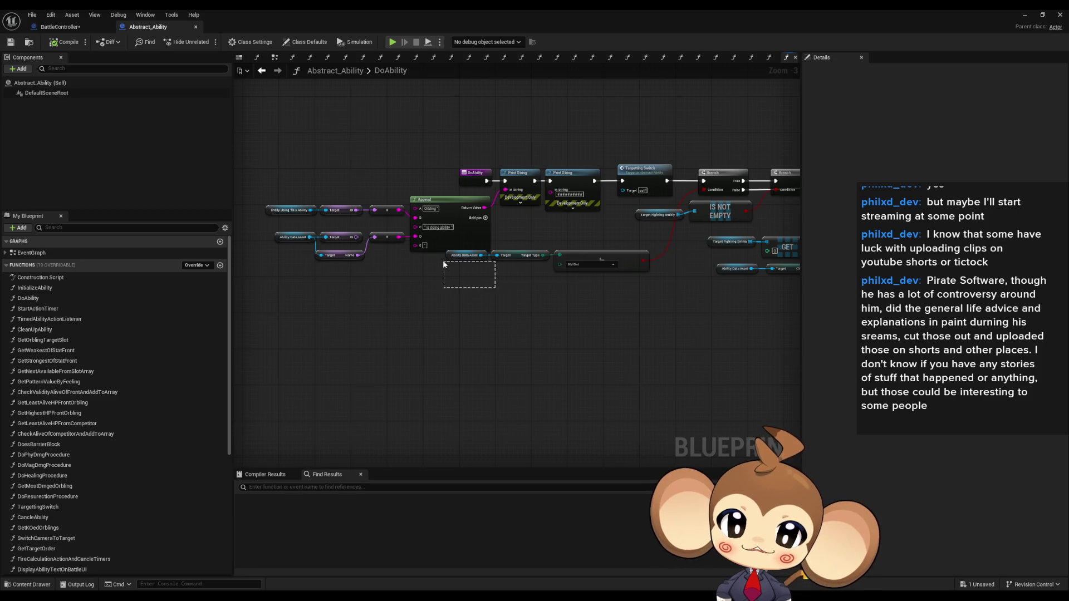
{"action": "left_click_drag", "start_coordinate": [443, 261], "coordinate": [444, 265]}
{"action": "left_click", "coordinate": [600, 319]}
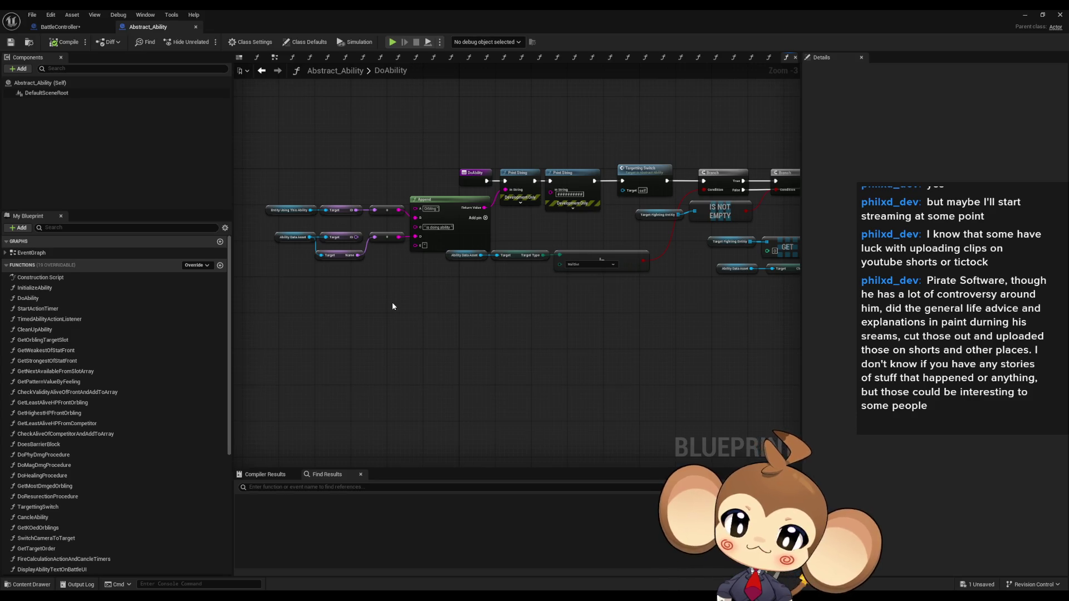
{"action": "mouse_move", "coordinate": [529, 287]}
{"action": "left_mouse_down"}
{"action": "mouse_move", "coordinate": [425, 293]}
{"action": "mouse_move", "coordinate": [494, 295]}
{"action": "left_mouse_up"}
{"action": "scroll", "coordinate": [493, 295], "scroll_direction": "down", "scroll_amount": 1}
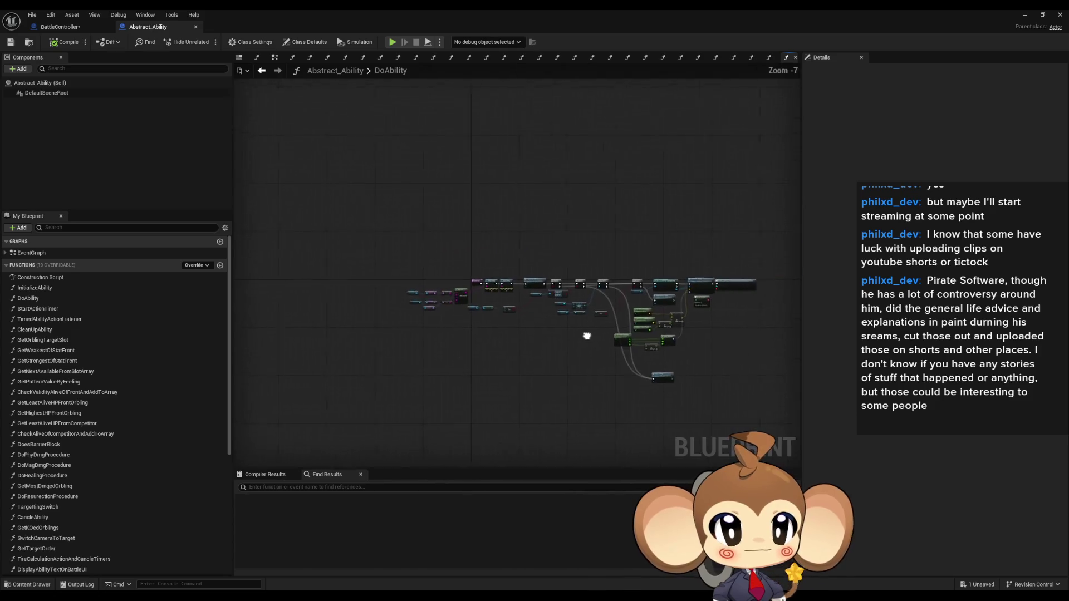
{"action": "scroll", "coordinate": [473, 320], "scroll_direction": "up", "scroll_amount": 3}
{"action": "left_click_drag", "start_coordinate": [473, 320], "coordinate": [656, 346]}
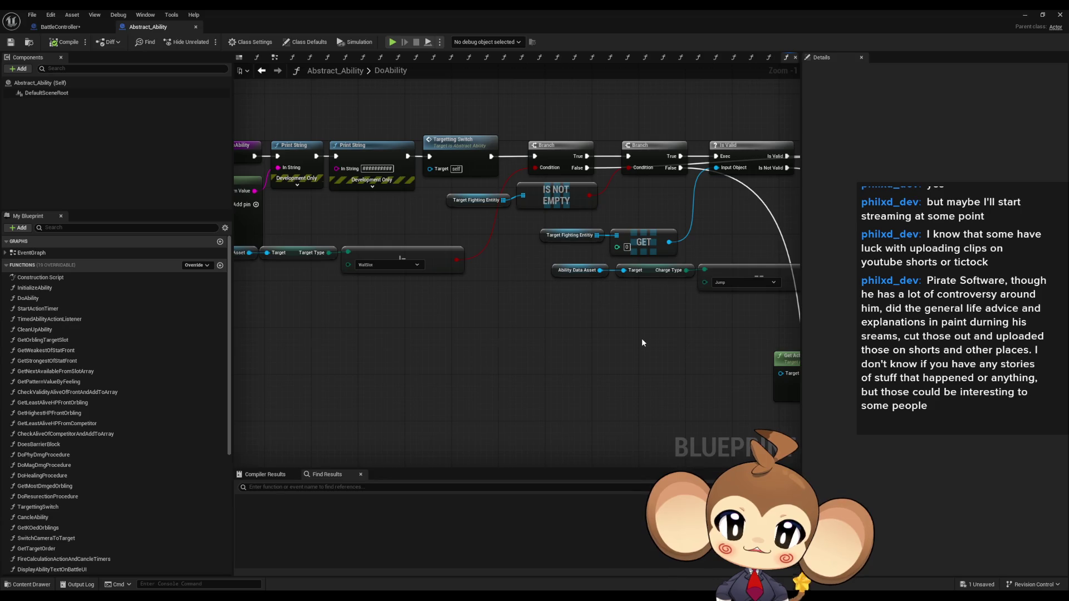
{"action": "left_click", "coordinate": [1024, 16]}
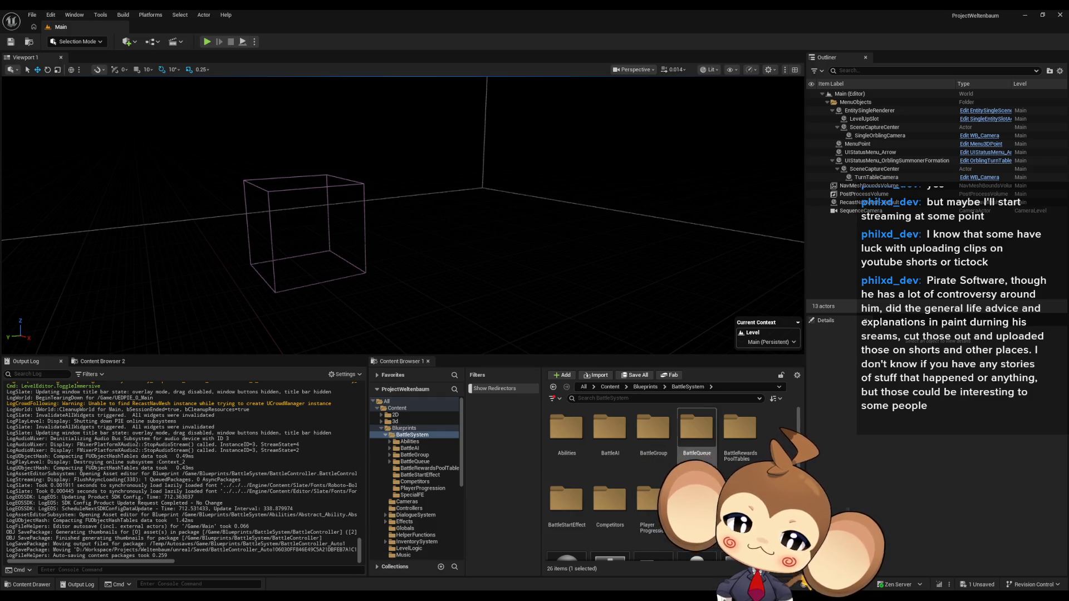
Open Arena_CameraMap from Content/Maps/Arena/Cameras, saving BattleController when prompted.
{"action": "left_click", "coordinate": [609, 387]}
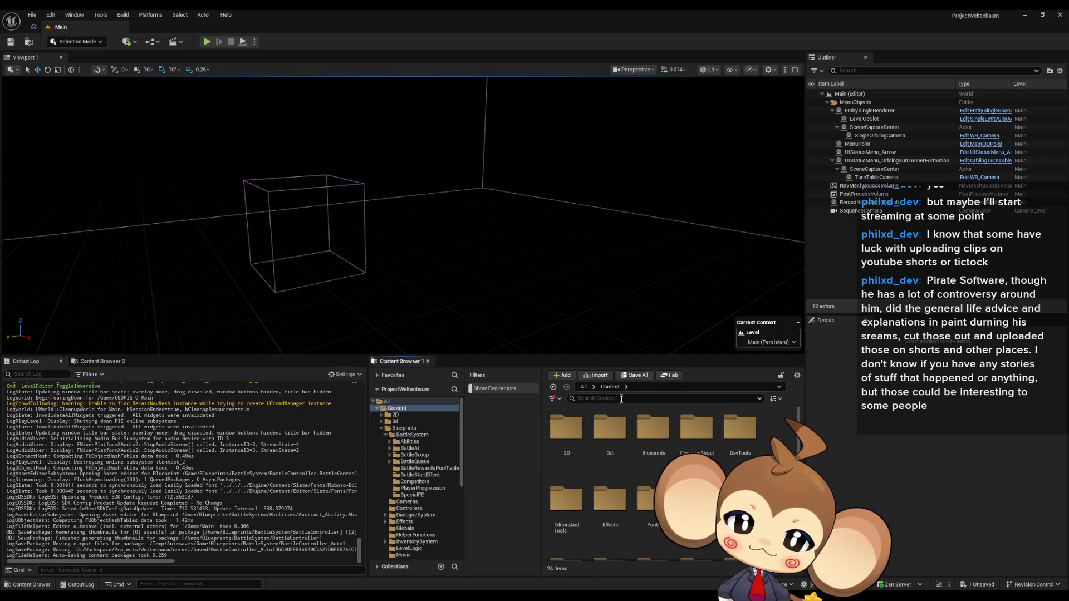
{"action": "scroll", "coordinate": [577, 509], "scroll_direction": "down", "scroll_amount": 2}
{"action": "double_click", "coordinate": [569, 501]}
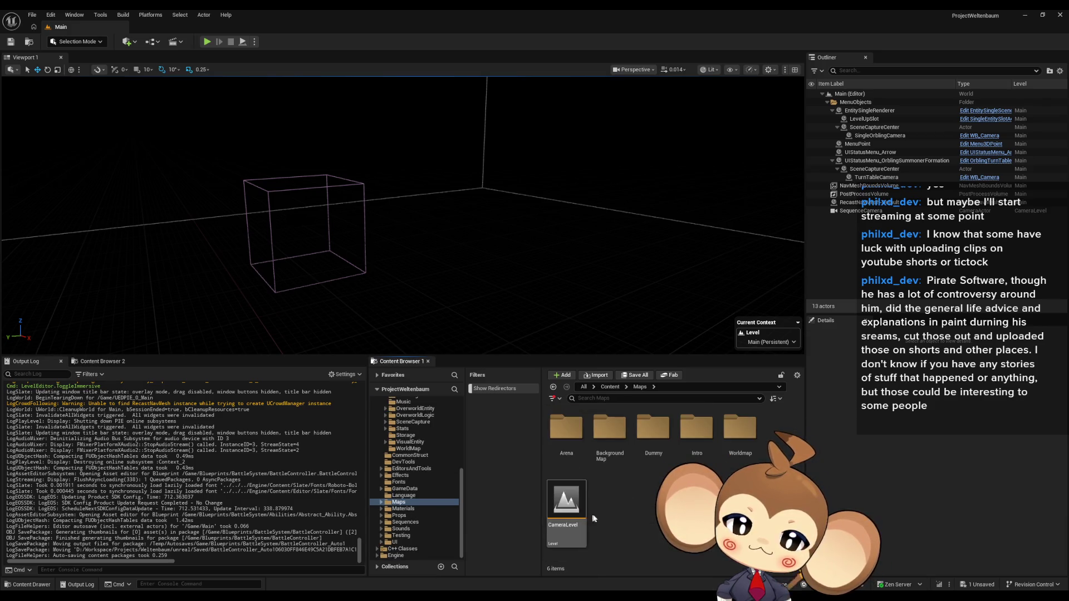
{"action": "double_click", "coordinate": [565, 427]}
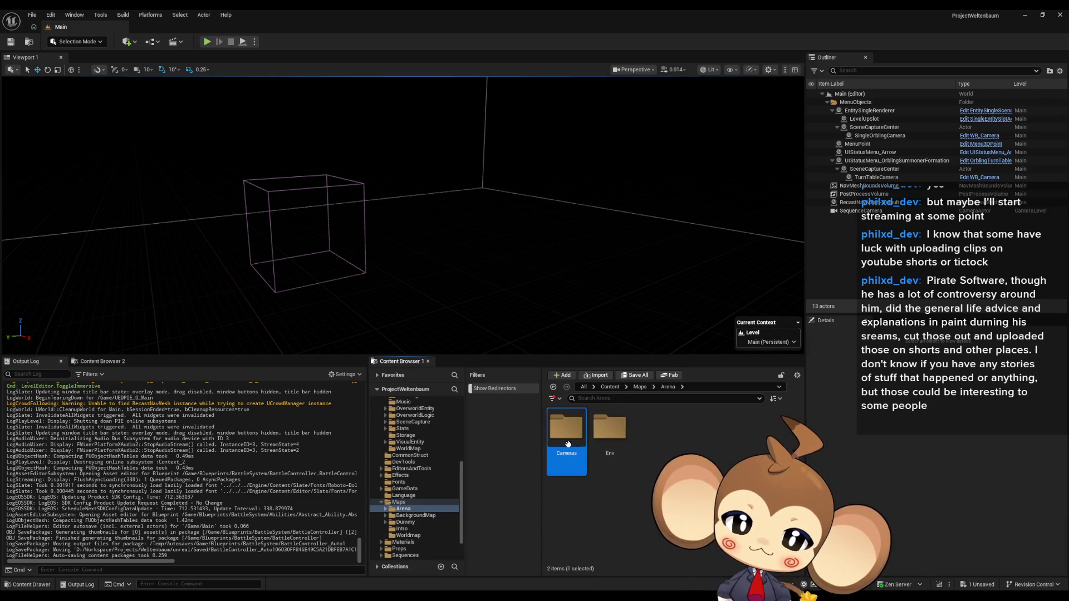
{"action": "double_click", "coordinate": [566, 428]}
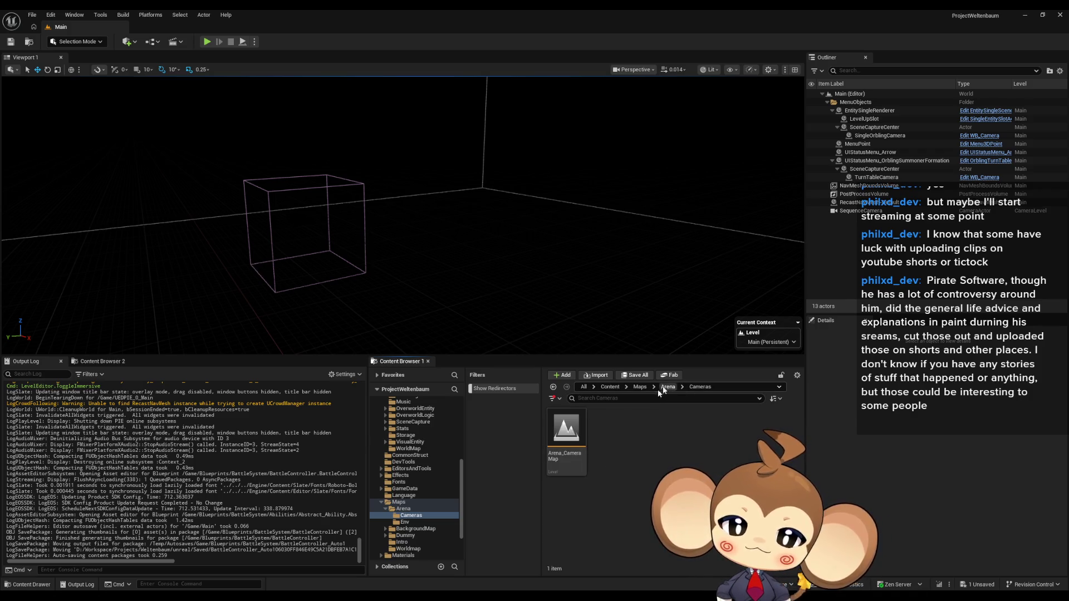
{"action": "left_click", "coordinate": [567, 432]}
{"action": "double_click", "coordinate": [566, 432]}
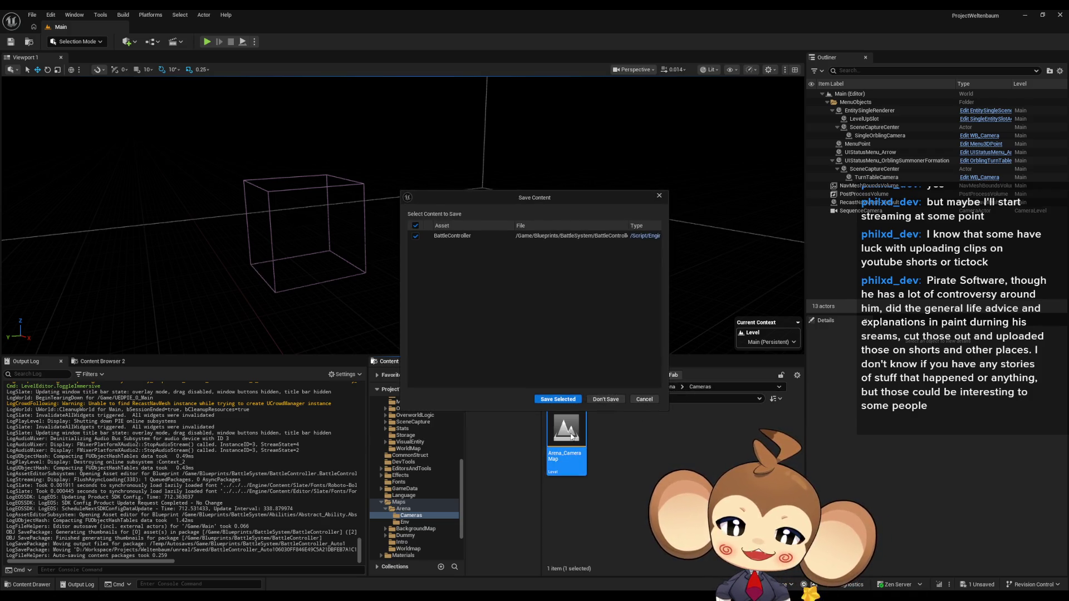
{"action": "left_click", "coordinate": [560, 403]}
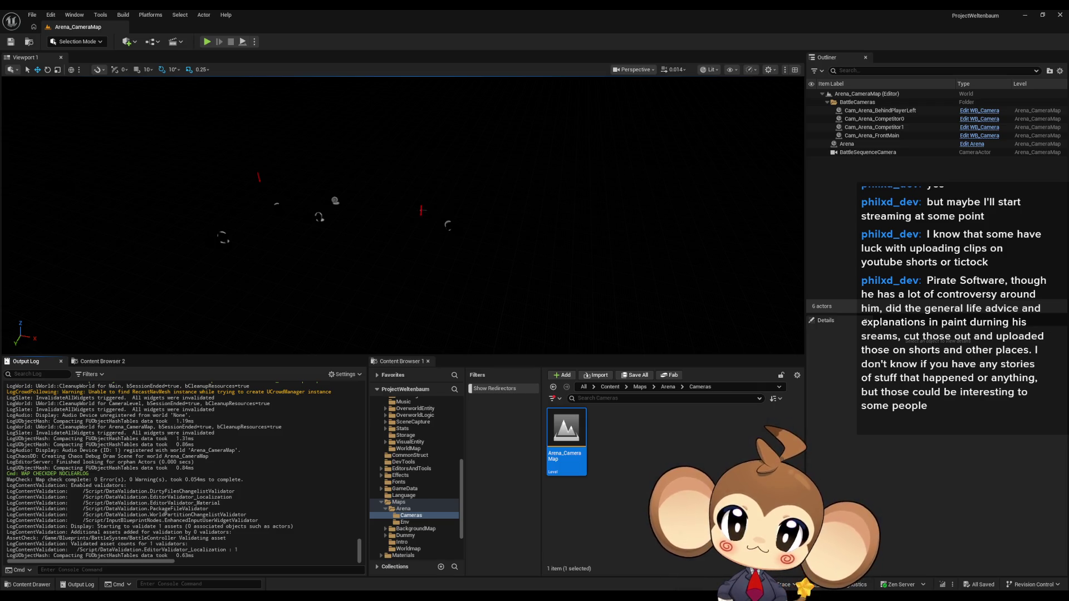
Select the Arena actor in the Outliner and look around the arena cameras in the viewport.
{"action": "left_click", "coordinate": [336, 201]}
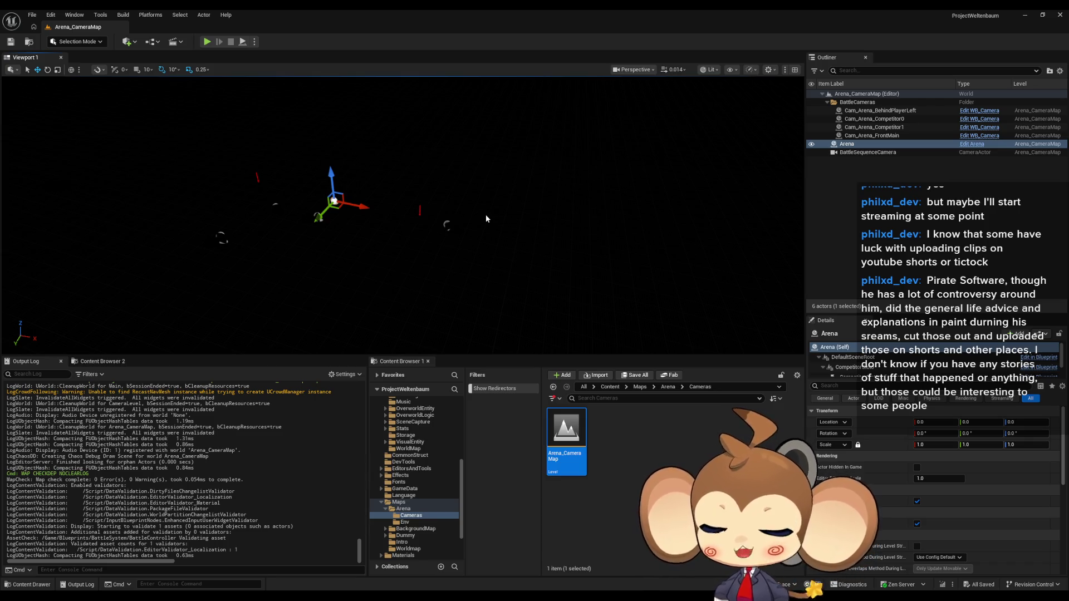
{"action": "mouse_move", "coordinate": [482, 219]}
{"action": "left_mouse_down"}
{"action": "mouse_move", "coordinate": [439, 231]}
{"action": "mouse_move", "coordinate": [435, 206]}
{"action": "left_mouse_up"}
{"action": "scroll", "coordinate": [400, 208], "scroll_direction": "up", "scroll_amount": 2}
{"action": "scroll", "coordinate": [375, 184], "scroll_direction": "down", "scroll_amount": 1}
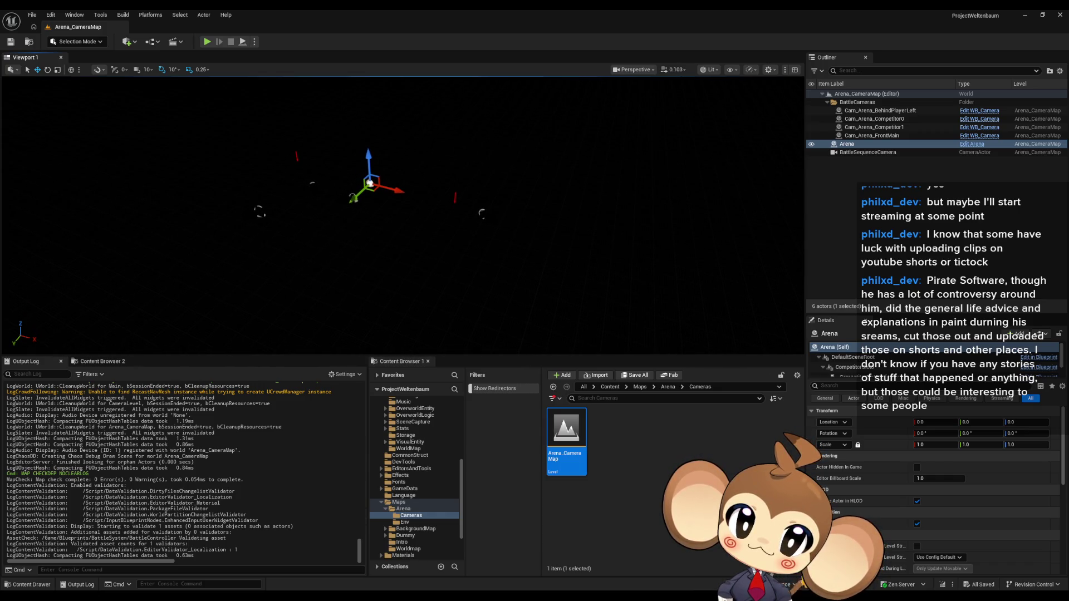
{"action": "mouse_move", "coordinate": [435, 206]}
{"action": "left_mouse_down"}
{"action": "mouse_move", "coordinate": [359, 126]}
{"action": "mouse_move", "coordinate": [334, 159]}
{"action": "mouse_move", "coordinate": [318, 134]}
{"action": "mouse_move", "coordinate": [482, 219]}
{"action": "left_mouse_up"}
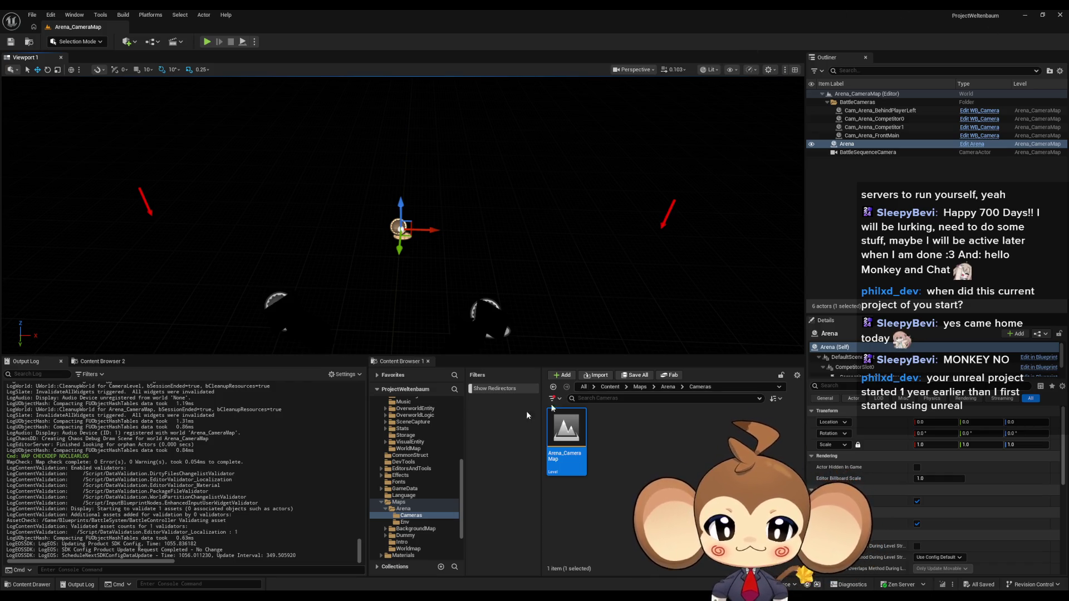
Deselect the Arena_CameraMap asset in the Content Browser.
{"action": "left_click", "coordinate": [610, 447]}
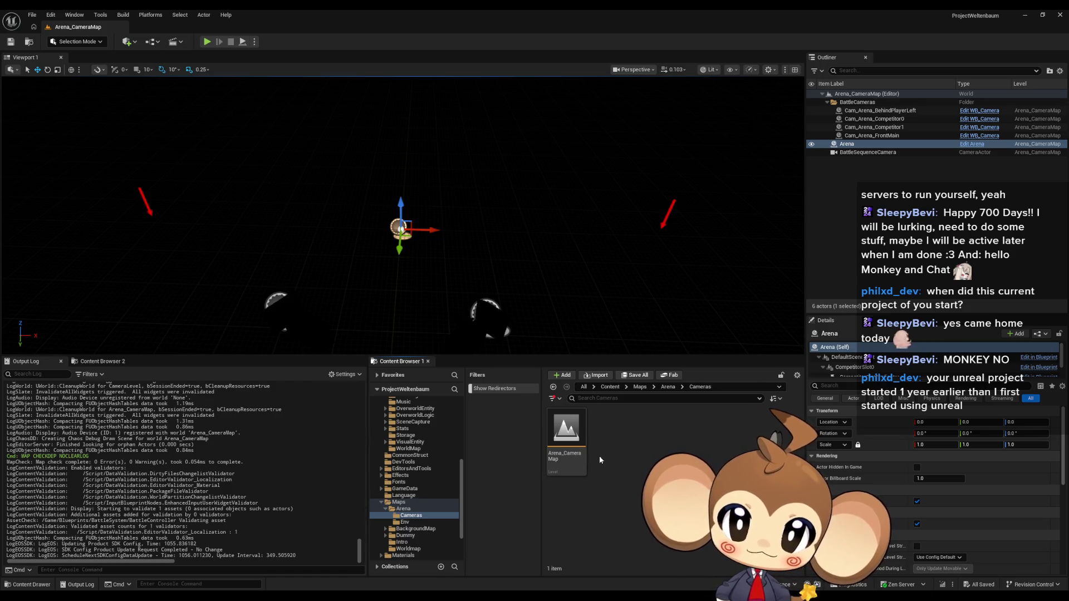
Browse from the Content root into Sequences/Battle/Intro holding the four battle intro sequences.
{"action": "left_click", "coordinate": [609, 387]}
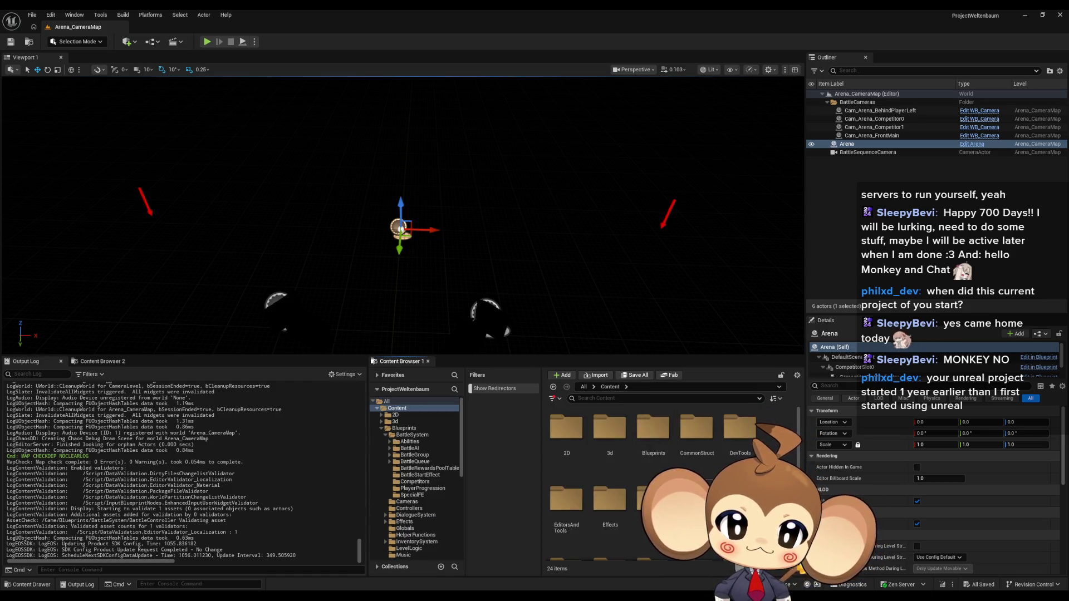
{"action": "scroll", "coordinate": [652, 468], "scroll_direction": "down", "scroll_amount": 2}
{"action": "double_click", "coordinate": [696, 446]}
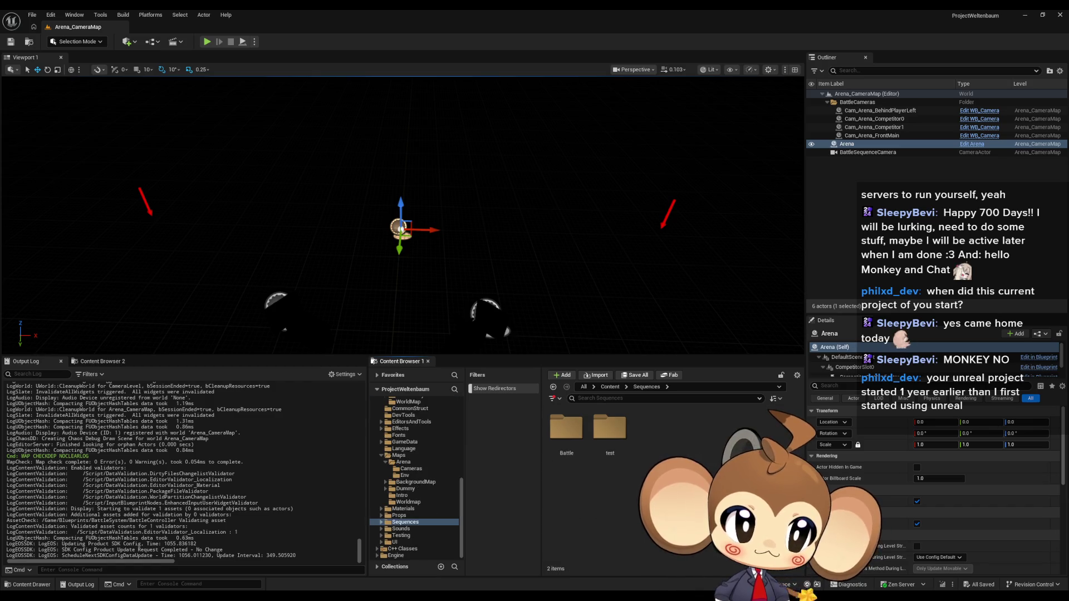
{"action": "left_click", "coordinate": [614, 439]}
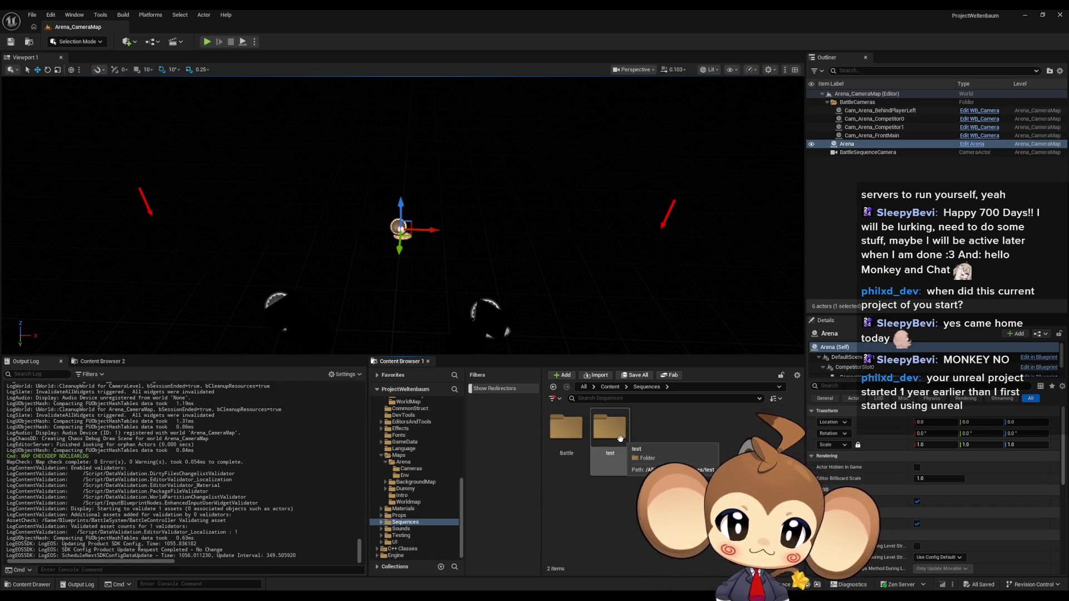
{"action": "double_click", "coordinate": [567, 430]}
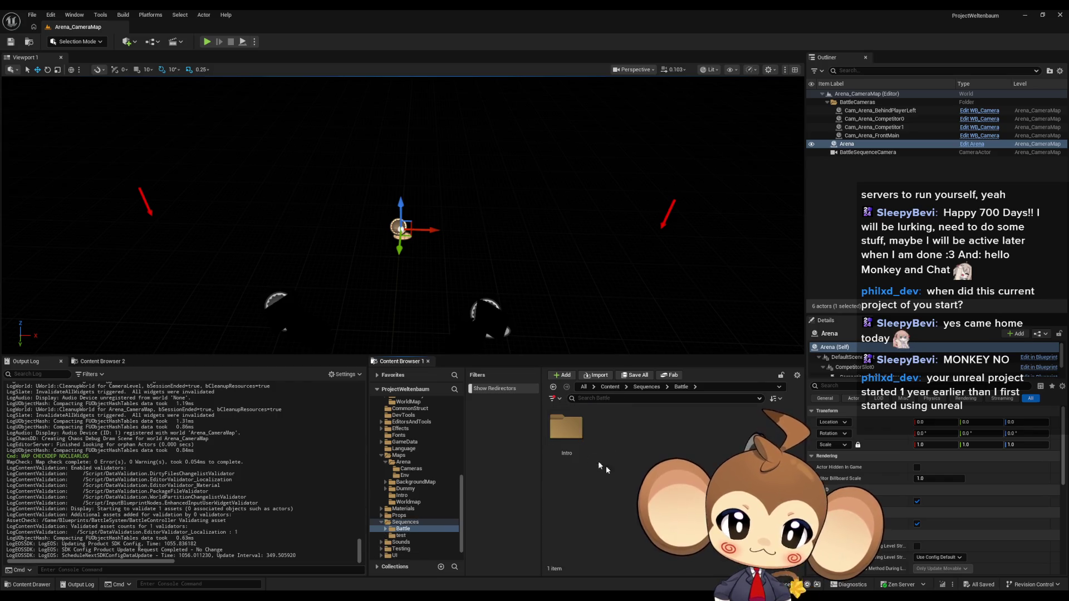
{"action": "double_click", "coordinate": [566, 428]}
{"action": "left_click", "coordinate": [609, 439]}
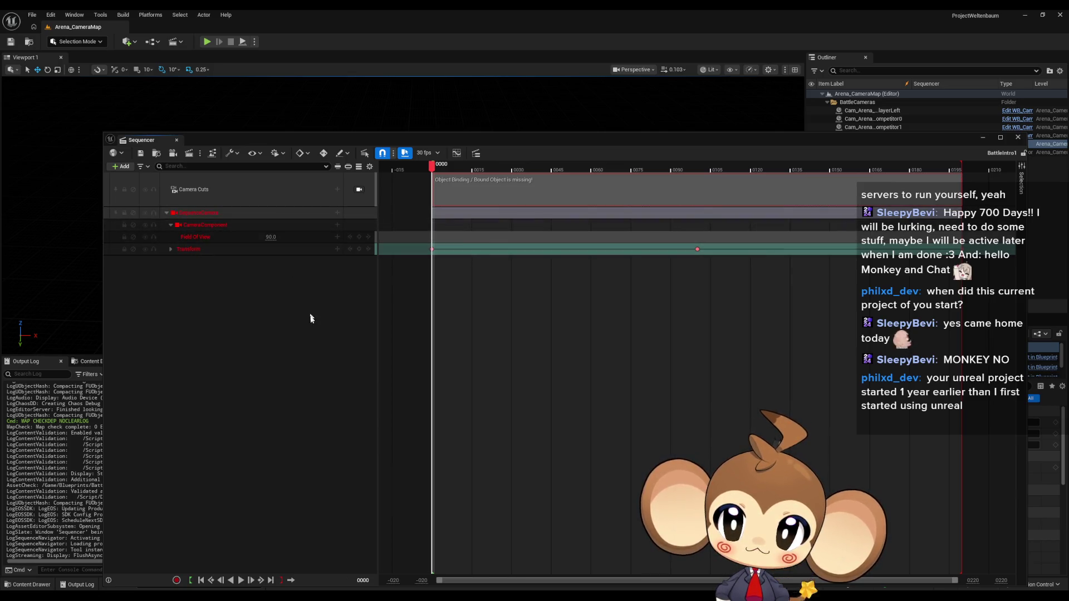
Close BattleIntro1, check BattleIntro2's camera binding and Transform tracks, then close it.
{"action": "left_click", "coordinate": [1018, 139]}
{"action": "double_click", "coordinate": [657, 422]}
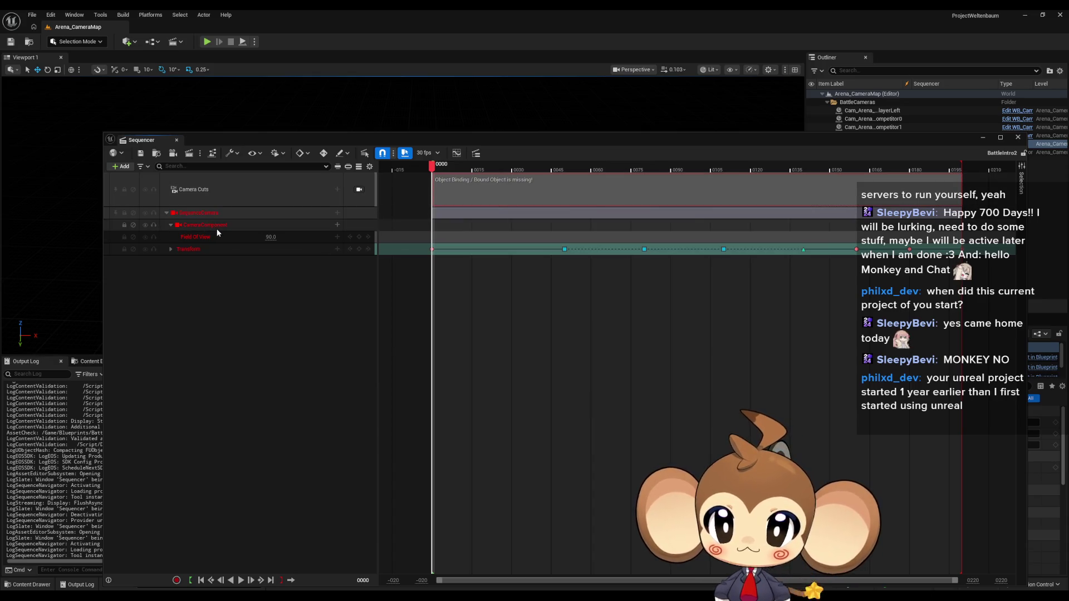
{"action": "left_click", "coordinate": [216, 213]}
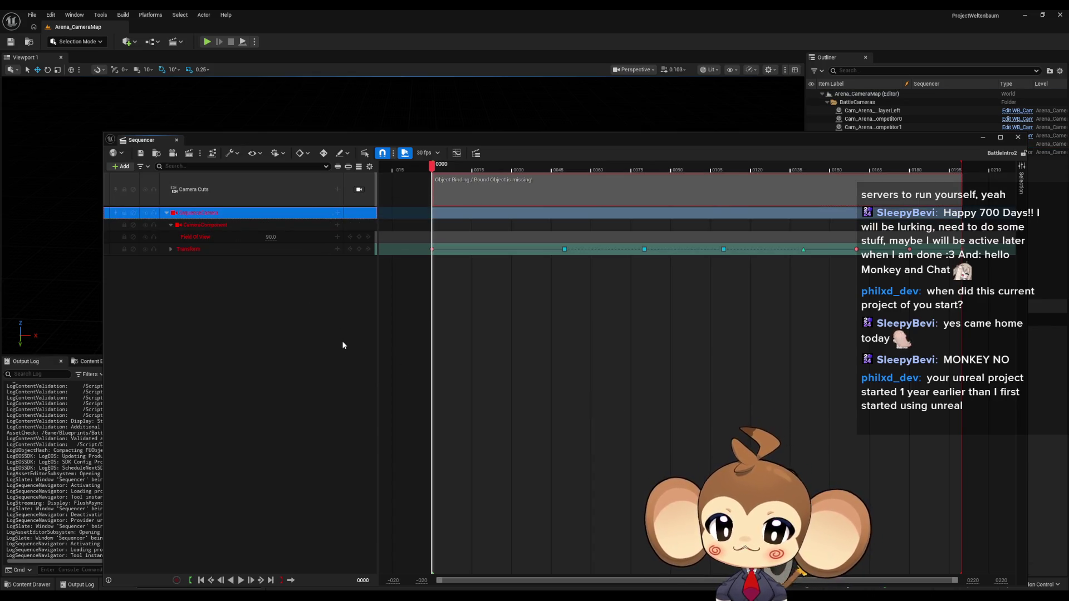
{"action": "left_click", "coordinate": [213, 238]}
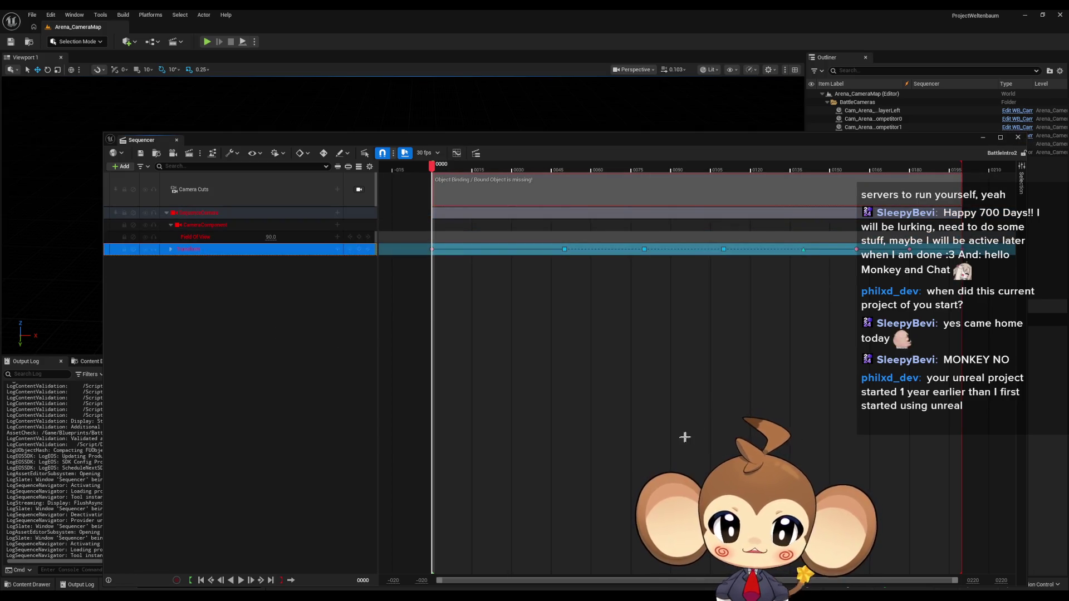
{"action": "left_click", "coordinate": [1018, 138]}
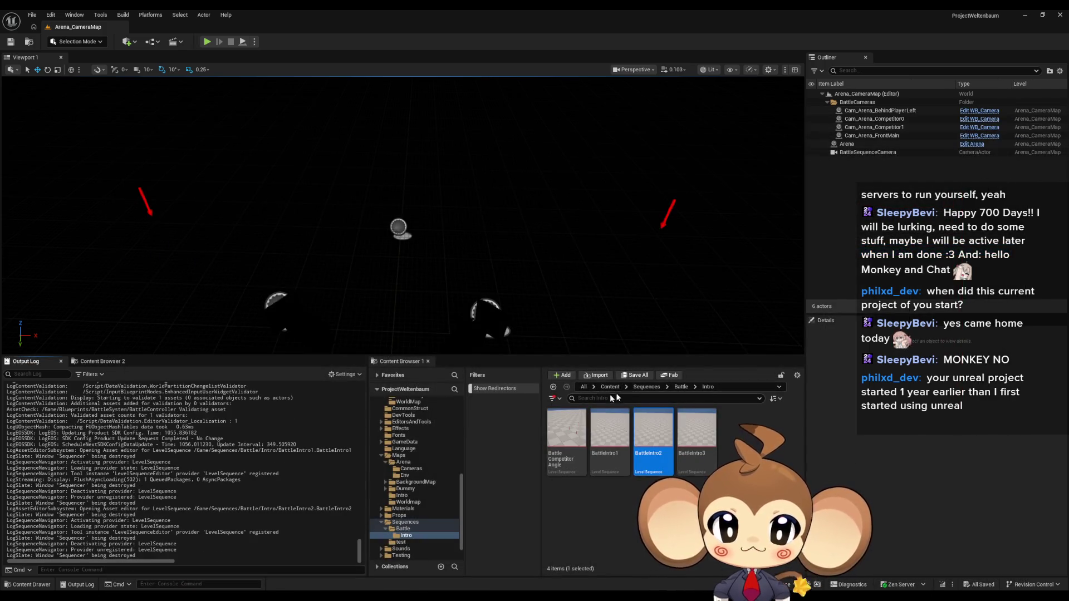
{"action": "scroll", "coordinate": [668, 484], "scroll_direction": "down", "scroll_amount": 2}
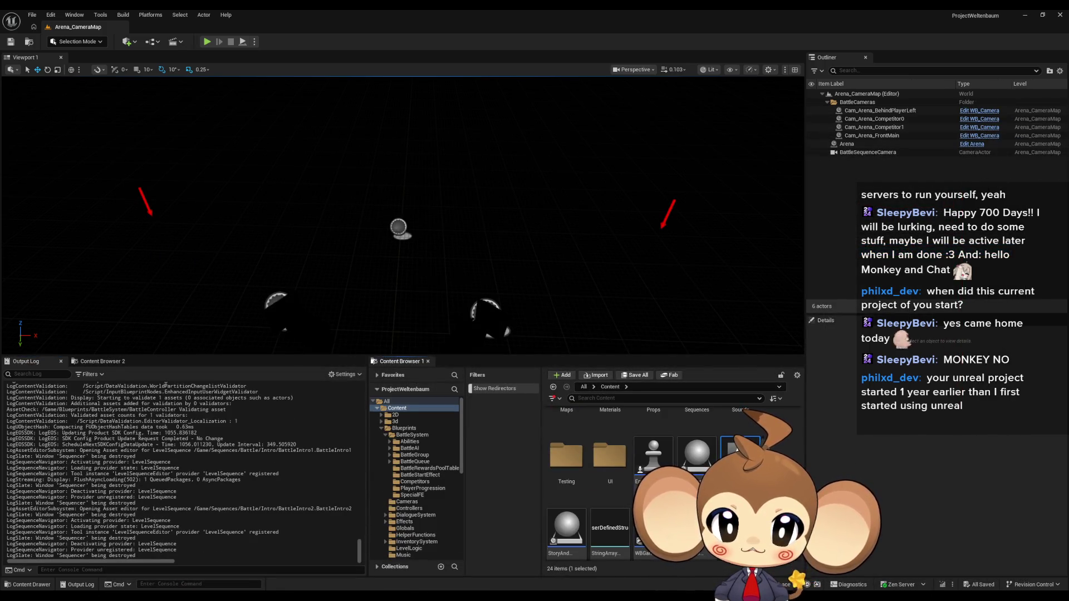
Load the Main map, reopen BattleIntro1 from Sequences/Battle/Intro to view its SequenceCamera tracks, then close it.
{"action": "double_click", "coordinate": [736, 449]}
{"action": "scroll", "coordinate": [675, 460], "scroll_direction": "up", "scroll_amount": 2}
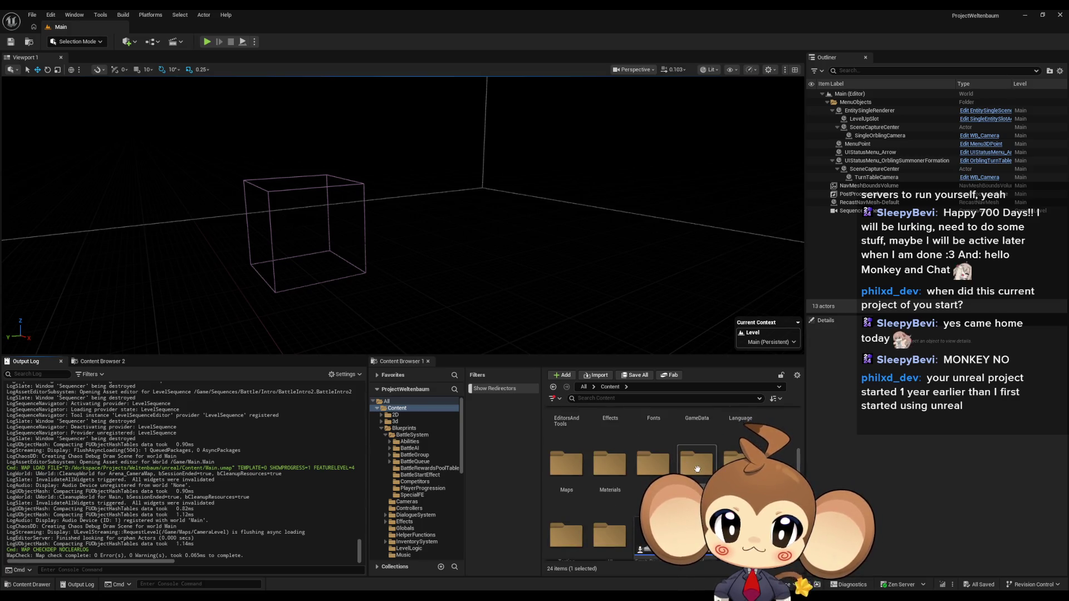
{"action": "double_click", "coordinate": [697, 535]}
{"action": "double_click", "coordinate": [567, 430]}
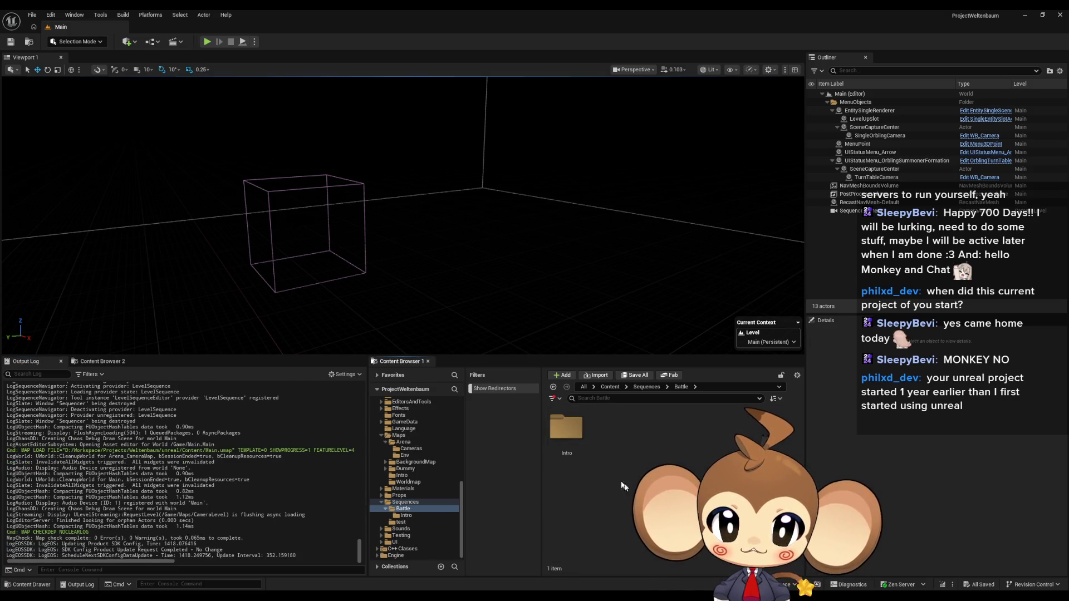
{"action": "double_click", "coordinate": [579, 449]}
{"action": "double_click", "coordinate": [612, 441]}
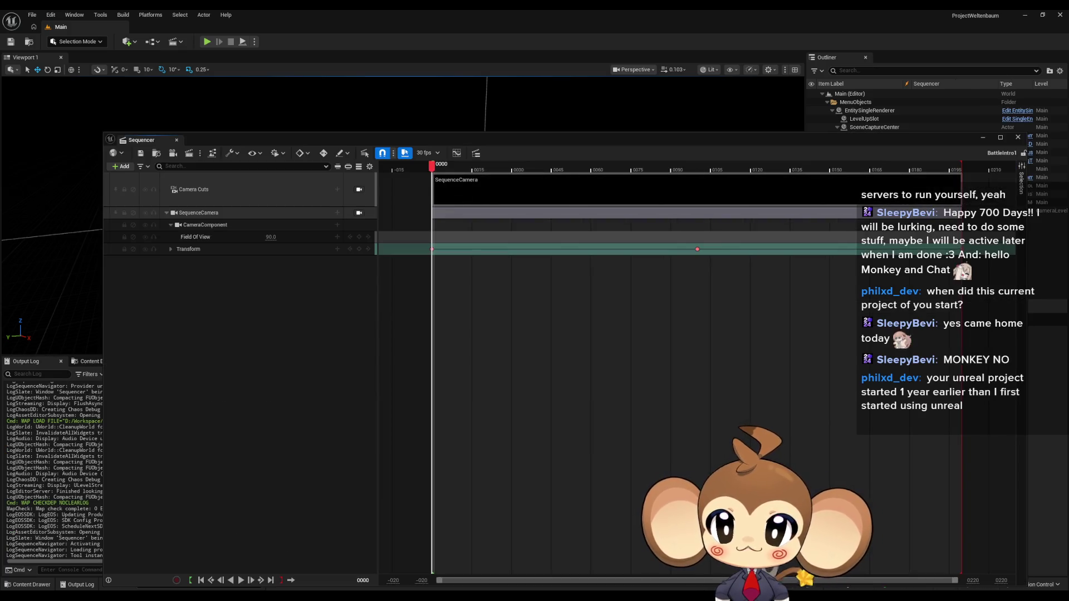
{"action": "left_click_drag", "start_coordinate": [790, 139], "coordinate": [777, 250]}
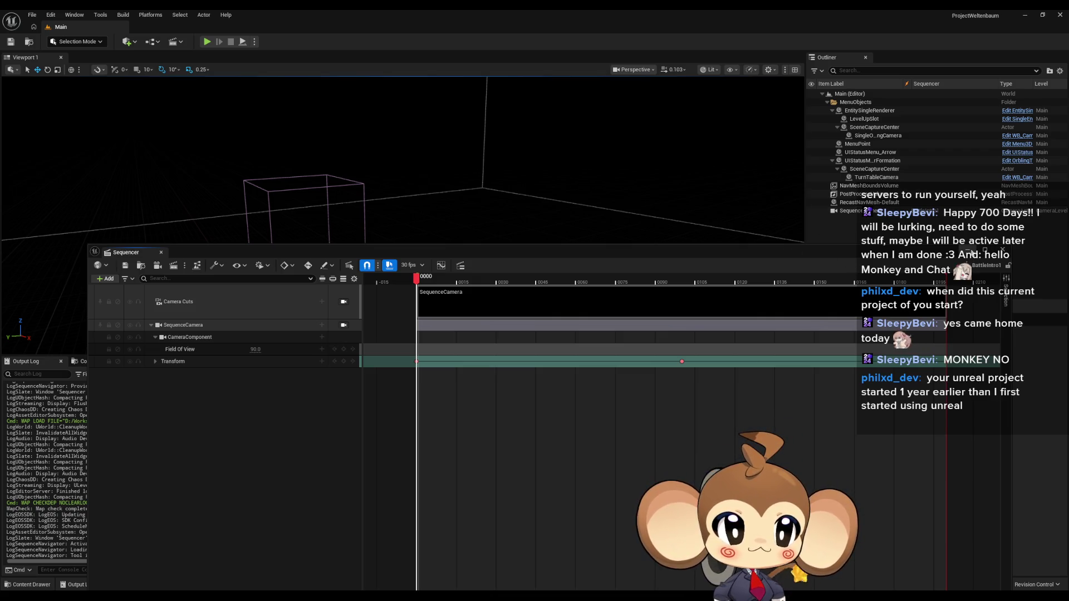
{"action": "left_click", "coordinate": [327, 98]}
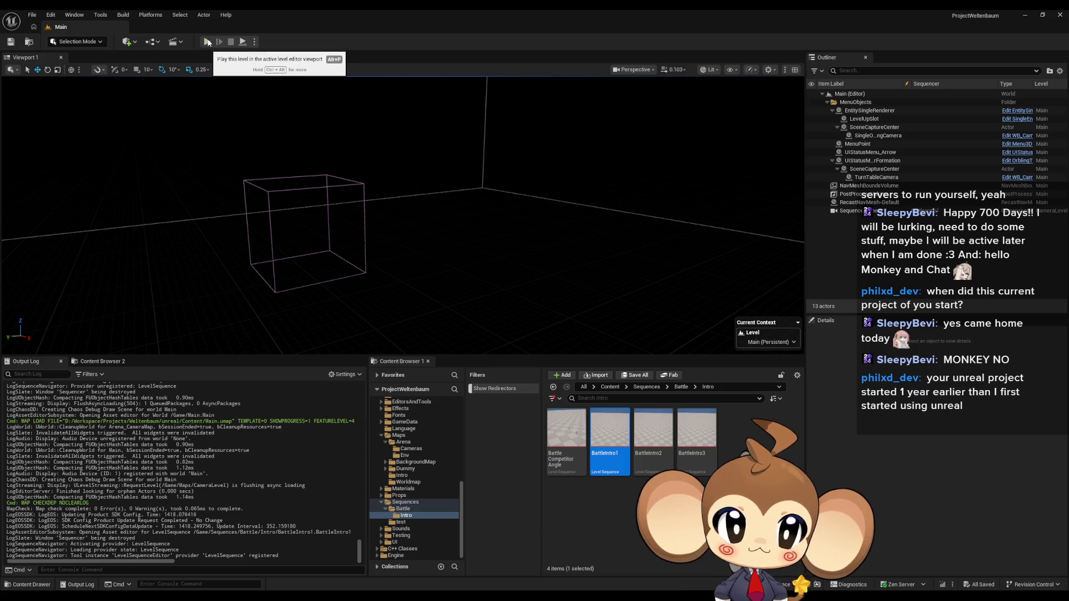
Play the Main level, inspect GameController0 and the live SequenceCamera transform, stop, and reopen BattleIntro1.
{"action": "left_click", "coordinate": [208, 40]}
{"action": "left_click", "coordinate": [868, 211]}
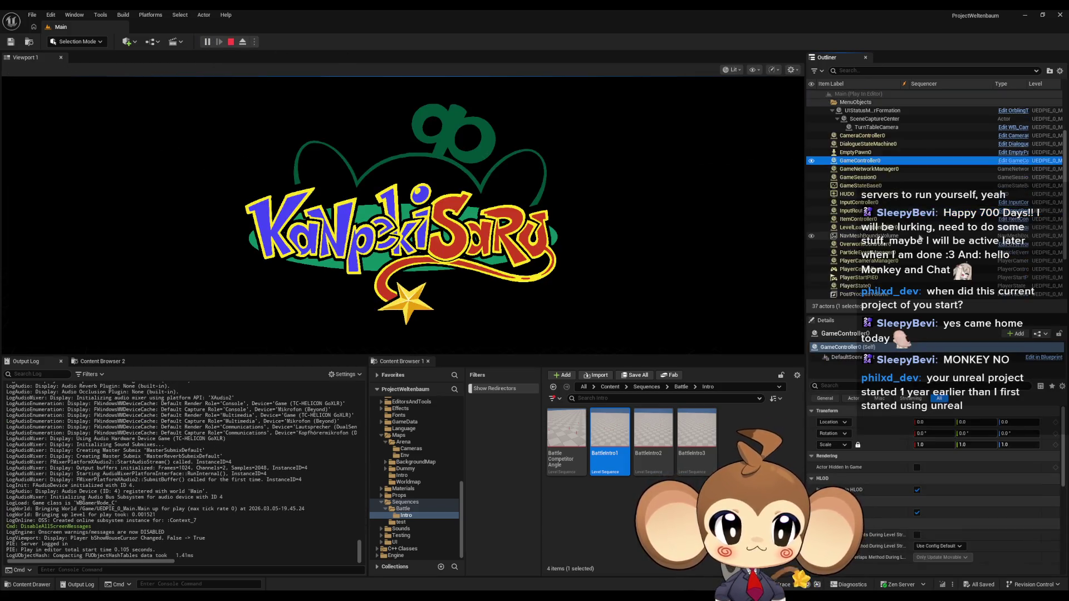
{"action": "scroll", "coordinate": [913, 236], "scroll_direction": "down", "scroll_amount": 3}
{"action": "left_click", "coordinate": [893, 245]}
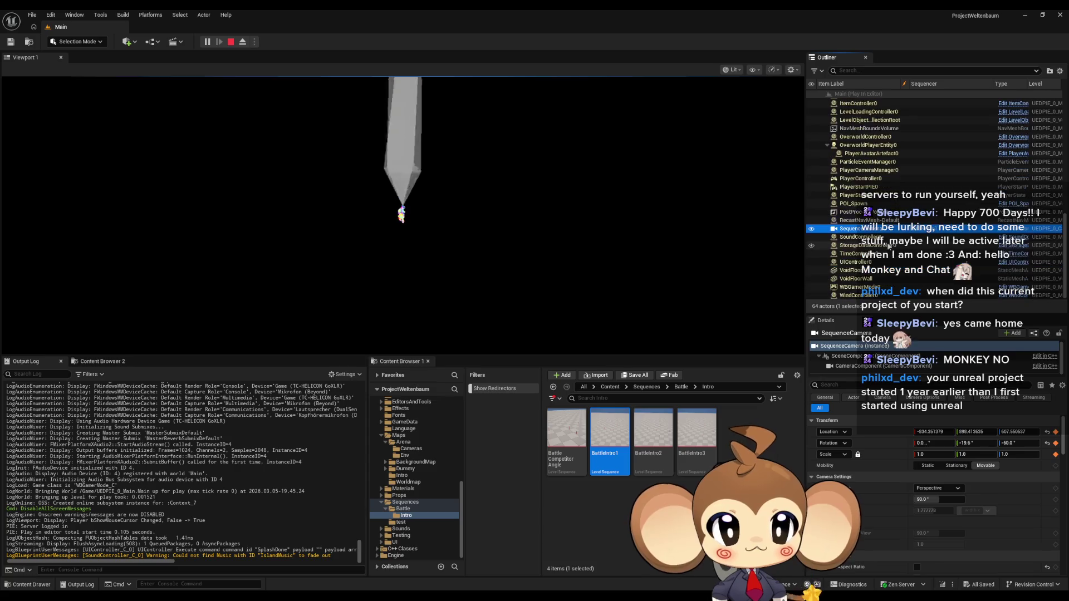
{"action": "left_click", "coordinate": [231, 42]}
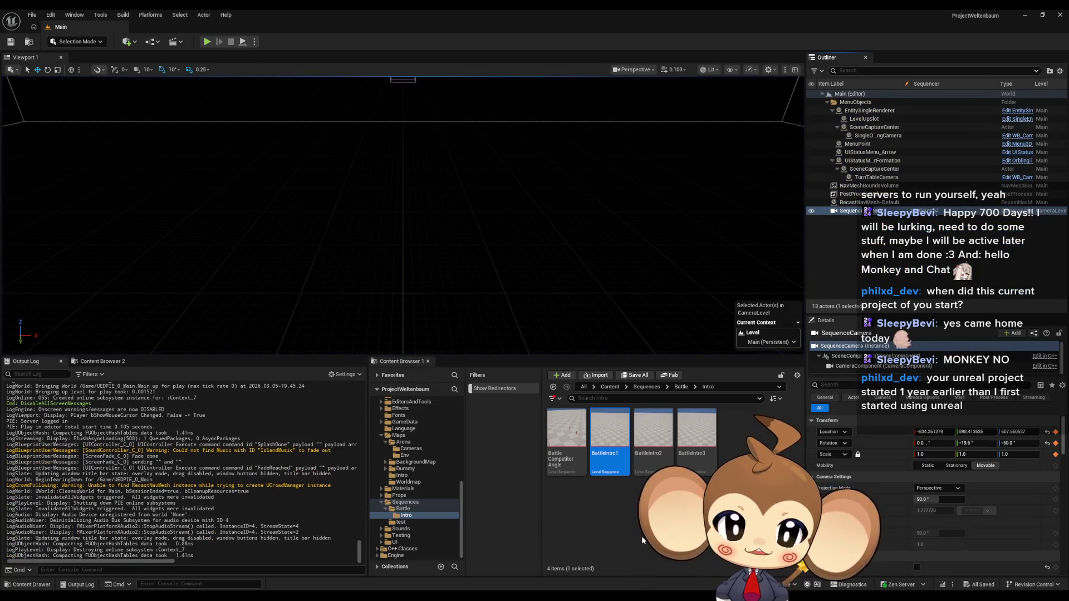
{"action": "left_click", "coordinate": [631, 502]}
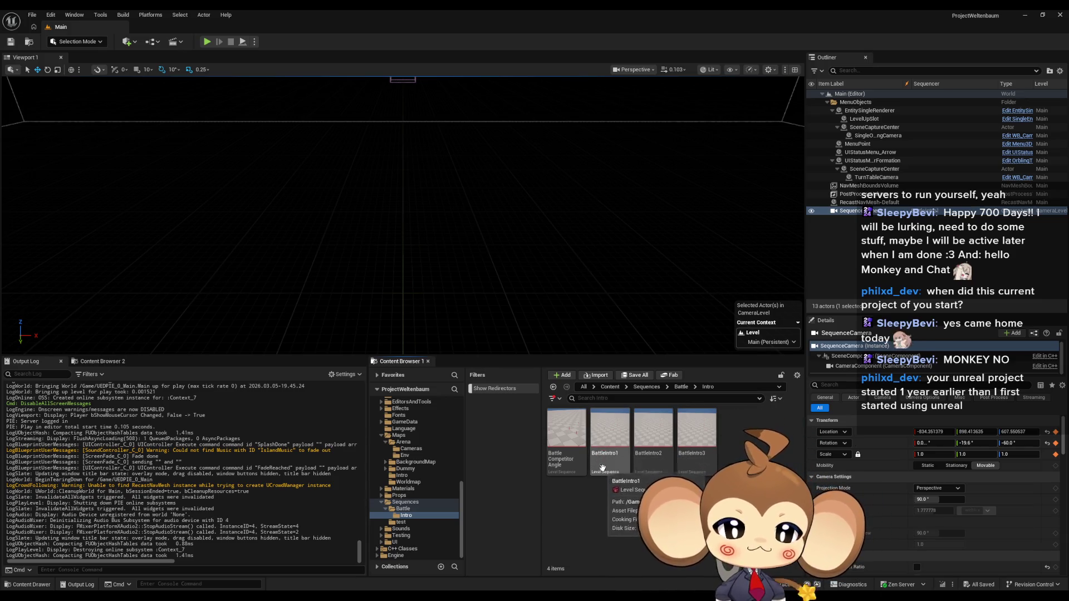
{"action": "double_click", "coordinate": [603, 453]}
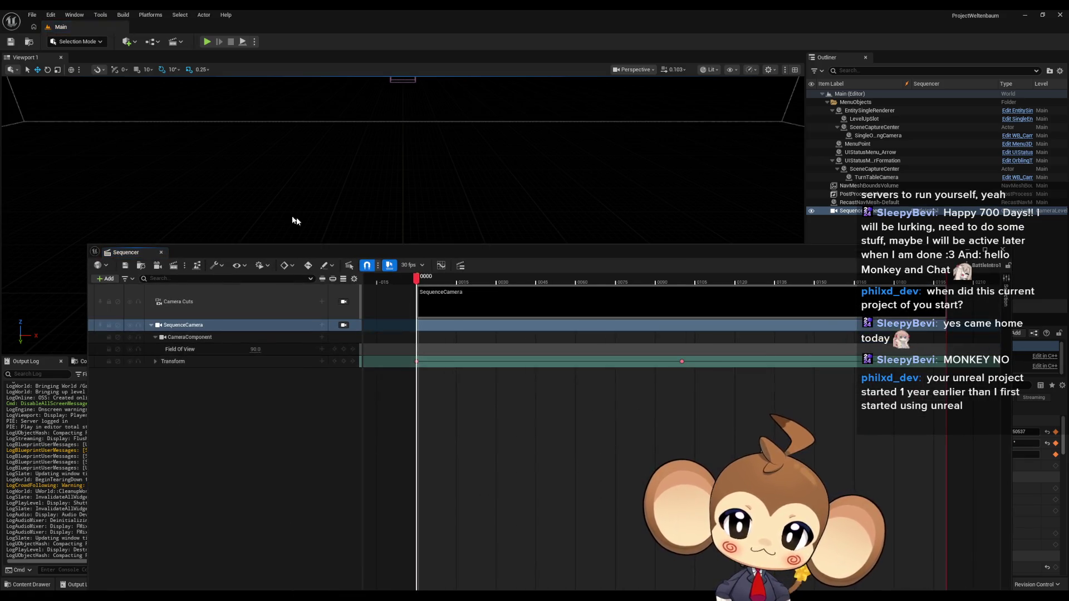
{"action": "left_click_drag", "start_coordinate": [438, 258], "coordinate": [393, 130]}
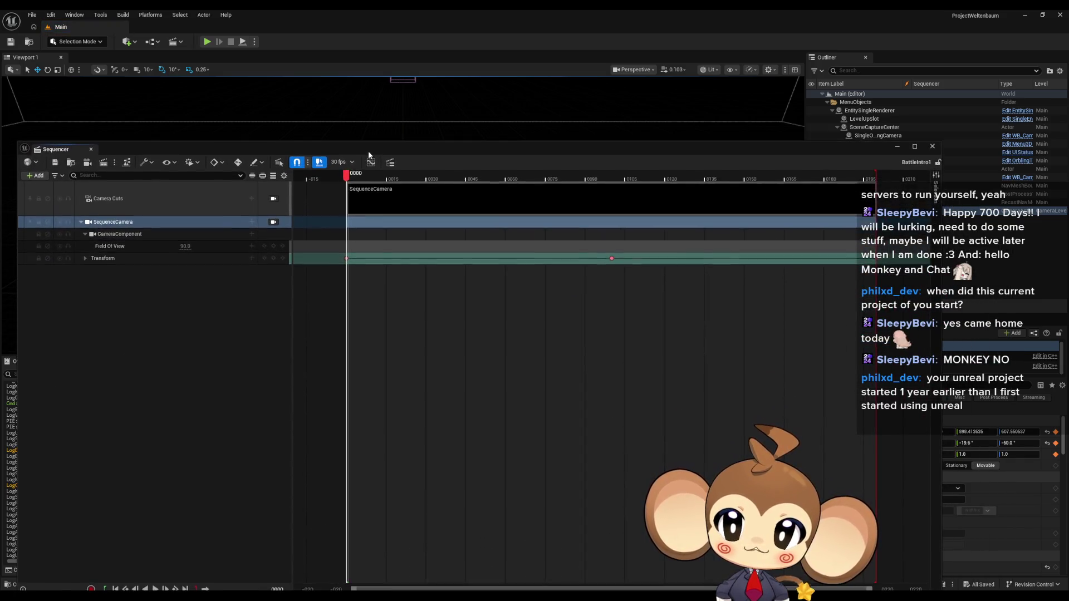
{"action": "left_click_drag", "start_coordinate": [392, 130], "coordinate": [399, 149]}
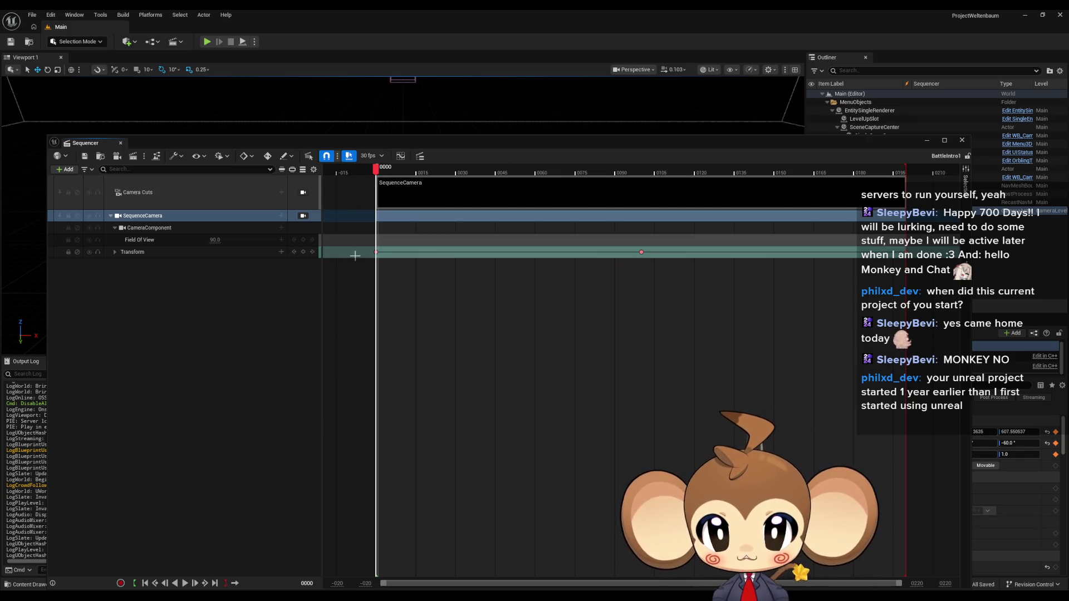
{"action": "left_click", "coordinate": [961, 139]}
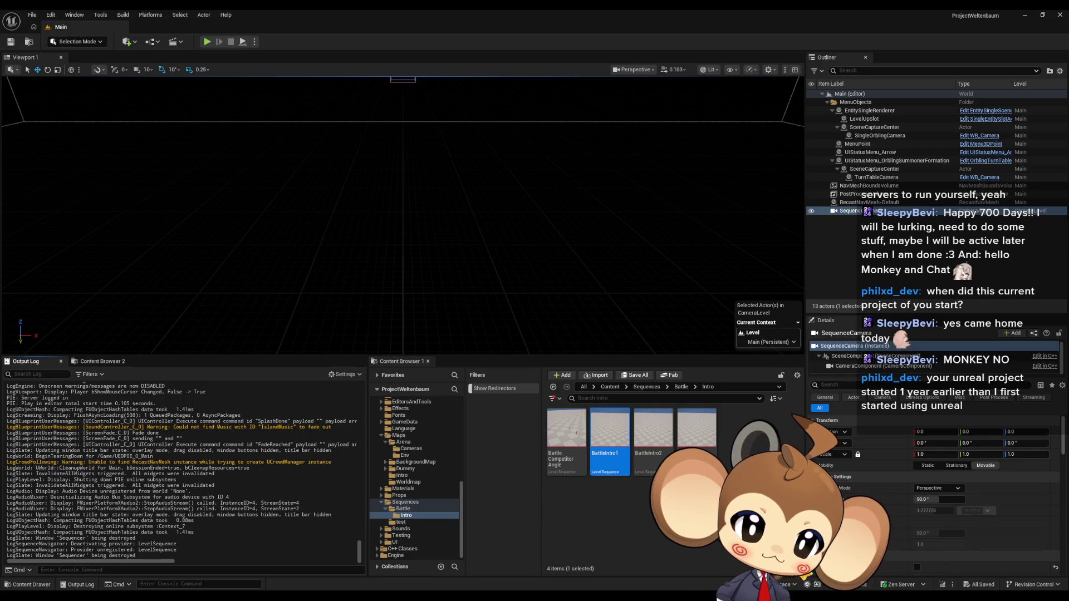
{"action": "left_click_drag", "start_coordinate": [1068, 245], "coordinate": [480, 246]}
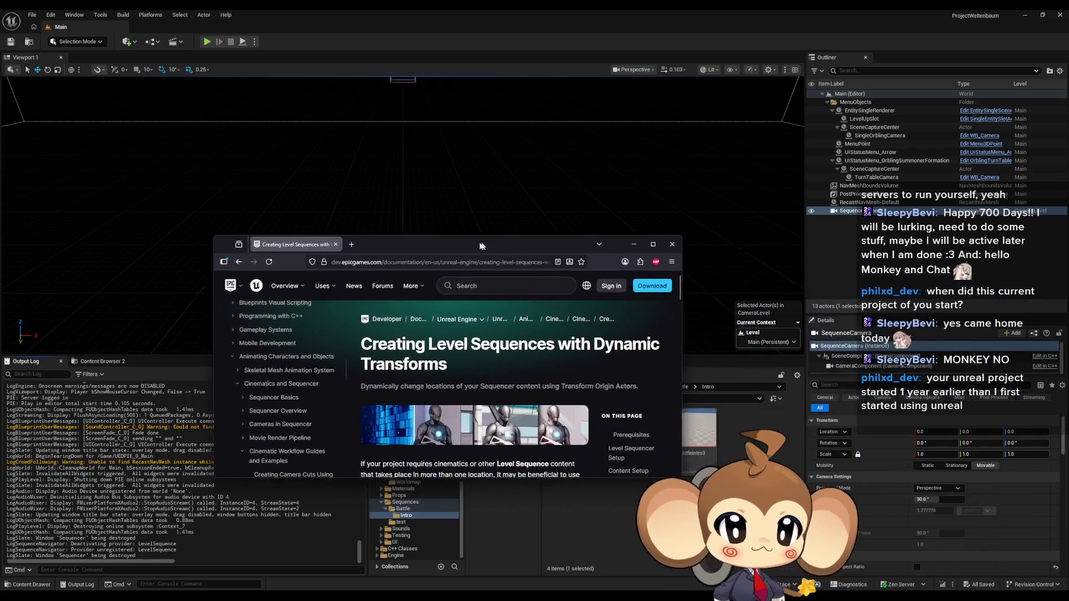
Maximize the Dynamic Transforms docs page and highlight the 'more than one location' and 'world origin' phrases.
{"action": "double_click", "coordinate": [481, 243]}
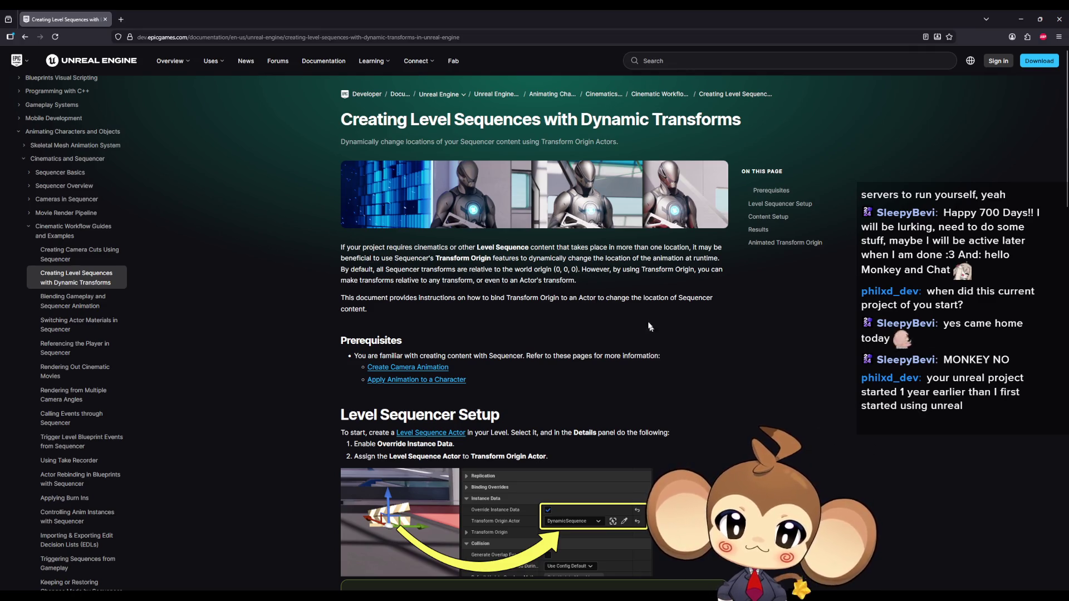
{"action": "left_click_drag", "start_coordinate": [594, 247], "coordinate": [634, 248]}
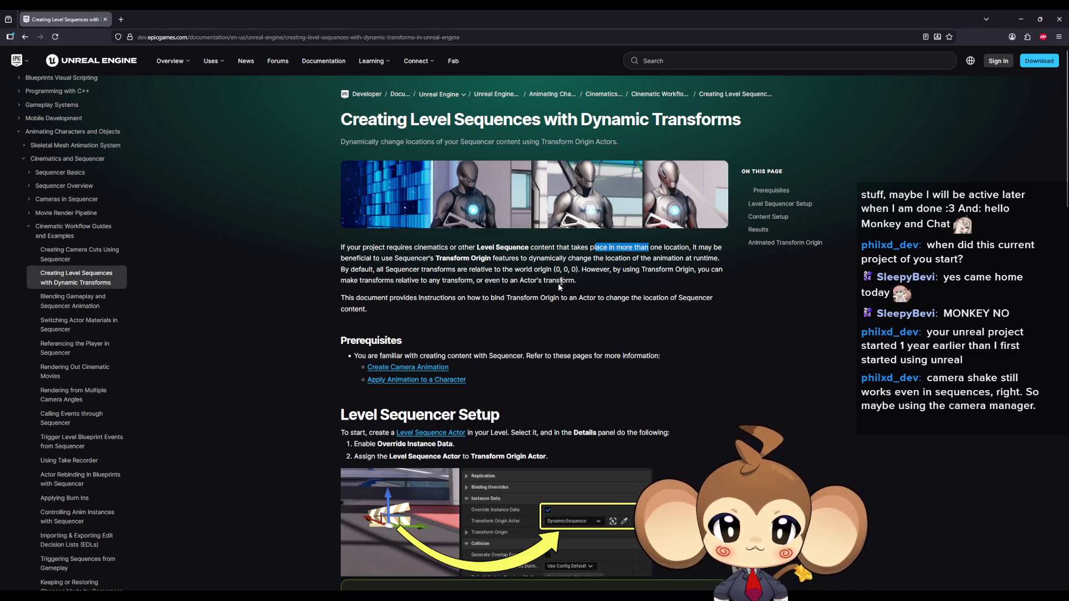
{"action": "left_click_drag", "start_coordinate": [515, 270], "coordinate": [536, 270]}
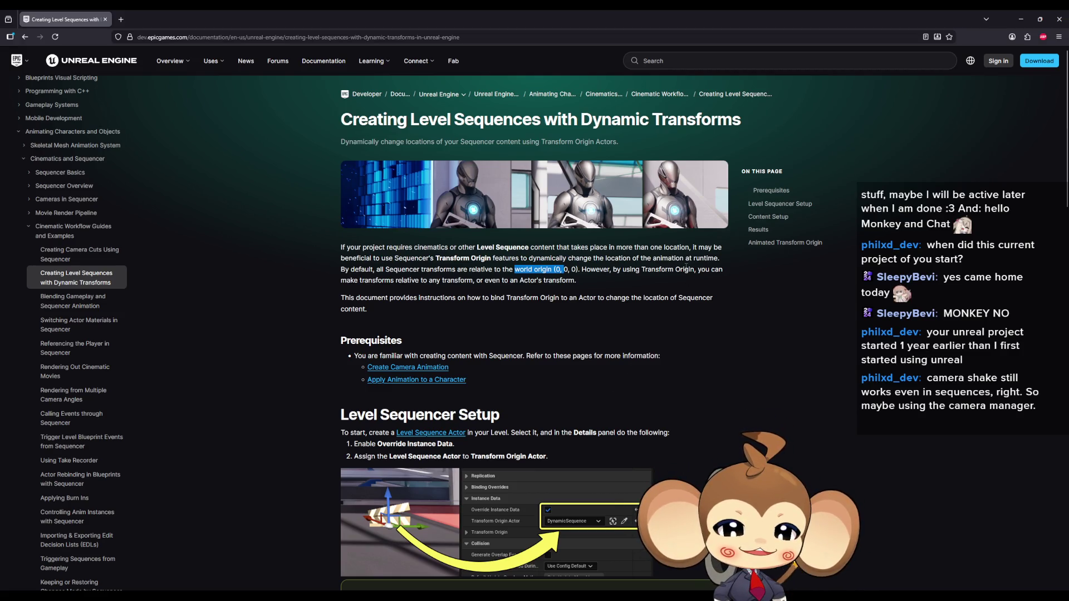
{"action": "left_click_drag", "start_coordinate": [687, 269], "coordinate": [639, 269]}
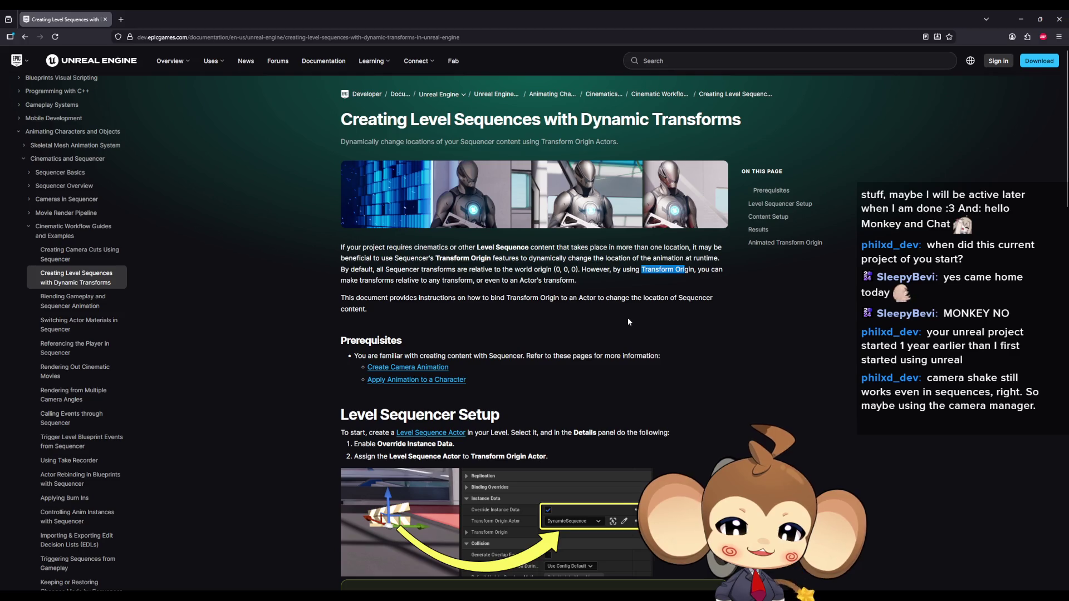
{"action": "left_click_drag", "start_coordinate": [406, 280], "coordinate": [472, 282]}
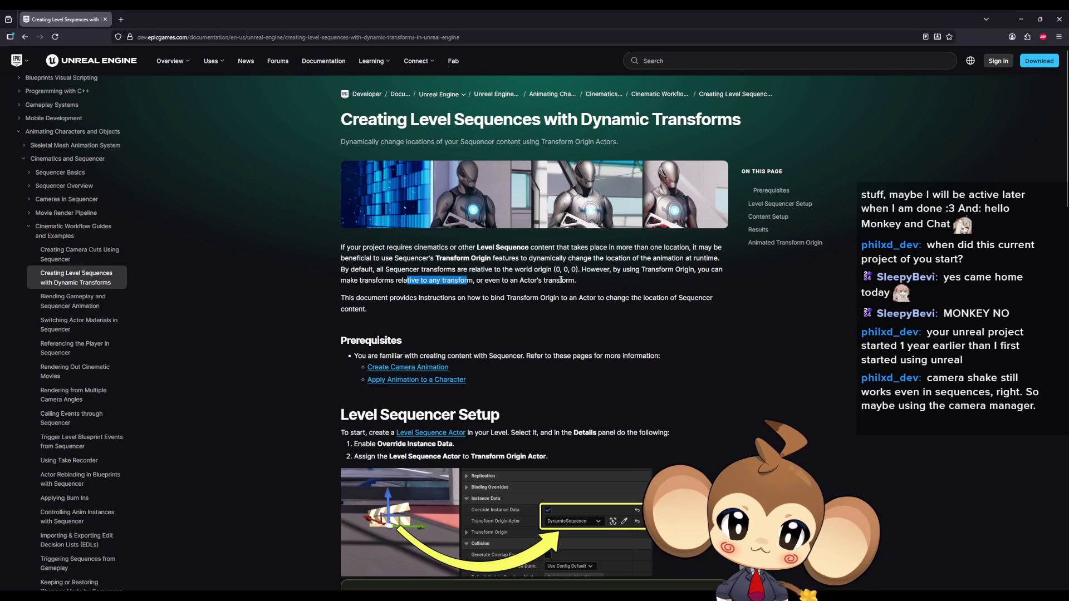
{"action": "left_click_drag", "start_coordinate": [561, 282], "coordinate": [459, 281]}
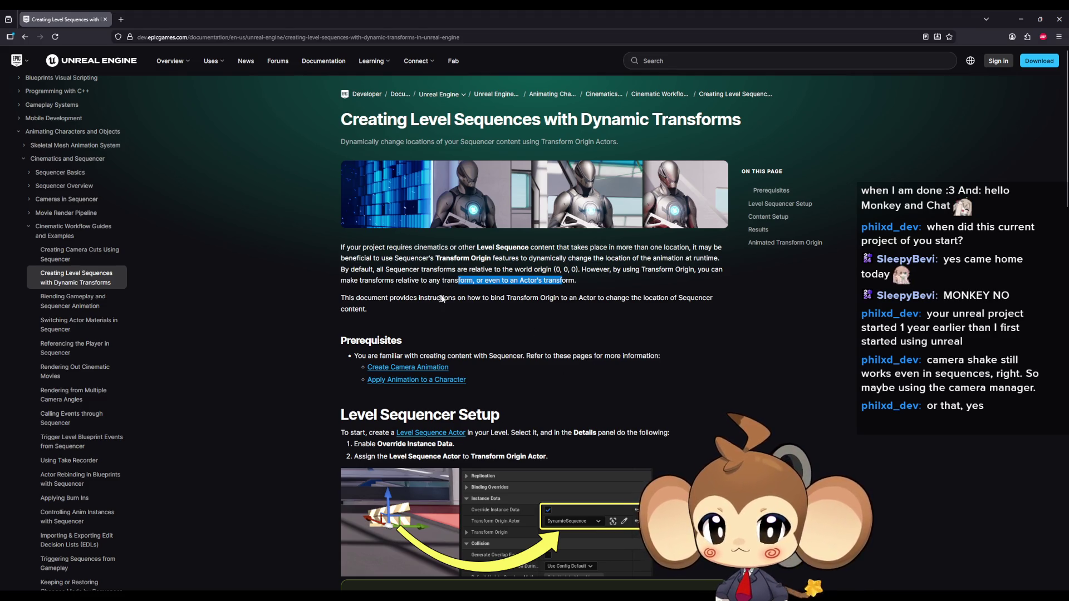
{"action": "left_click_drag", "start_coordinate": [448, 298], "coordinate": [497, 301]}
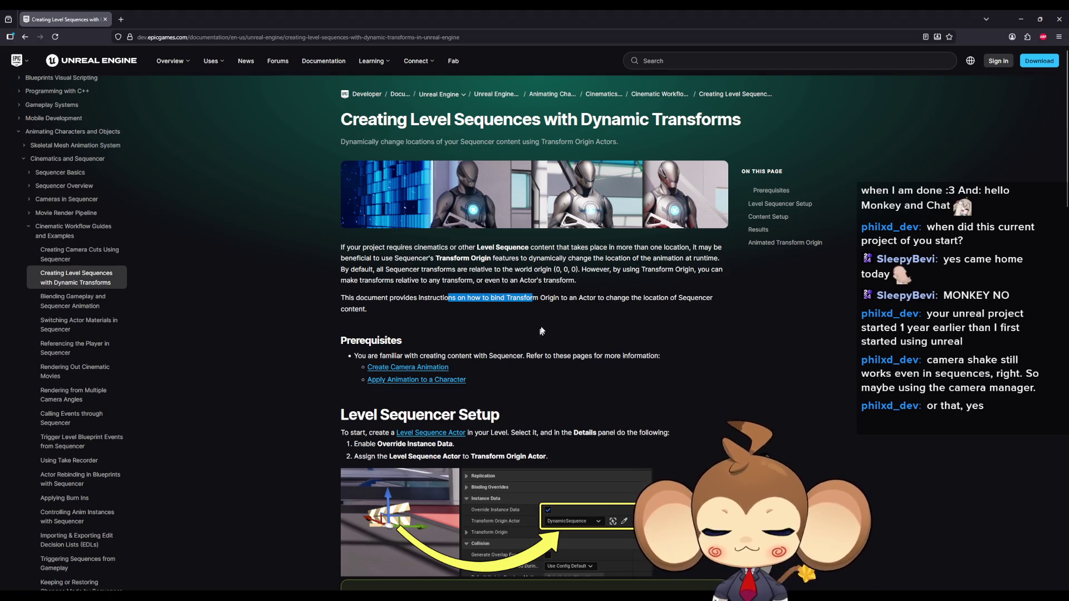
{"action": "left_click_drag", "start_coordinate": [589, 298], "coordinate": [634, 352]}
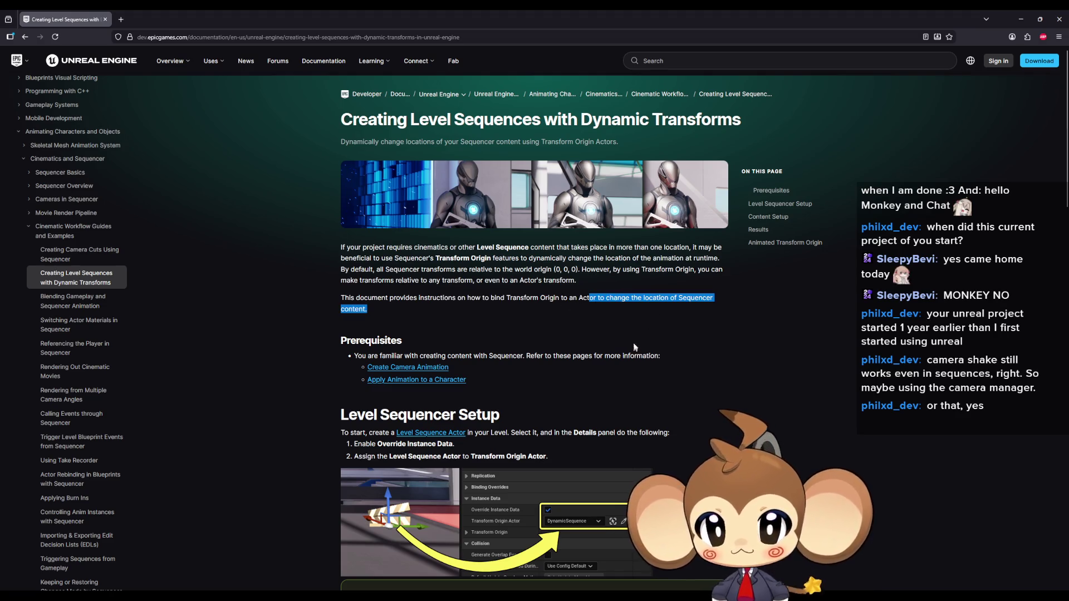
{"action": "scroll", "coordinate": [543, 355], "scroll_direction": "down", "scroll_amount": 2}
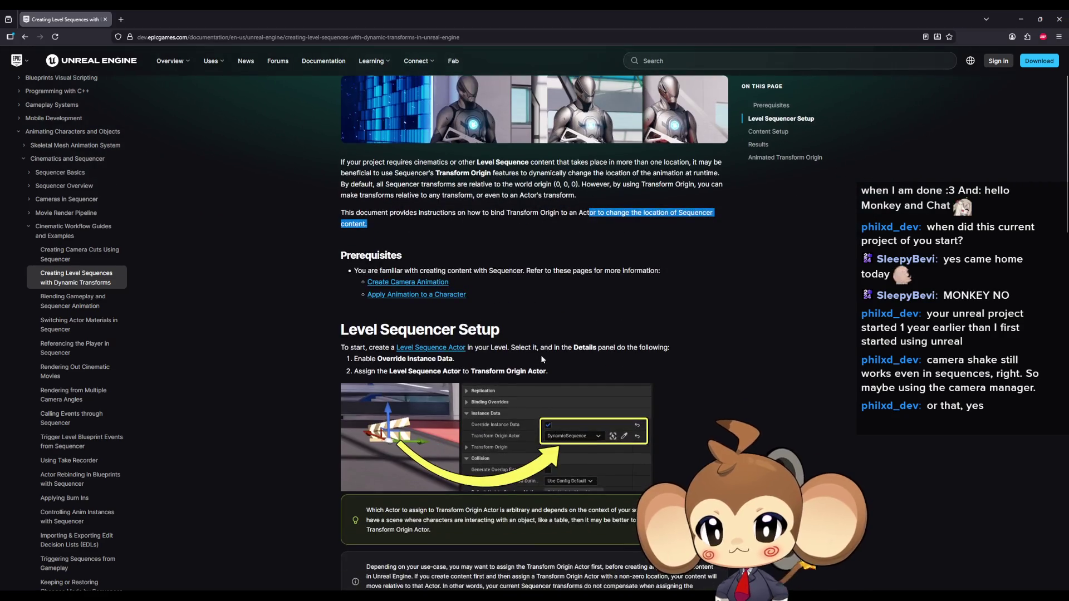
Read the Level Sequencer Setup steps, highlighting the actor selection and Override Instance Data instructions.
{"action": "left_click", "coordinate": [385, 253]}
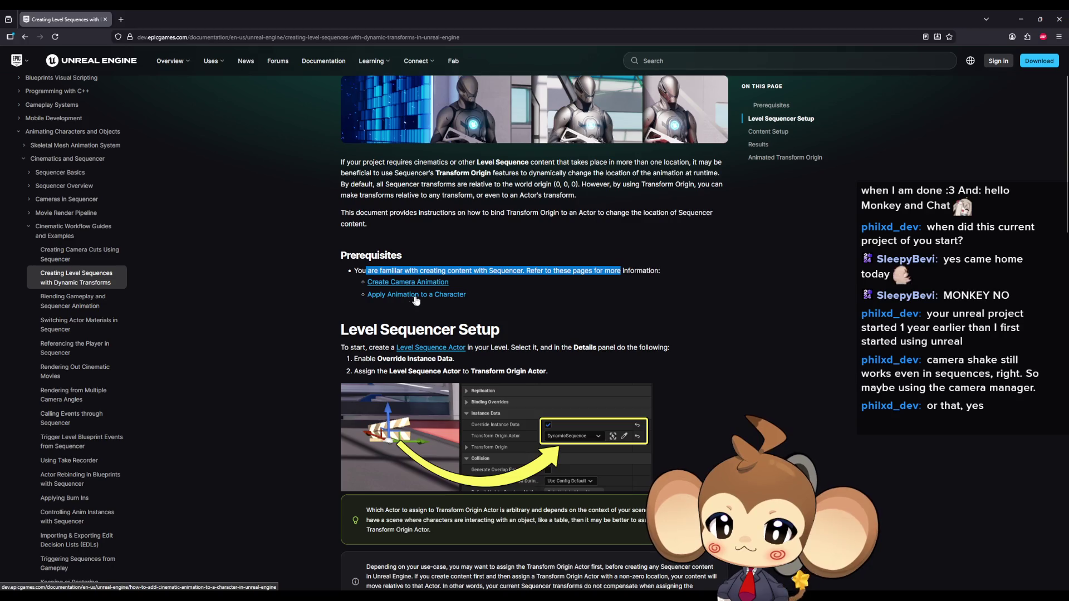
{"action": "left_click_drag", "start_coordinate": [375, 328], "coordinate": [441, 328]}
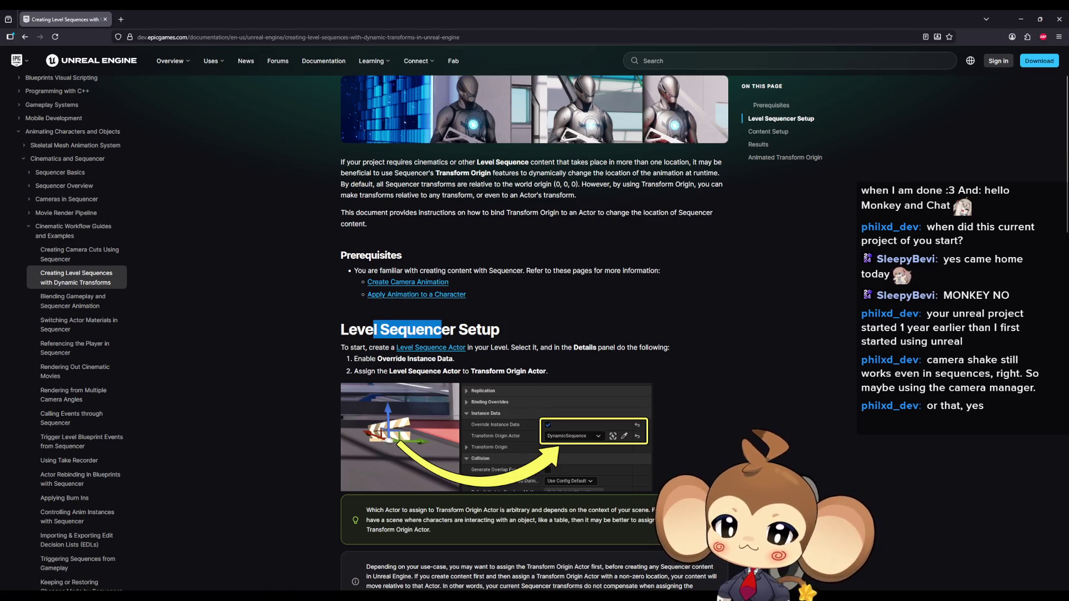
{"action": "scroll", "coordinate": [484, 332], "scroll_direction": "down", "scroll_amount": 2}
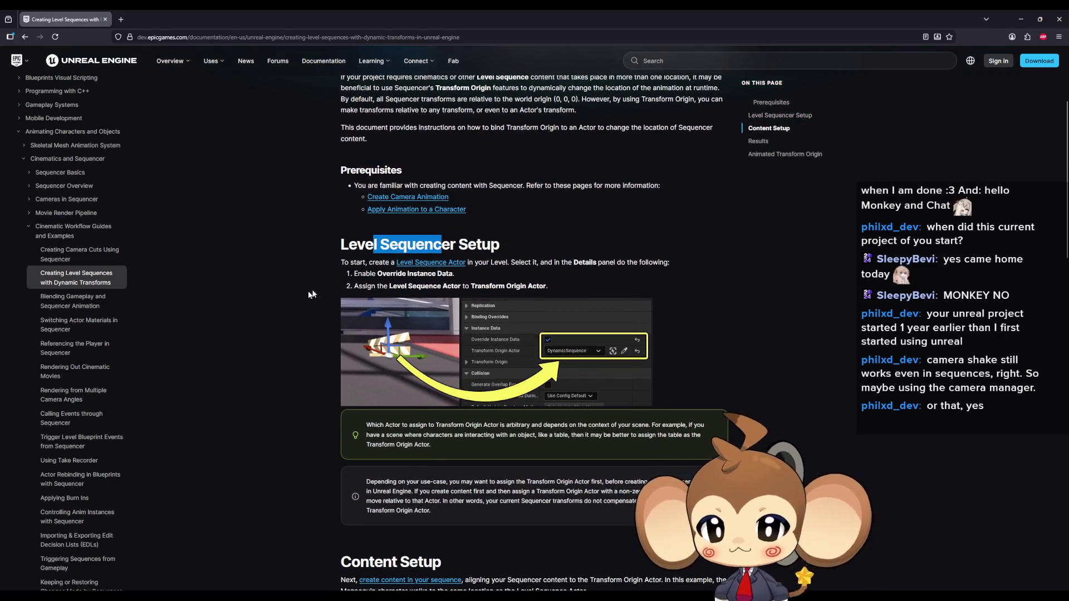
{"action": "left_click", "coordinate": [377, 262]}
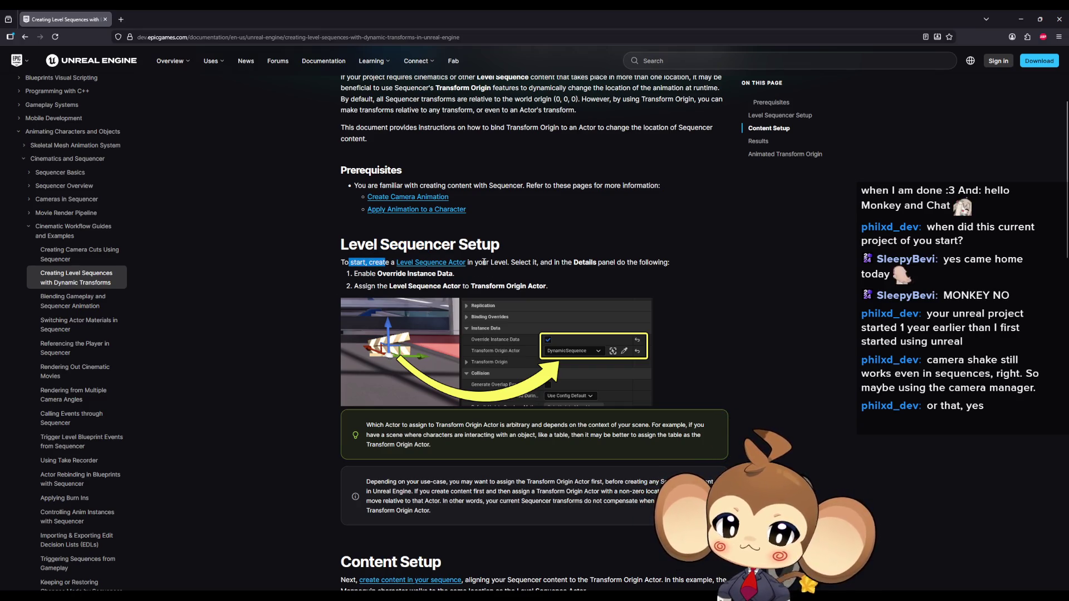
{"action": "left_click_drag", "start_coordinate": [482, 263], "coordinate": [557, 261]}
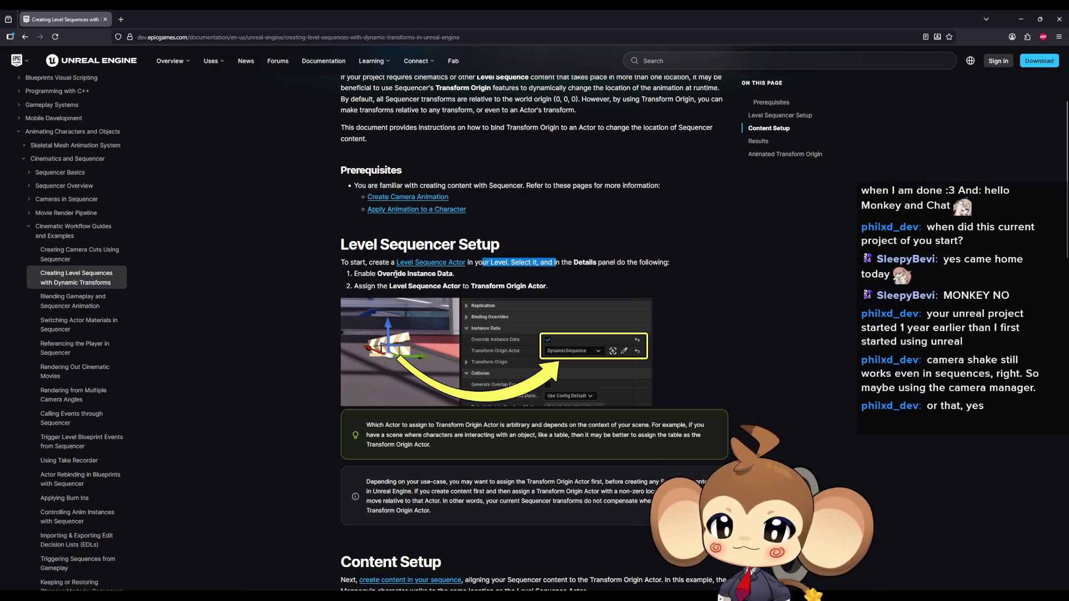
{"action": "mouse_move", "coordinate": [444, 274]}
{"action": "left_mouse_down"}
{"action": "mouse_move", "coordinate": [370, 278]}
{"action": "mouse_move", "coordinate": [471, 286]}
{"action": "left_mouse_up"}
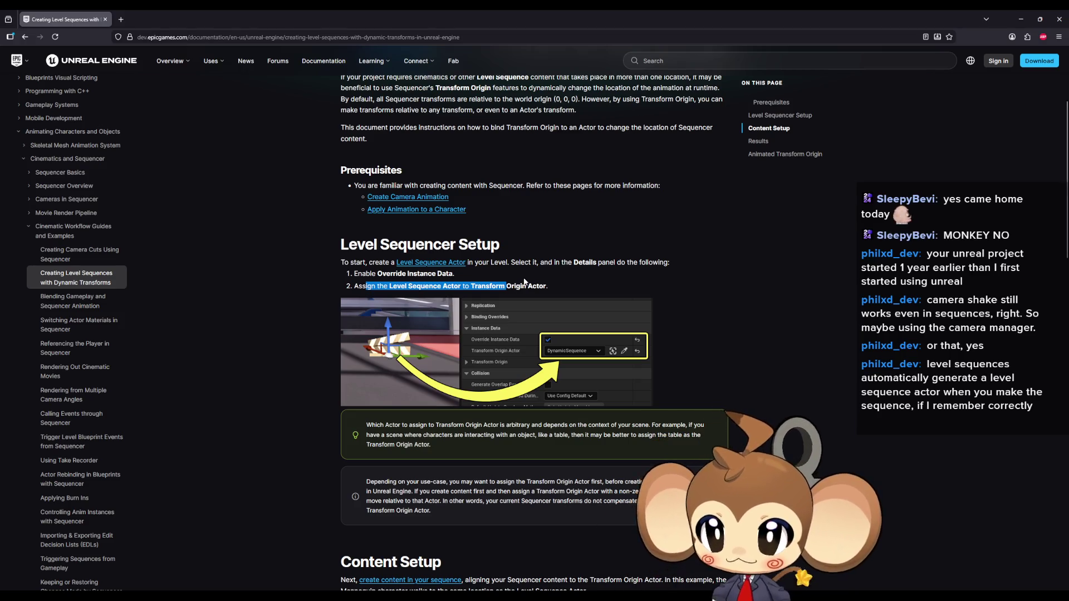
{"action": "scroll", "coordinate": [673, 244], "scroll_direction": "down", "scroll_amount": 3}
{"action": "scroll", "coordinate": [668, 257], "scroll_direction": "down", "scroll_amount": 4}
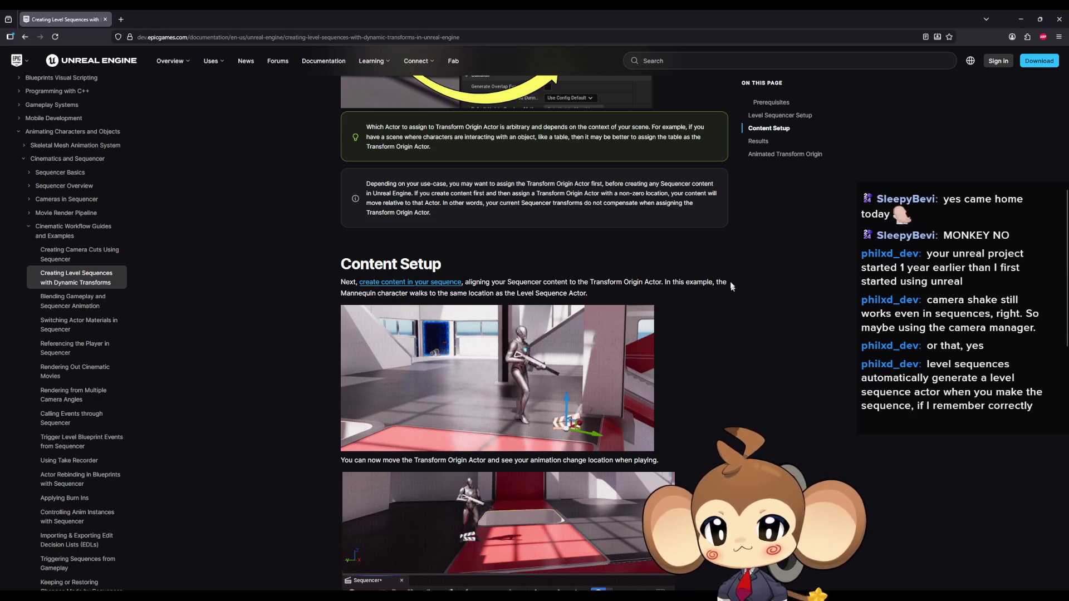
{"action": "scroll", "coordinate": [730, 275], "scroll_direction": "down", "scroll_amount": 1}
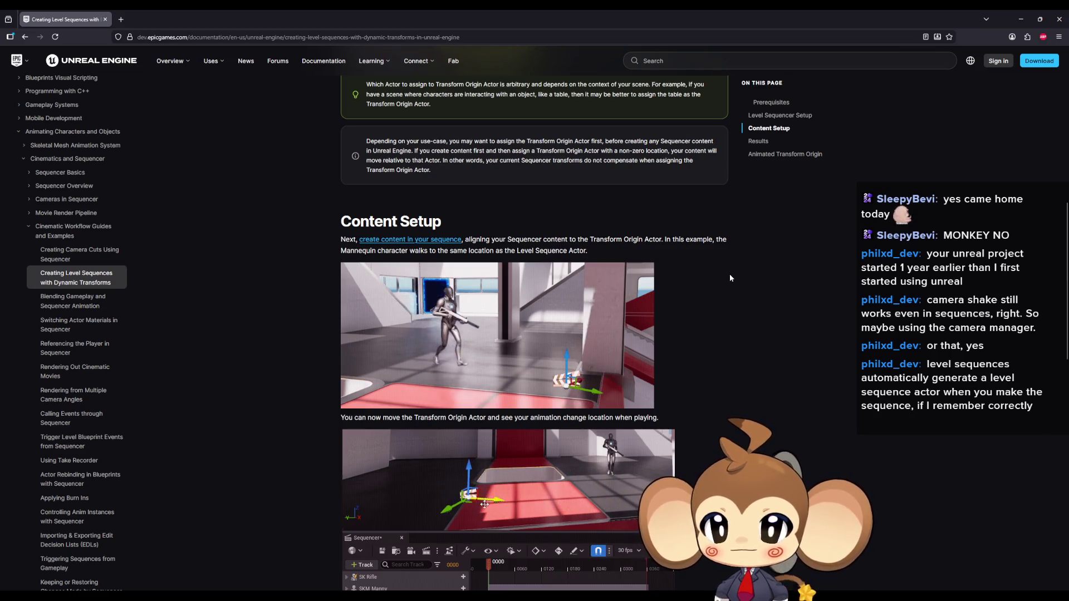
{"action": "scroll", "coordinate": [729, 277], "scroll_direction": "down", "scroll_amount": 1}
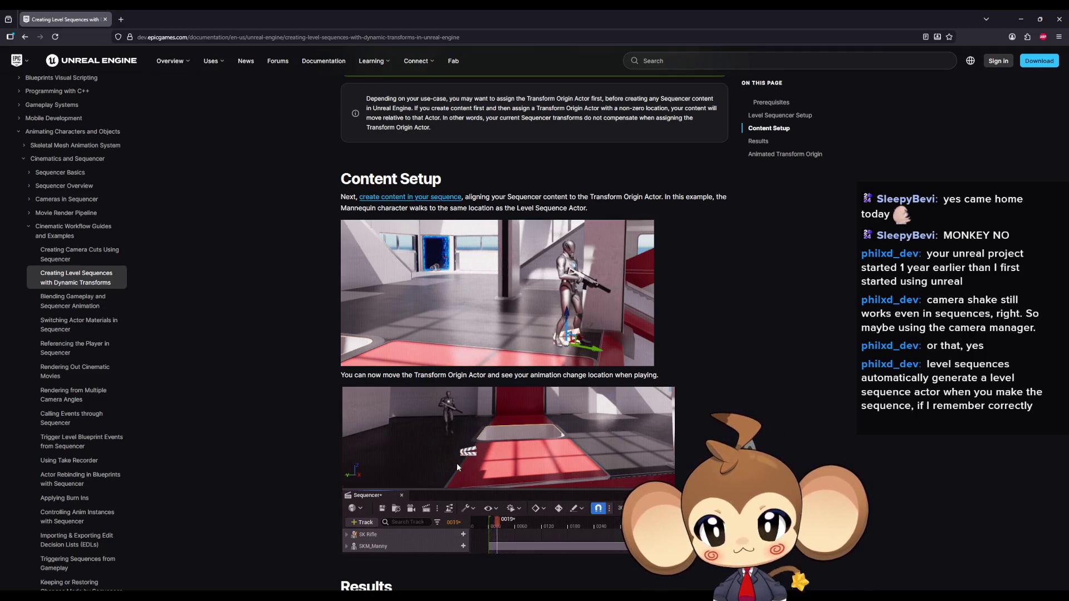
{"action": "scroll", "coordinate": [458, 443], "scroll_direction": "up", "scroll_amount": 2}
{"action": "scroll", "coordinate": [460, 427], "scroll_direction": "up", "scroll_amount": 1}
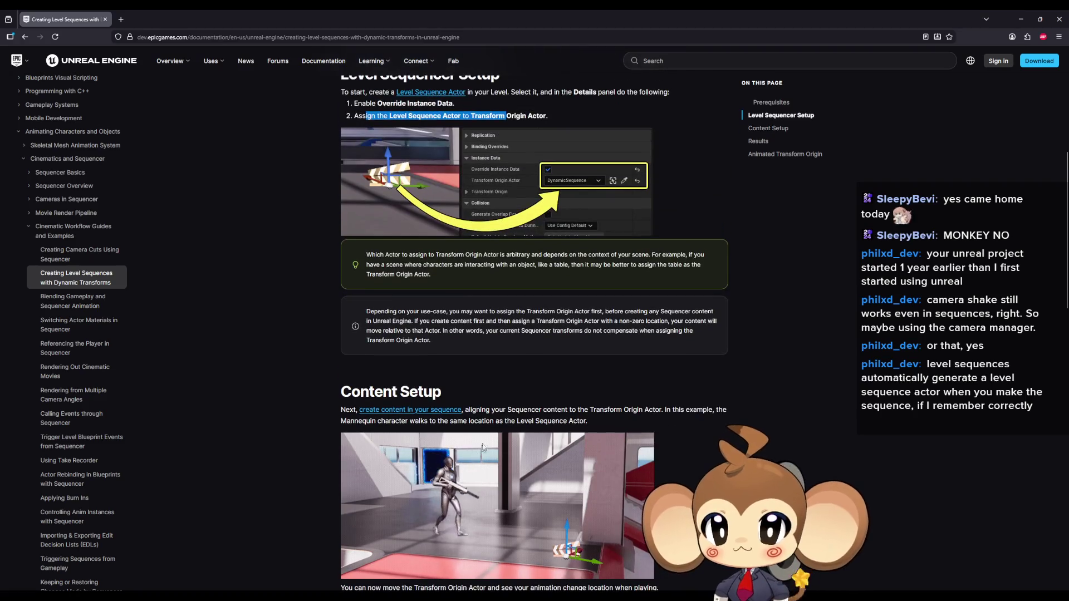
{"action": "scroll", "coordinate": [488, 425], "scroll_direction": "up", "scroll_amount": 3}
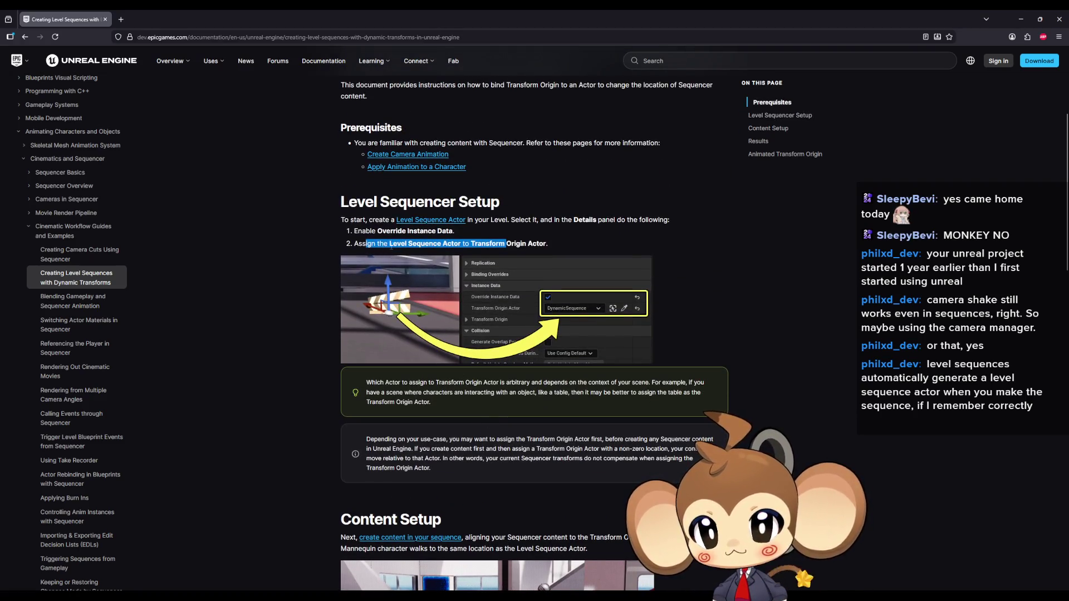
Open the Sequencer Overview docs page in a new browser tab.
{"action": "middle_click", "coordinate": [431, 219]}
View the Sequencer Overview tab, return to the dynamic transforms guide, and minimize the browser.
{"action": "left_click", "coordinate": [153, 18]}
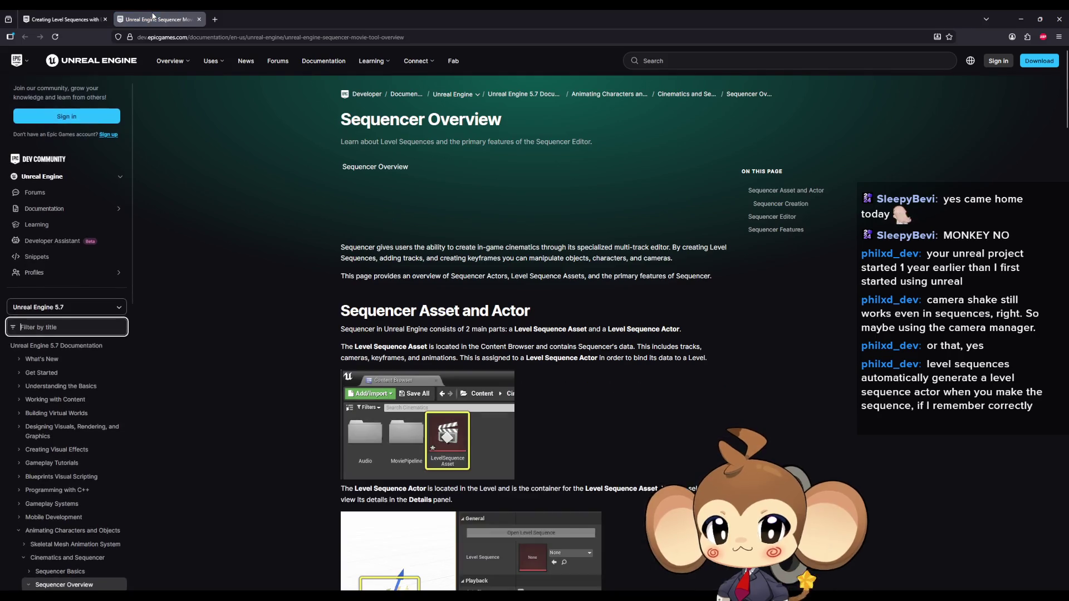
{"action": "scroll", "coordinate": [307, 218], "scroll_direction": "down", "scroll_amount": 3}
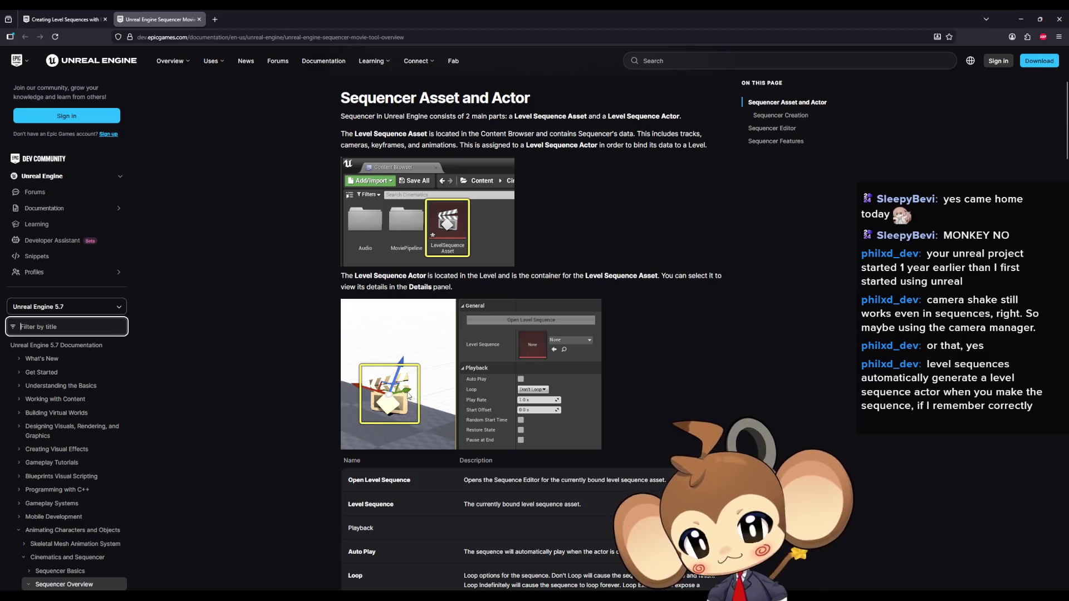
{"action": "scroll", "coordinate": [378, 406], "scroll_direction": "down", "scroll_amount": 2}
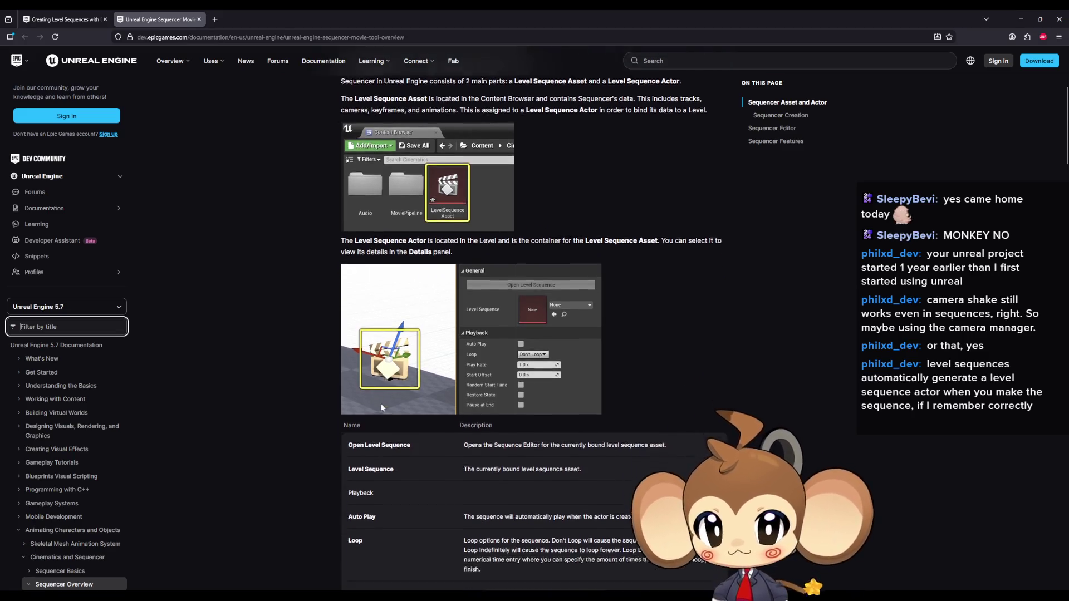
{"action": "scroll", "coordinate": [379, 408], "scroll_direction": "down", "scroll_amount": 4}
{"action": "scroll", "coordinate": [379, 408], "scroll_direction": "down", "scroll_amount": 3}
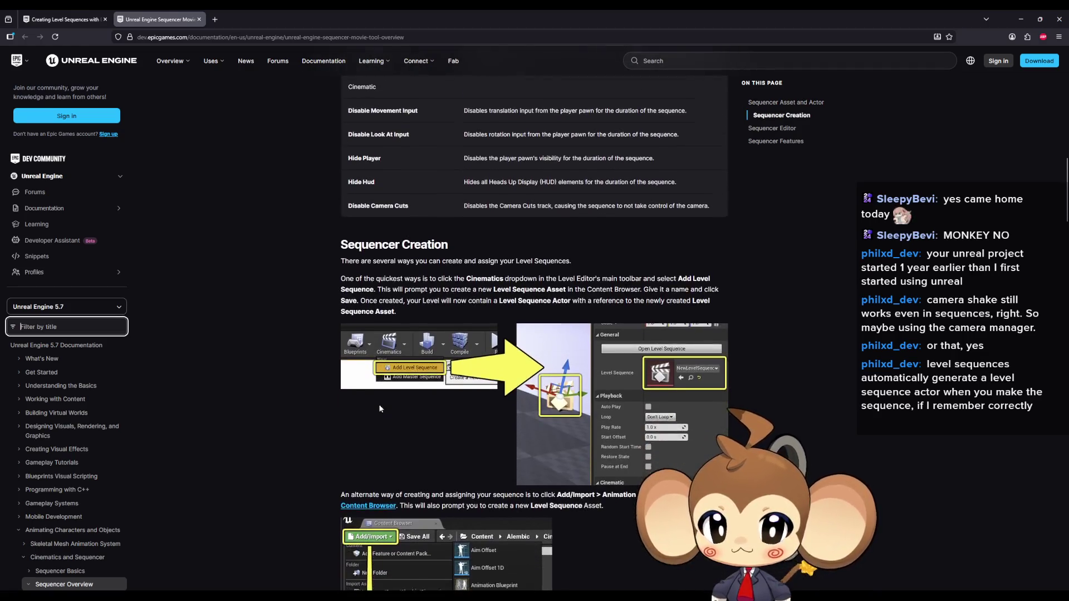
{"action": "scroll", "coordinate": [379, 408], "scroll_direction": "down", "scroll_amount": 2}
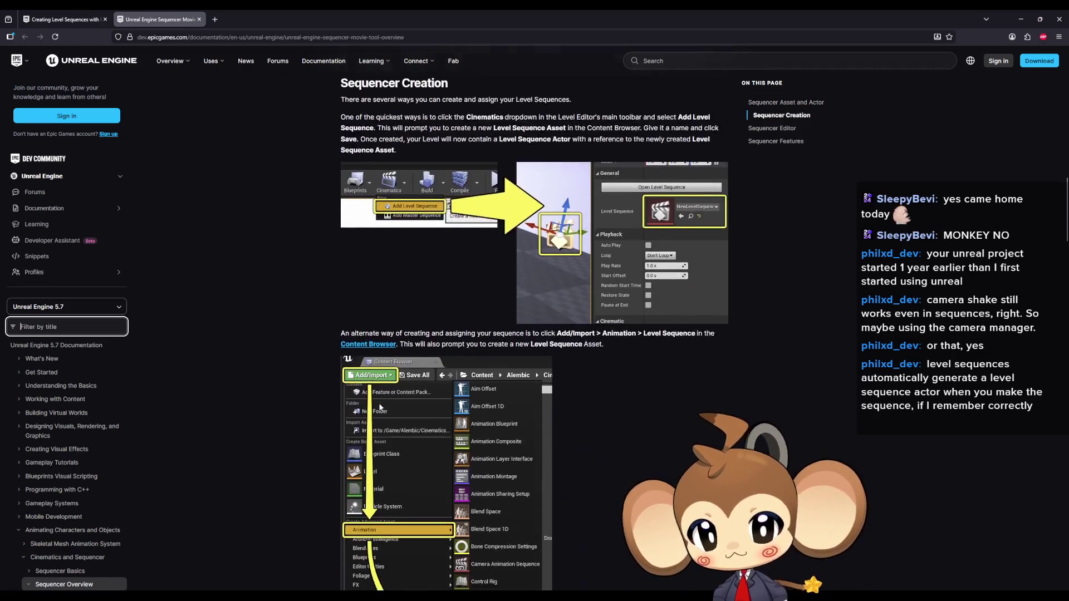
{"action": "scroll", "coordinate": [379, 407], "scroll_direction": "down", "scroll_amount": 1}
{"action": "scroll", "coordinate": [380, 407], "scroll_direction": "down", "scroll_amount": 2}
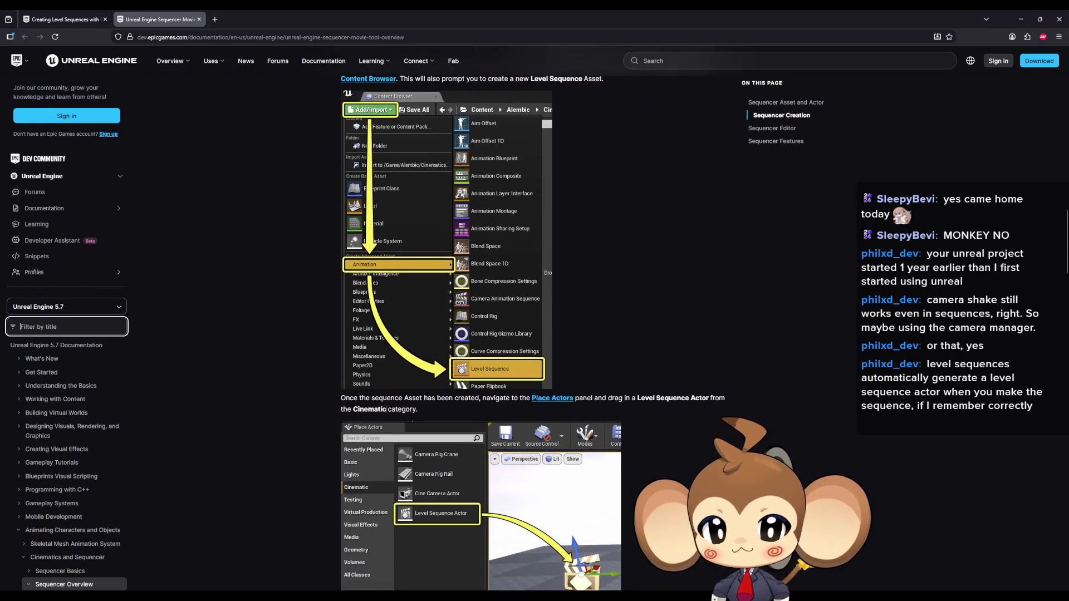
{"action": "scroll", "coordinate": [387, 415], "scroll_direction": "down", "scroll_amount": 1}
{"action": "scroll", "coordinate": [555, 366], "scroll_direction": "down", "scroll_amount": 2}
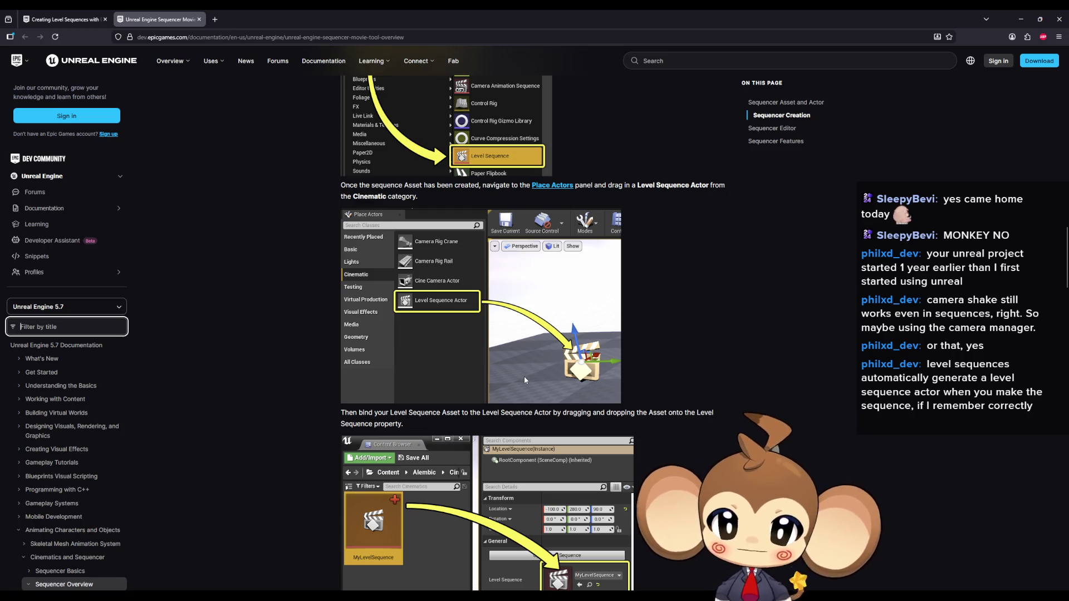
{"action": "scroll", "coordinate": [548, 384], "scroll_direction": "down", "scroll_amount": 1}
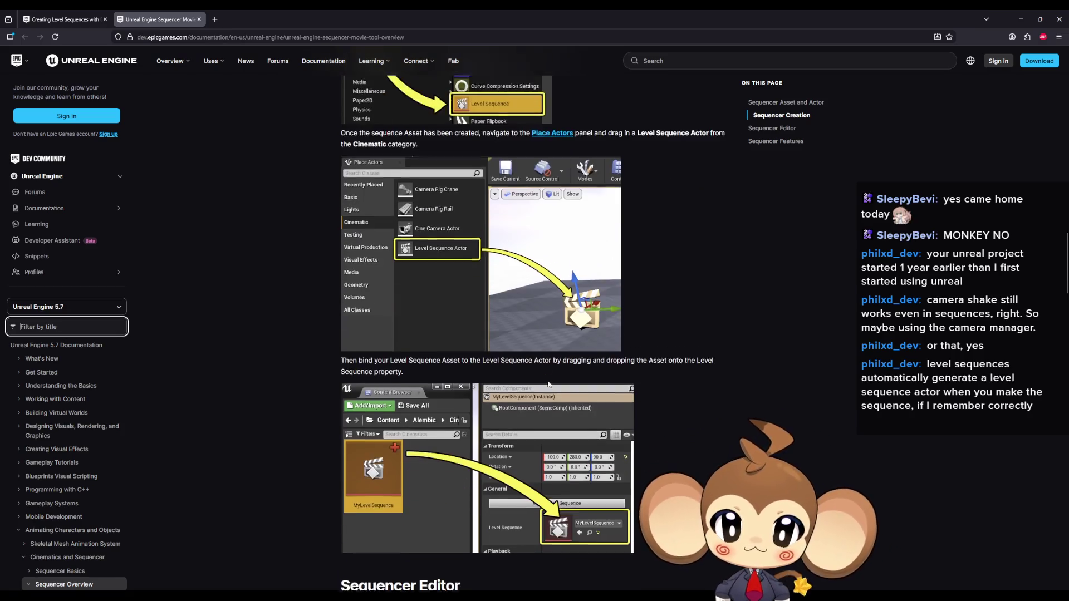
{"action": "scroll", "coordinate": [547, 384], "scroll_direction": "down", "scroll_amount": 1}
{"action": "scroll", "coordinate": [554, 374], "scroll_direction": "down", "scroll_amount": 2}
{"action": "scroll", "coordinate": [553, 373], "scroll_direction": "down", "scroll_amount": 1}
{"action": "scroll", "coordinate": [532, 349], "scroll_direction": "down", "scroll_amount": 1}
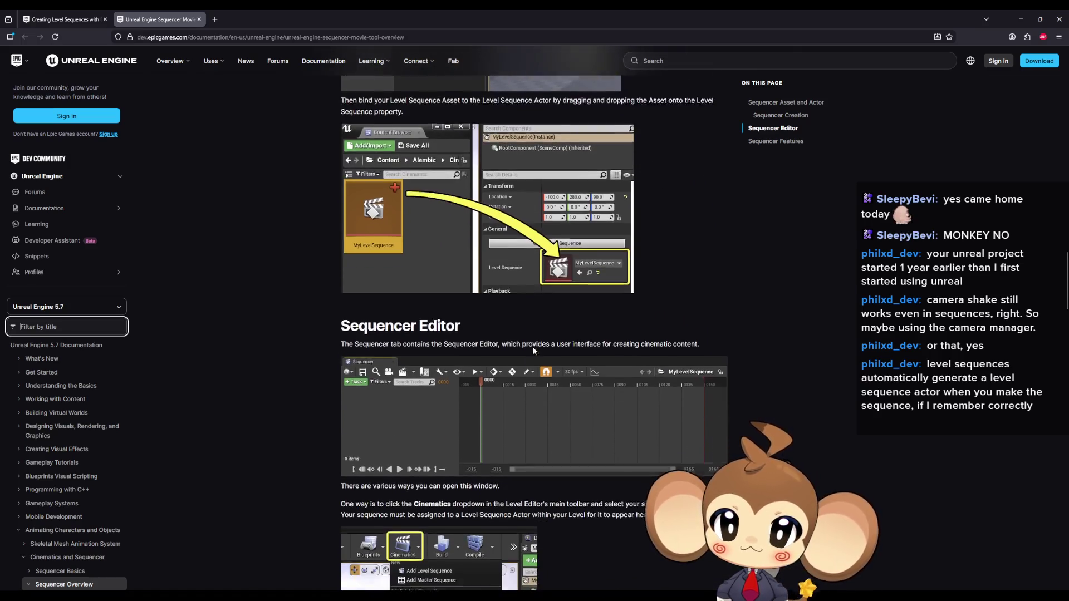
{"action": "scroll", "coordinate": [526, 346], "scroll_direction": "down", "scroll_amount": 1}
{"action": "scroll", "coordinate": [521, 345], "scroll_direction": "down", "scroll_amount": 2}
{"action": "scroll", "coordinate": [520, 353], "scroll_direction": "down", "scroll_amount": 1}
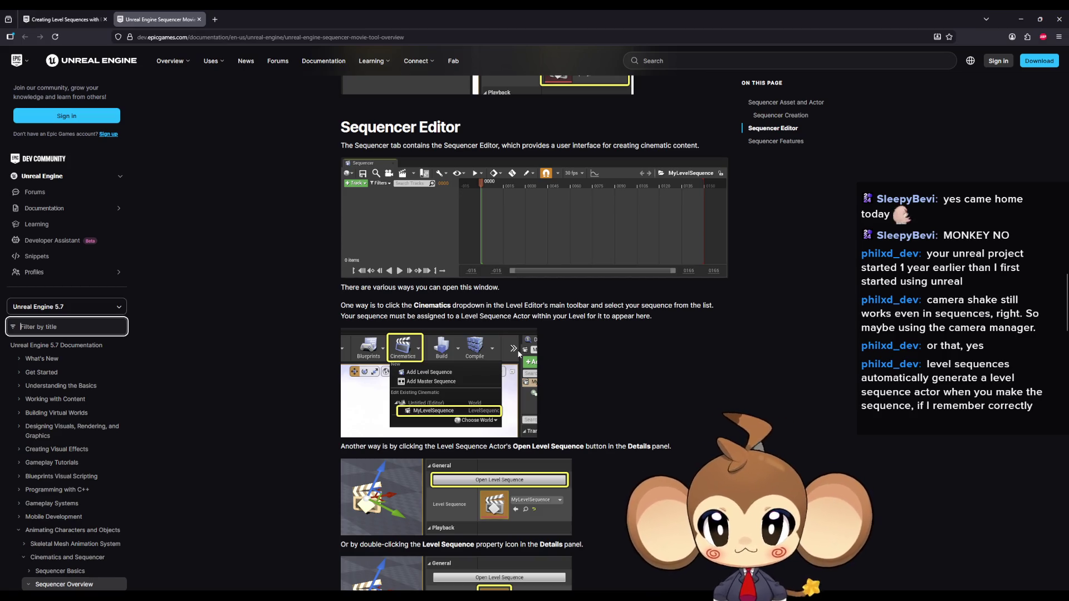
{"action": "scroll", "coordinate": [686, 425], "scroll_direction": "down", "scroll_amount": 1}
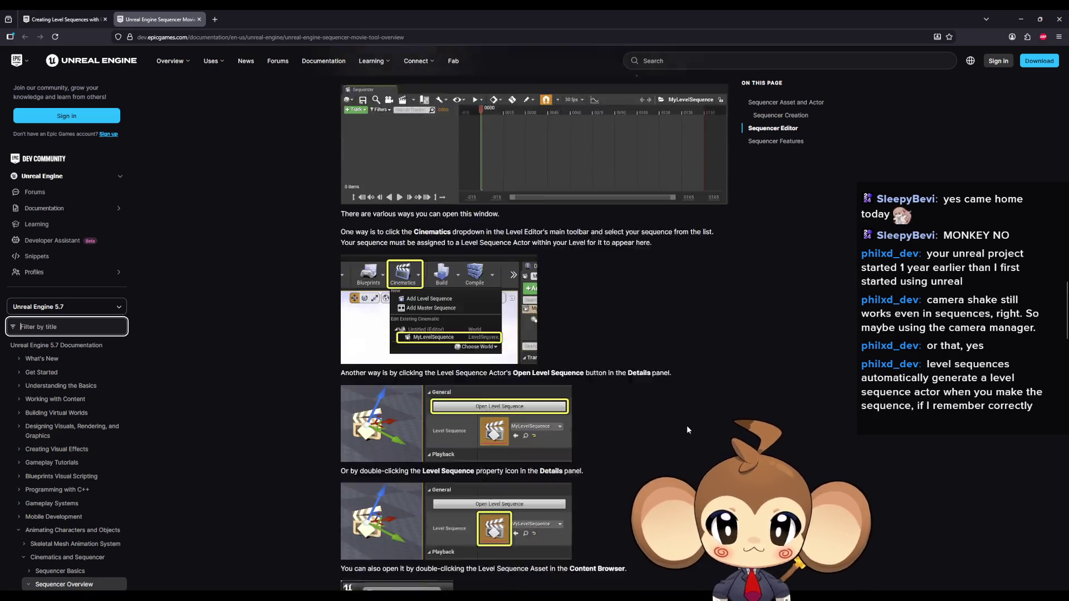
{"action": "scroll", "coordinate": [684, 425], "scroll_direction": "down", "scroll_amount": 1}
{"action": "scroll", "coordinate": [676, 426], "scroll_direction": "down", "scroll_amount": 1}
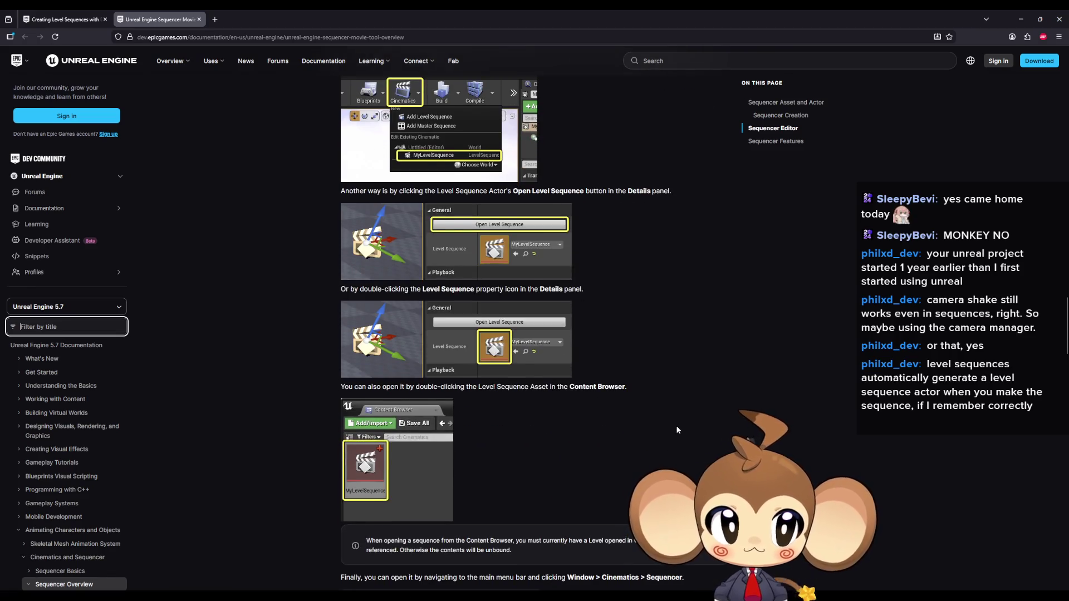
{"action": "scroll", "coordinate": [677, 429], "scroll_direction": "down", "scroll_amount": 1}
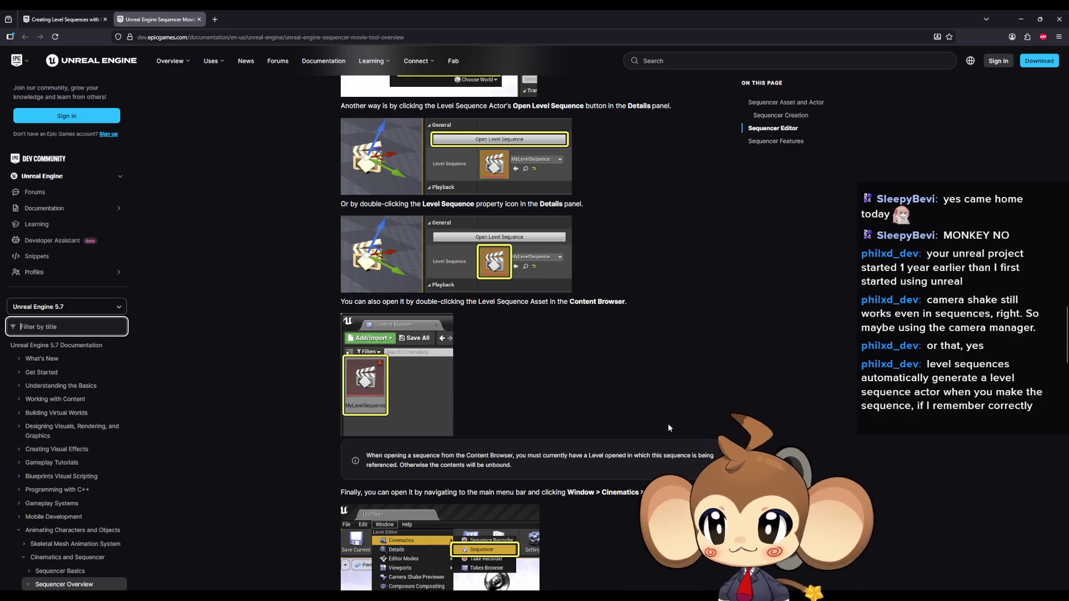
{"action": "left_click", "coordinate": [63, 18]}
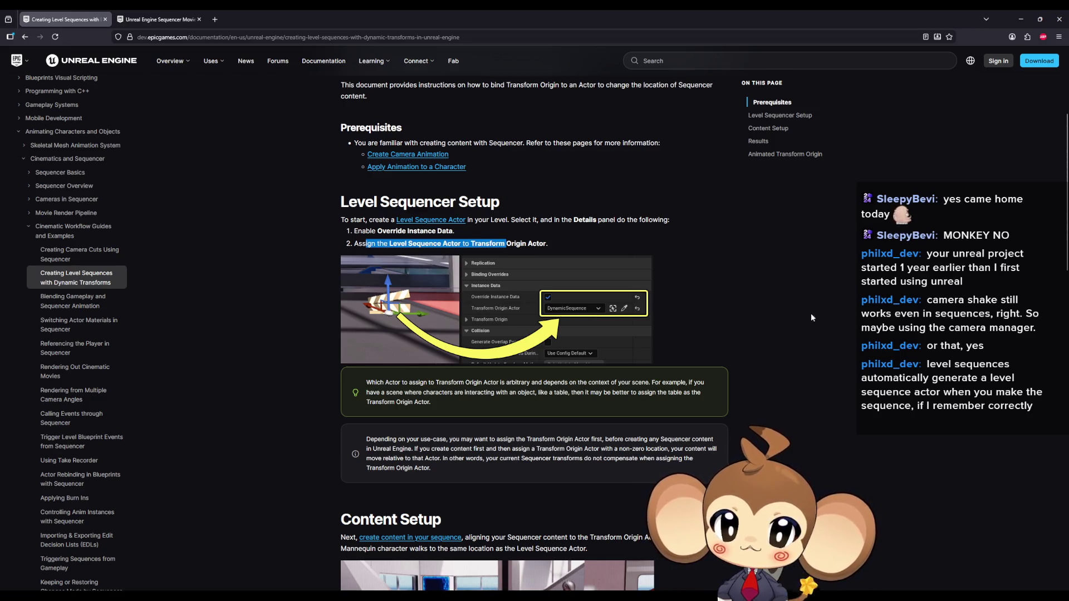
{"action": "scroll", "coordinate": [811, 315], "scroll_direction": "down", "scroll_amount": 2}
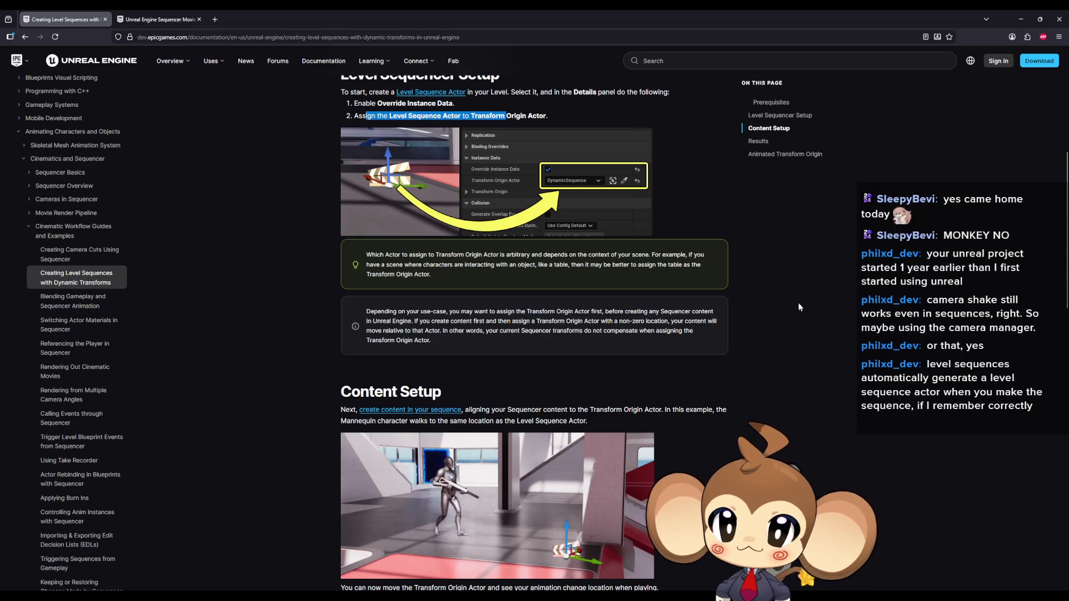
{"action": "scroll", "coordinate": [761, 337], "scroll_direction": "up", "scroll_amount": 2}
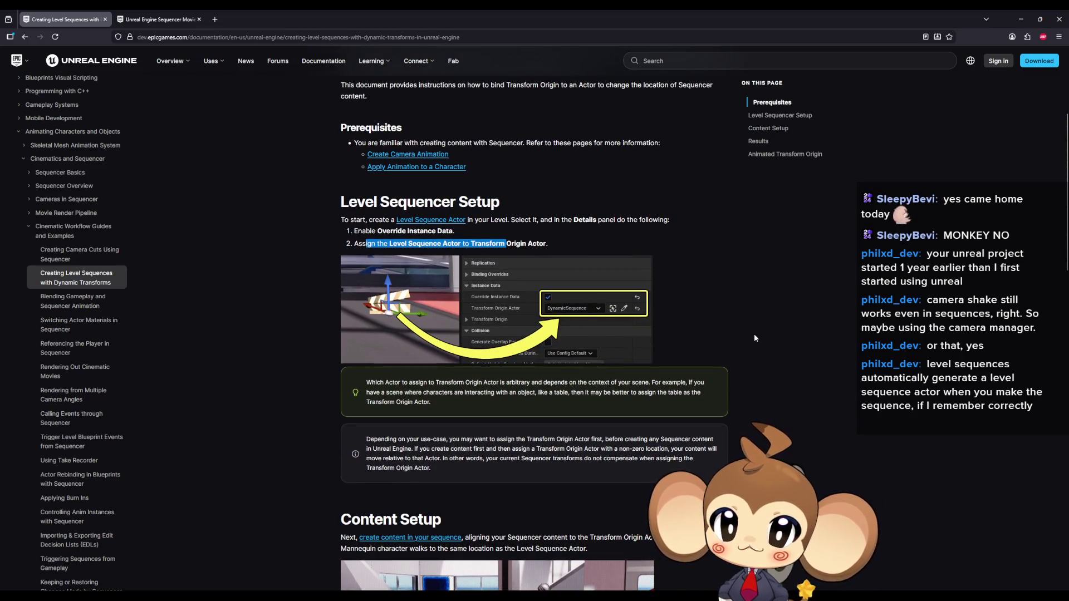
{"action": "scroll", "coordinate": [754, 341], "scroll_direction": "down", "scroll_amount": 2}
{"action": "scroll", "coordinate": [756, 340], "scroll_direction": "down", "scroll_amount": 2}
{"action": "scroll", "coordinate": [754, 337], "scroll_direction": "down", "scroll_amount": 2}
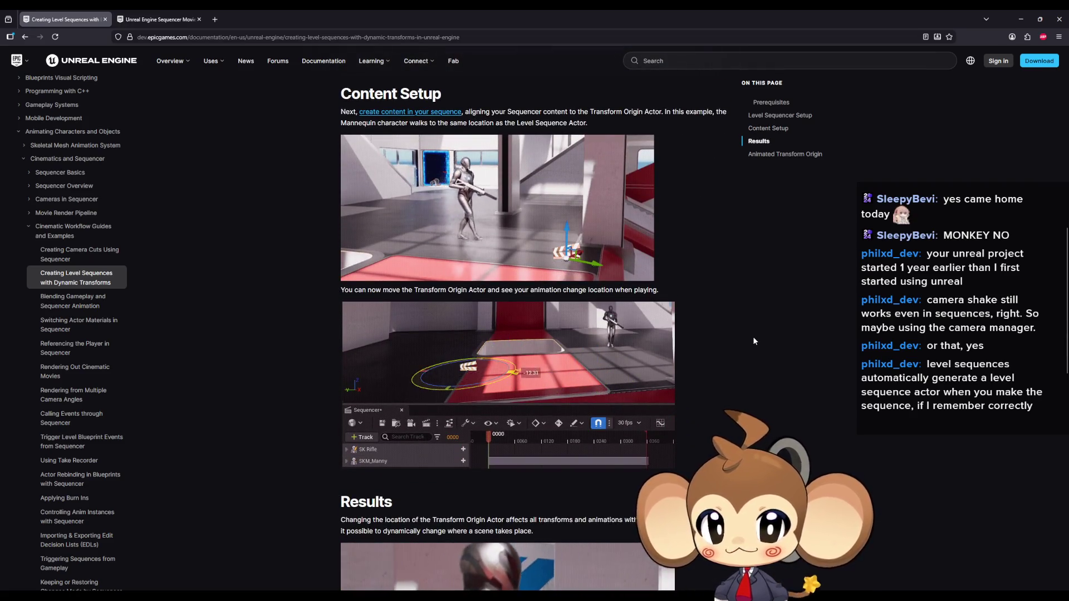
{"action": "scroll", "coordinate": [683, 319], "scroll_direction": "up", "scroll_amount": 2}
{"action": "scroll", "coordinate": [546, 215], "scroll_direction": "up", "scroll_amount": 1}
{"action": "scroll", "coordinate": [548, 215], "scroll_direction": "up", "scroll_amount": 1}
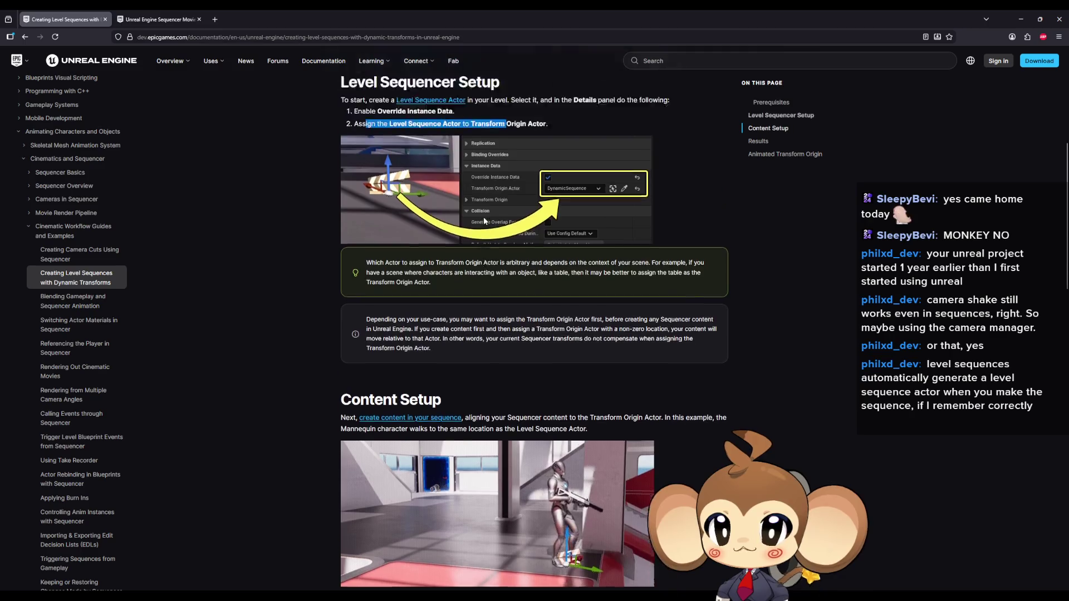
{"action": "scroll", "coordinate": [404, 194], "scroll_direction": "up", "scroll_amount": 1}
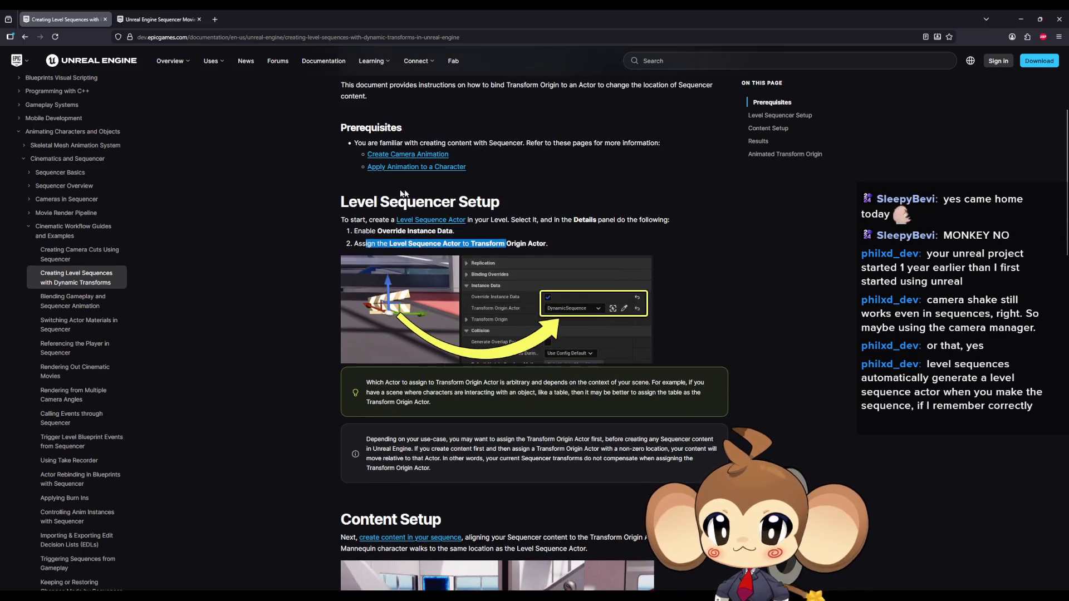
{"action": "left_click", "coordinate": [1020, 17]}
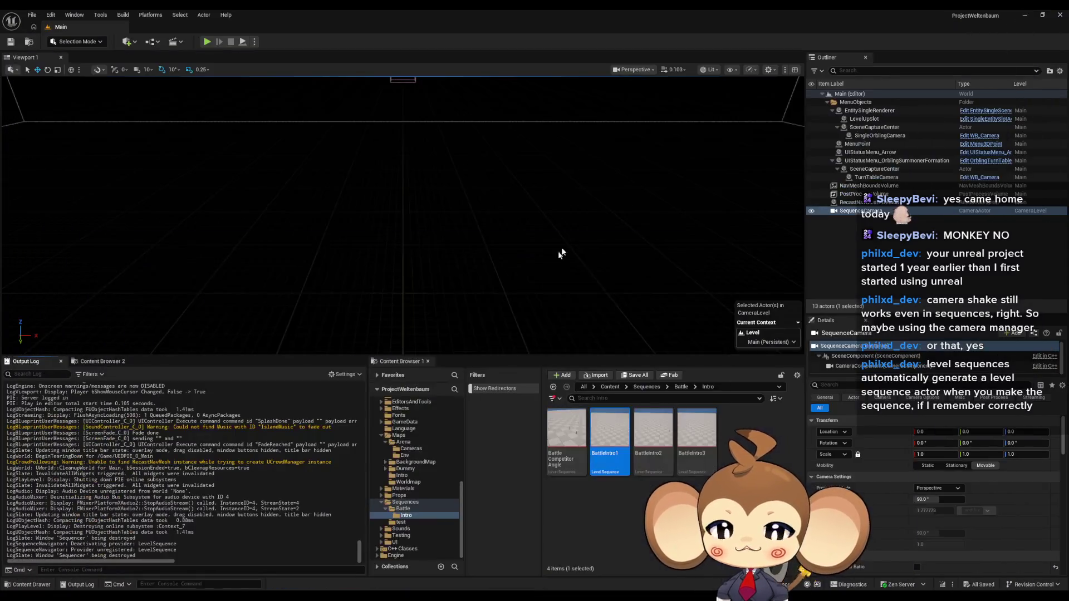
Pan through the Abstract_Ability DoAbility graph past the Append, Branch, Is Valid and rotation nodes.
{"action": "mouse_move", "coordinate": [84, 587]}
{"action": "left_click", "coordinate": [471, 564]}
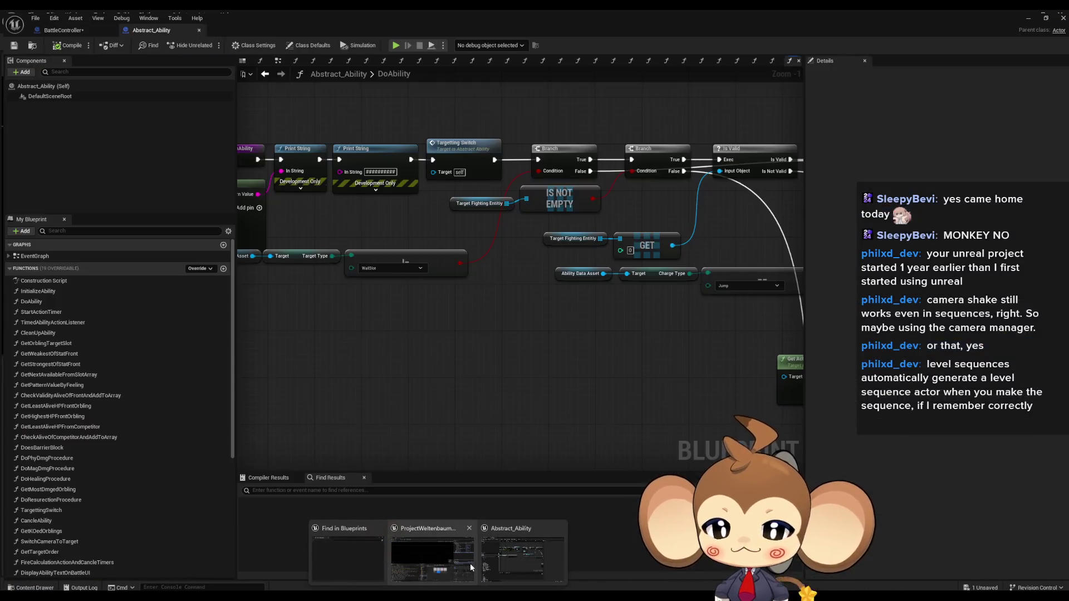
{"action": "mouse_move", "coordinate": [488, 338]}
{"action": "left_mouse_down"}
{"action": "mouse_move", "coordinate": [260, 295]}
{"action": "mouse_move", "coordinate": [664, 328]}
{"action": "left_mouse_up"}
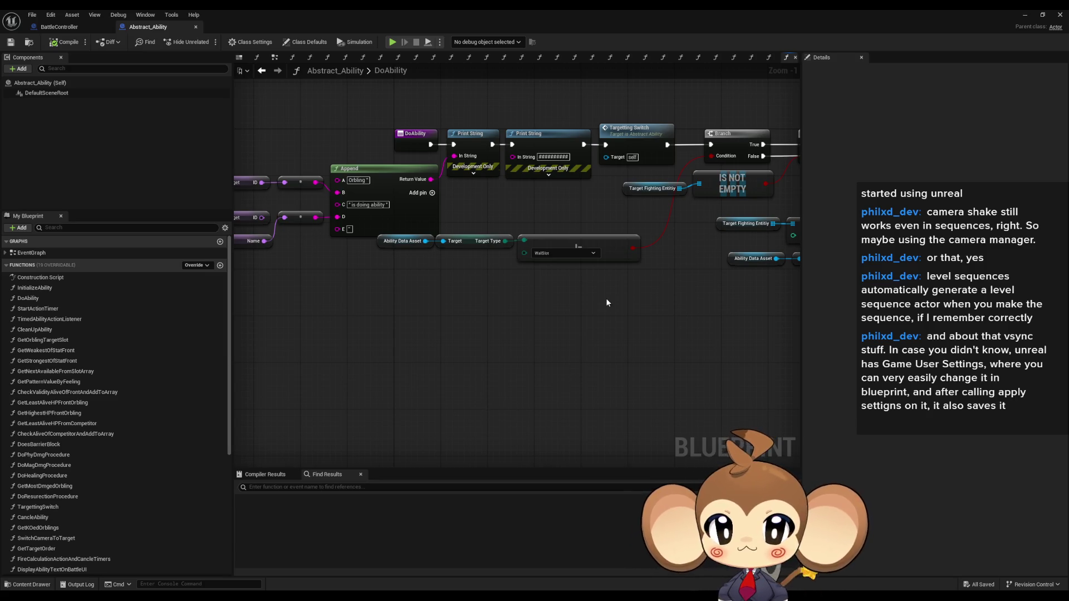
{"action": "left_click_drag", "start_coordinate": [459, 344], "coordinate": [562, 368]}
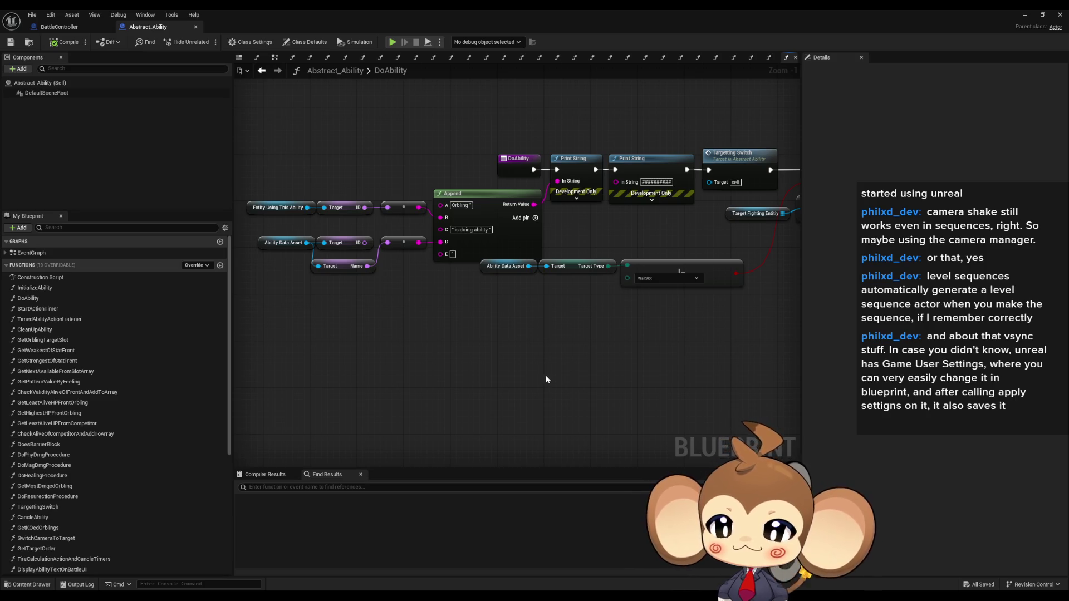
{"action": "left_click_drag", "start_coordinate": [609, 382], "coordinate": [446, 375]}
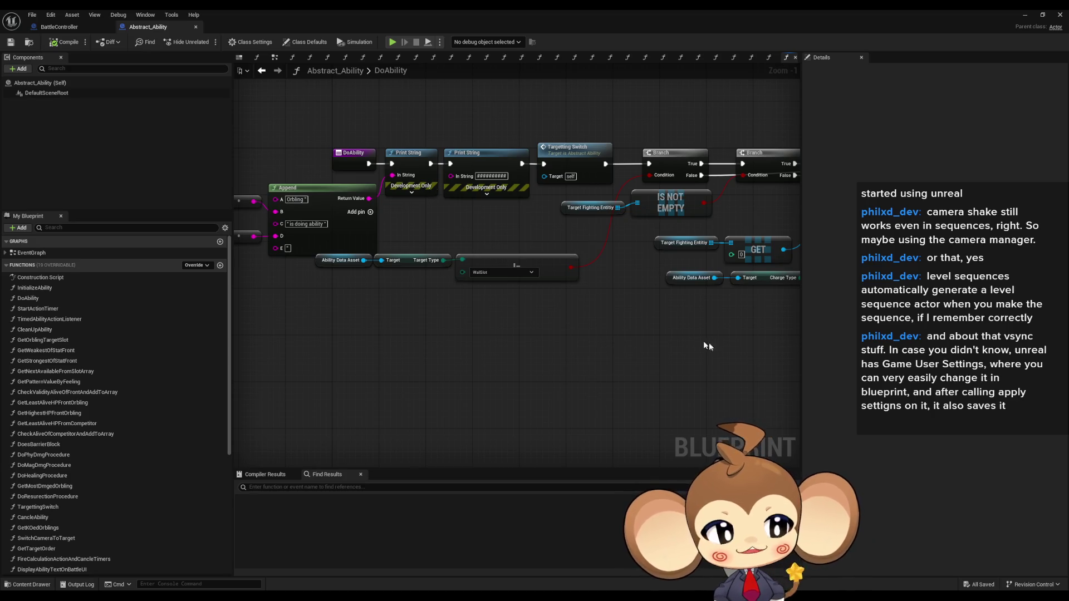
{"action": "left_click_drag", "start_coordinate": [707, 347], "coordinate": [635, 362]}
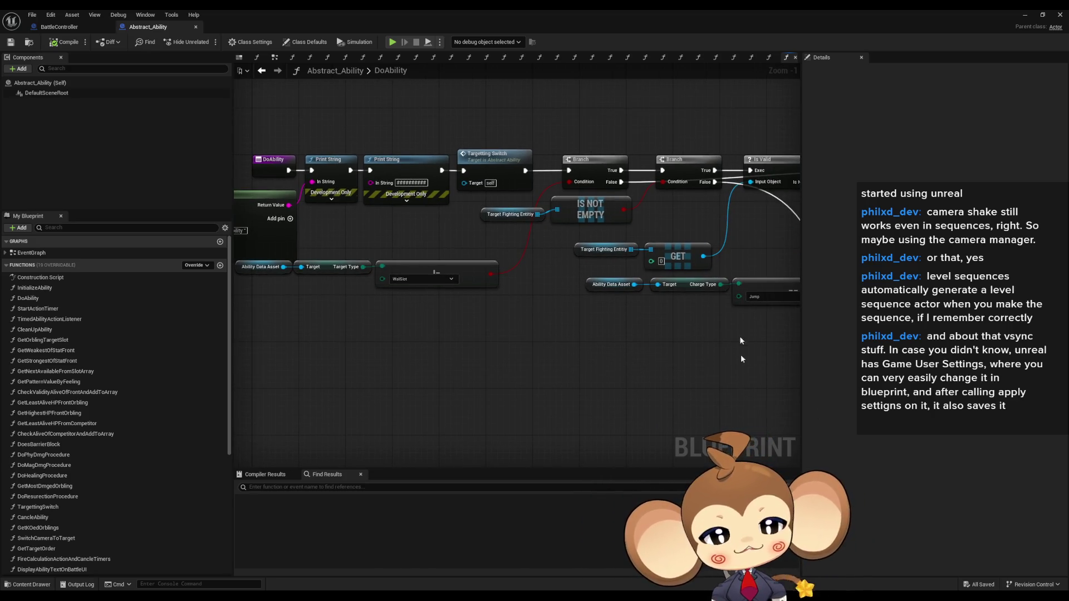
{"action": "left_click_drag", "start_coordinate": [753, 391], "coordinate": [672, 409]}
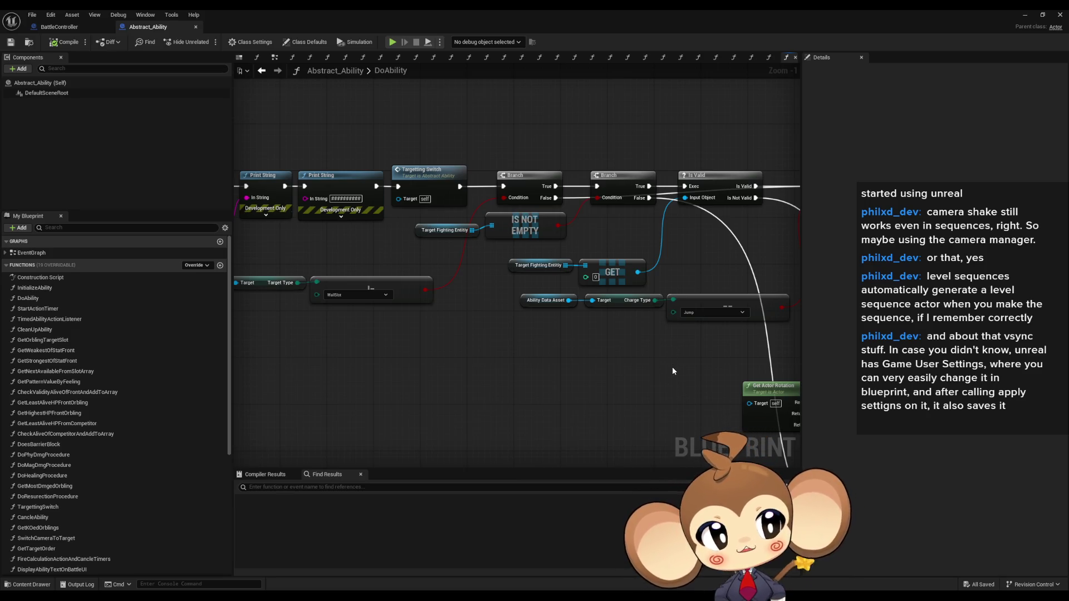
{"action": "scroll", "coordinate": [659, 371], "scroll_direction": "down", "scroll_amount": 2}
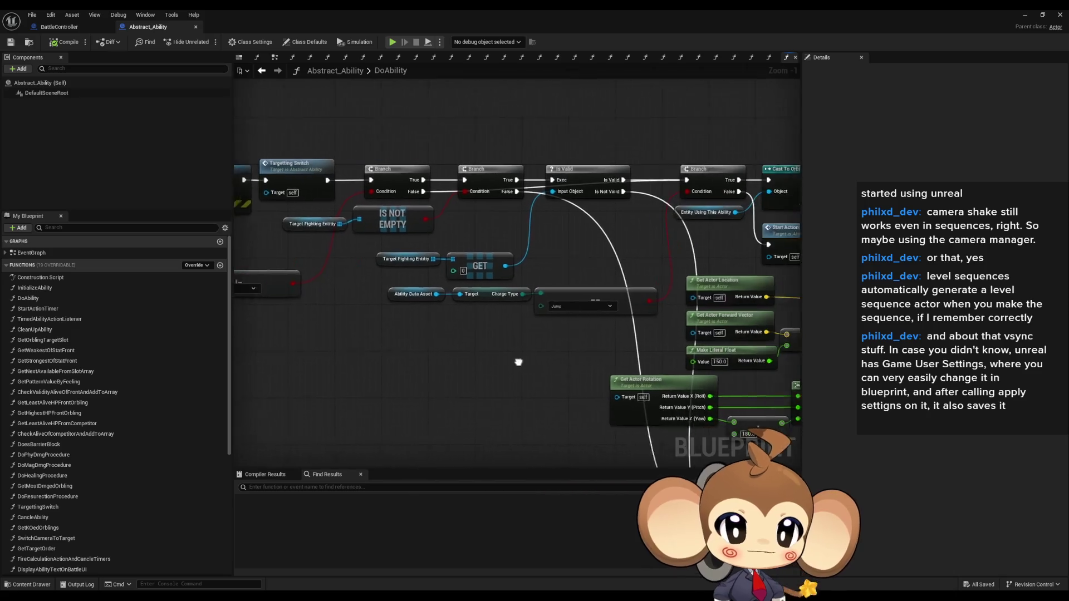
{"action": "scroll", "coordinate": [456, 341], "scroll_direction": "down", "scroll_amount": 1}
{"action": "scroll", "coordinate": [389, 290], "scroll_direction": "up", "scroll_amount": 3}
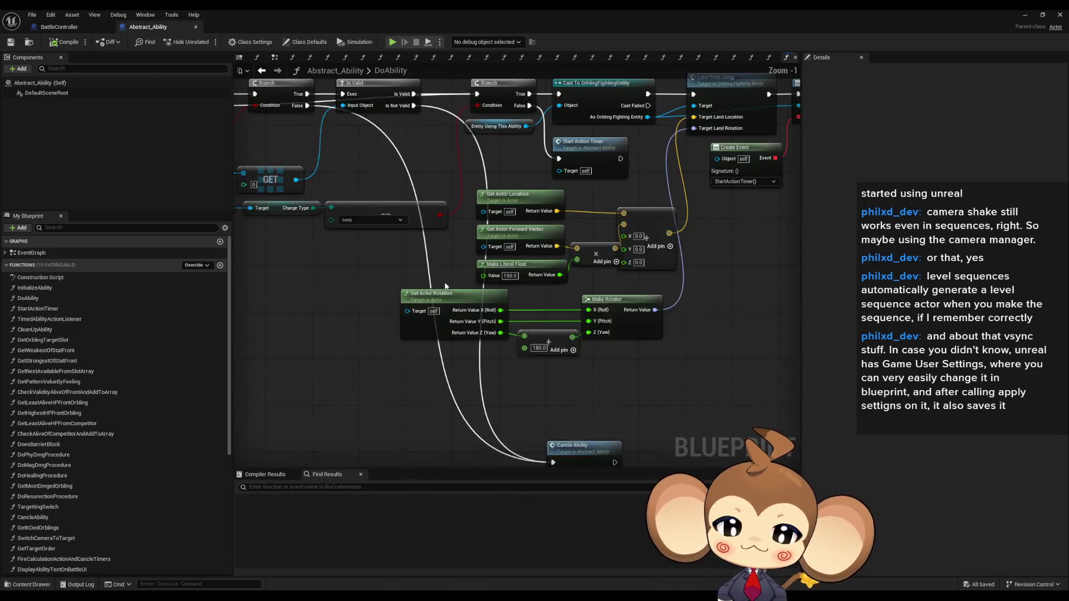
{"action": "scroll", "coordinate": [393, 292], "scroll_direction": "up", "scroll_amount": 2}
{"action": "left_click_drag", "start_coordinate": [467, 298], "coordinate": [642, 339]}
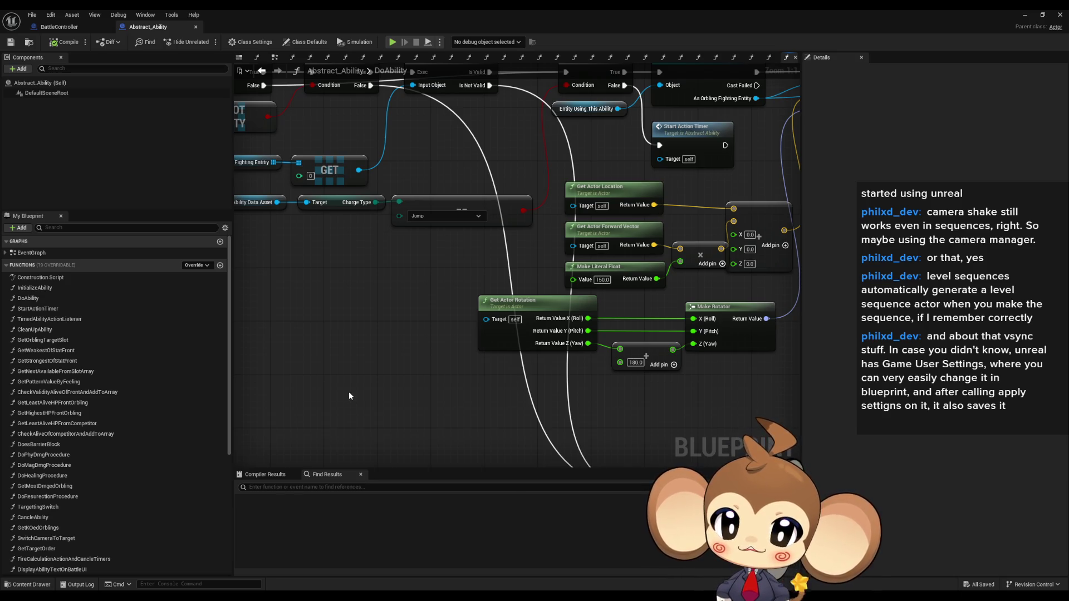
{"action": "scroll", "coordinate": [349, 391], "scroll_direction": "up", "scroll_amount": 2}
{"action": "mouse_move", "coordinate": [410, 418]}
{"action": "left_mouse_down"}
{"action": "mouse_move", "coordinate": [478, 437]}
{"action": "mouse_move", "coordinate": [508, 406]}
{"action": "left_mouse_up"}
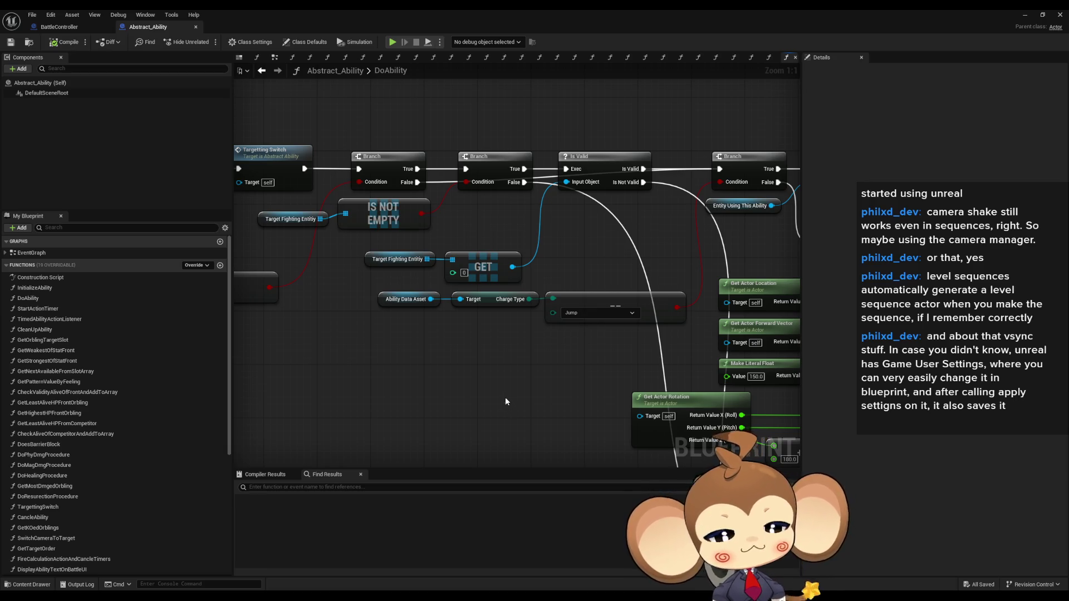
{"action": "scroll", "coordinate": [489, 378], "scroll_direction": "down", "scroll_amount": 1}
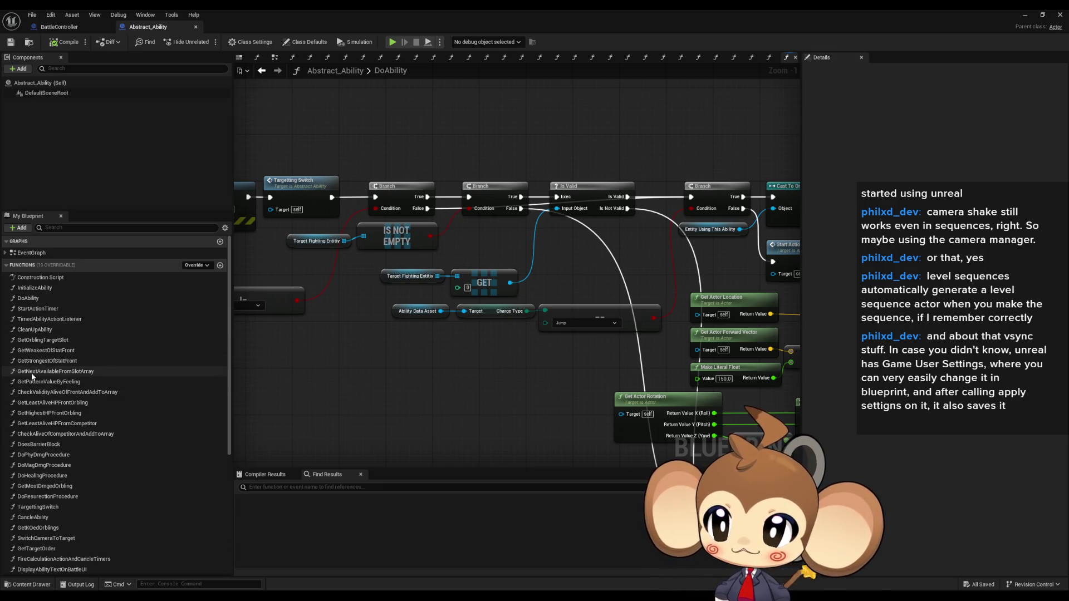
Switch to the BattleController Blueprint graph.
{"action": "left_click", "coordinate": [59, 26]}
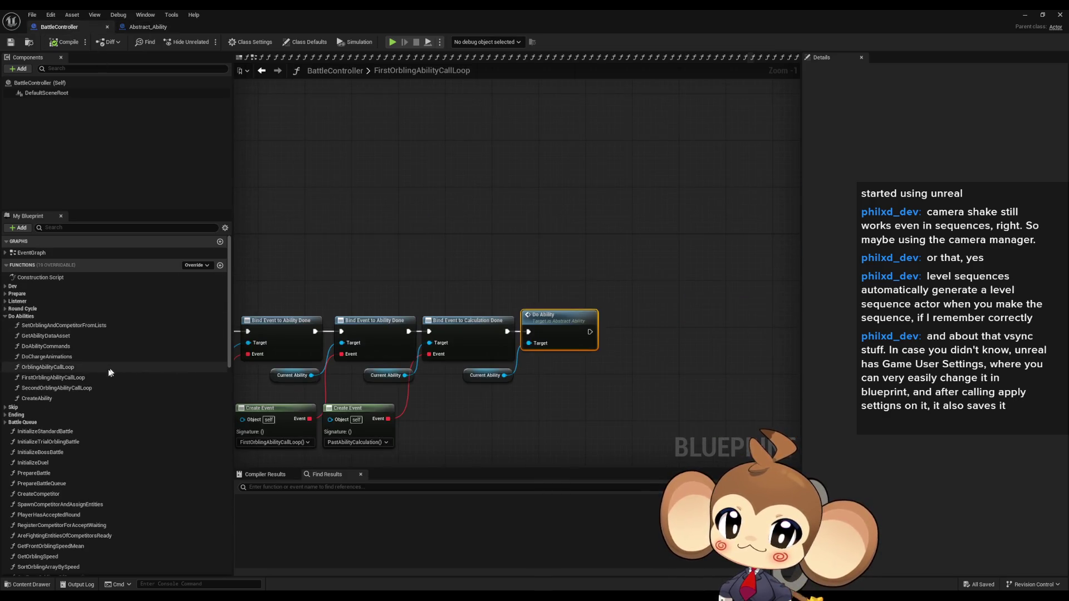
From Prepare's 2_CameraLevelLoadedListener graph, open the Play Sequence node's function in CameraController.
{"action": "left_click", "coordinate": [5, 294]}
{"action": "double_click", "coordinate": [58, 323]}
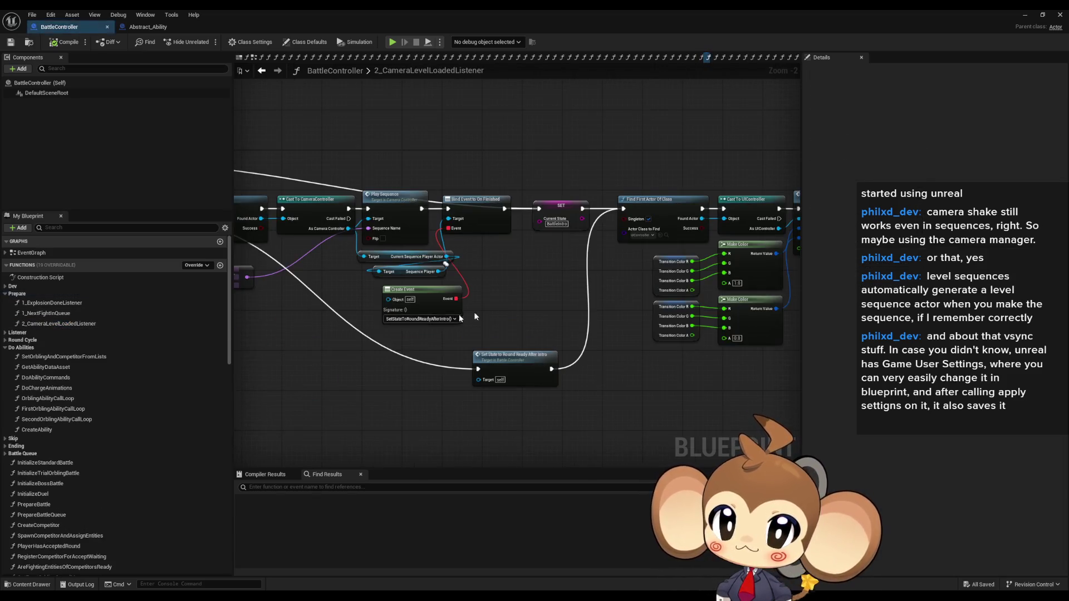
{"action": "scroll", "coordinate": [477, 314], "scroll_direction": "up", "scroll_amount": 1}
{"action": "scroll", "coordinate": [561, 217], "scroll_direction": "up", "scroll_amount": 1}
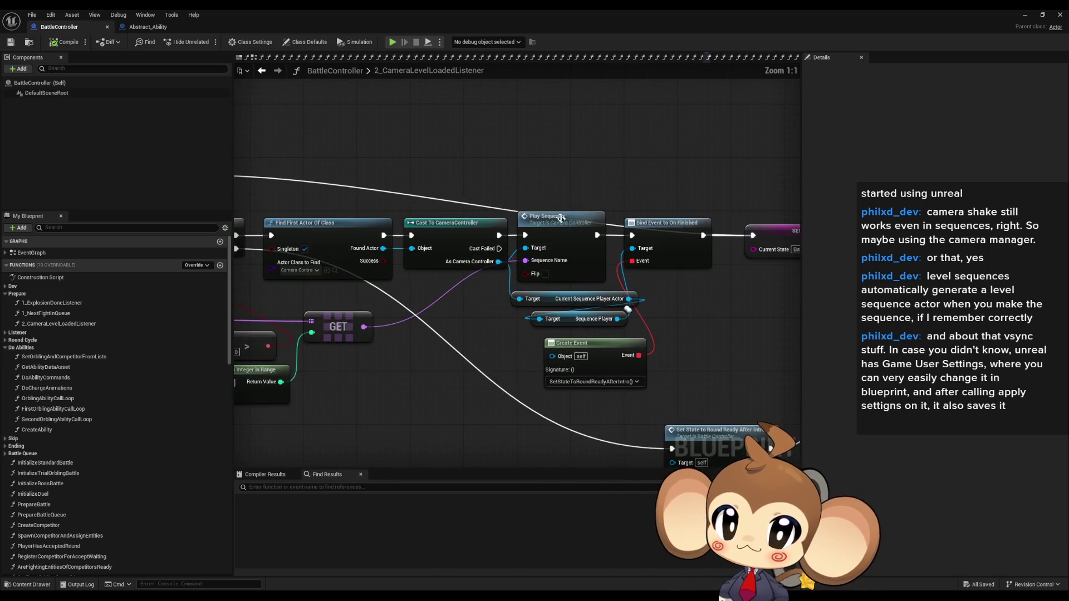
{"action": "double_click", "coordinate": [554, 227]}
{"action": "left_click", "coordinate": [532, 248]}
{"action": "left_click_drag", "start_coordinate": [337, 303], "coordinate": [279, 281]}
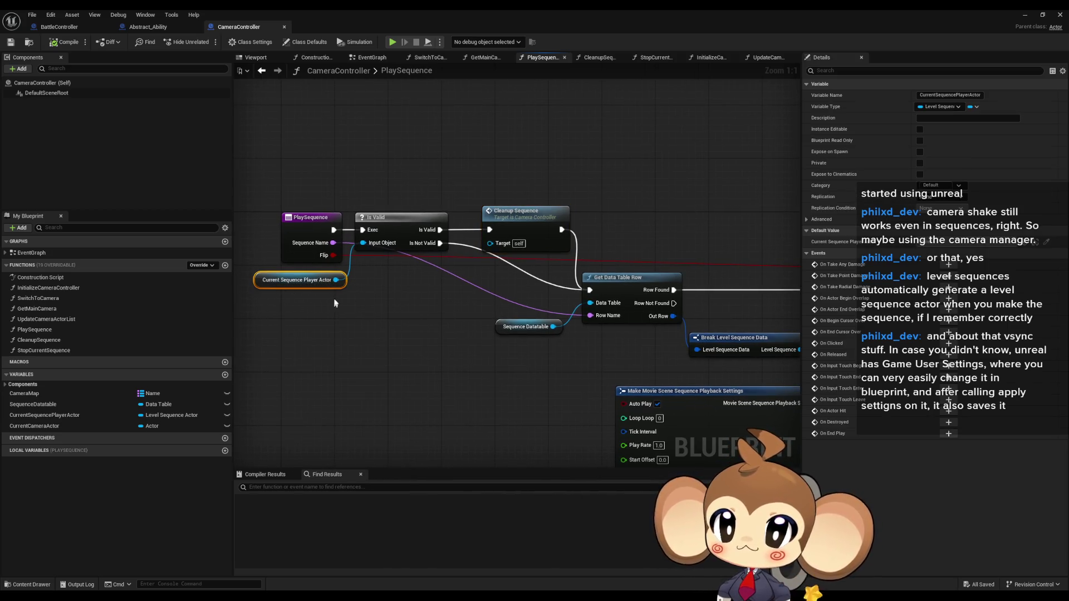
{"action": "mouse_move", "coordinate": [297, 280]}
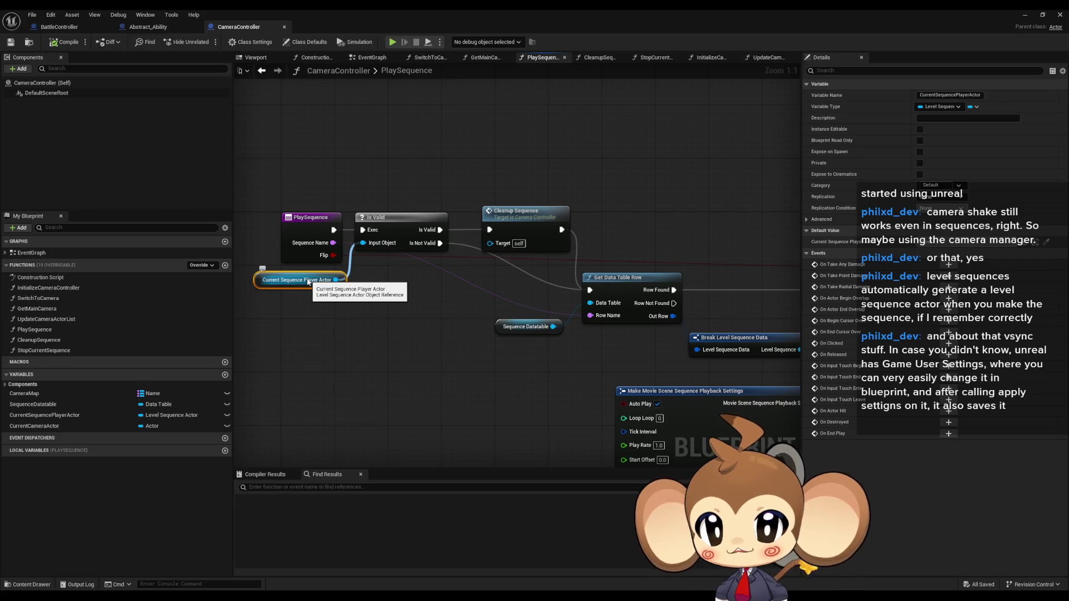
Inspect the Cleanup Sequence, Create Level Sequence Player and playback settings nodes in PlaySequence.
{"action": "left_click_drag", "start_coordinate": [308, 283], "coordinate": [404, 351]}
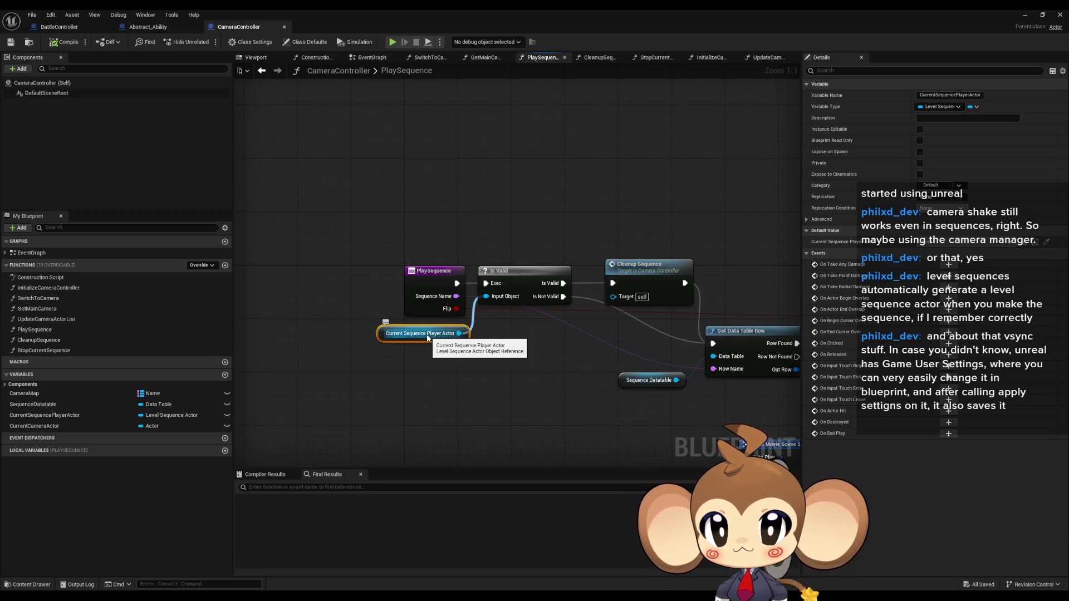
{"action": "left_click_drag", "start_coordinate": [616, 332], "coordinate": [488, 303]}
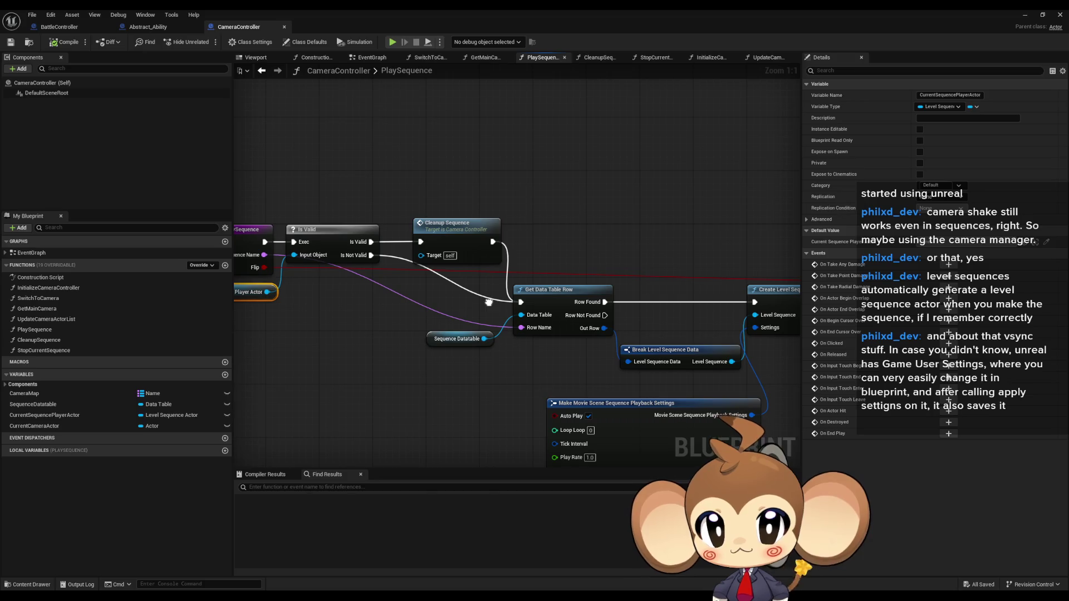
{"action": "mouse_move", "coordinate": [437, 188]}
{"action": "left_mouse_down"}
{"action": "mouse_move", "coordinate": [489, 280]}
{"action": "mouse_move", "coordinate": [316, 223]}
{"action": "left_mouse_up"}
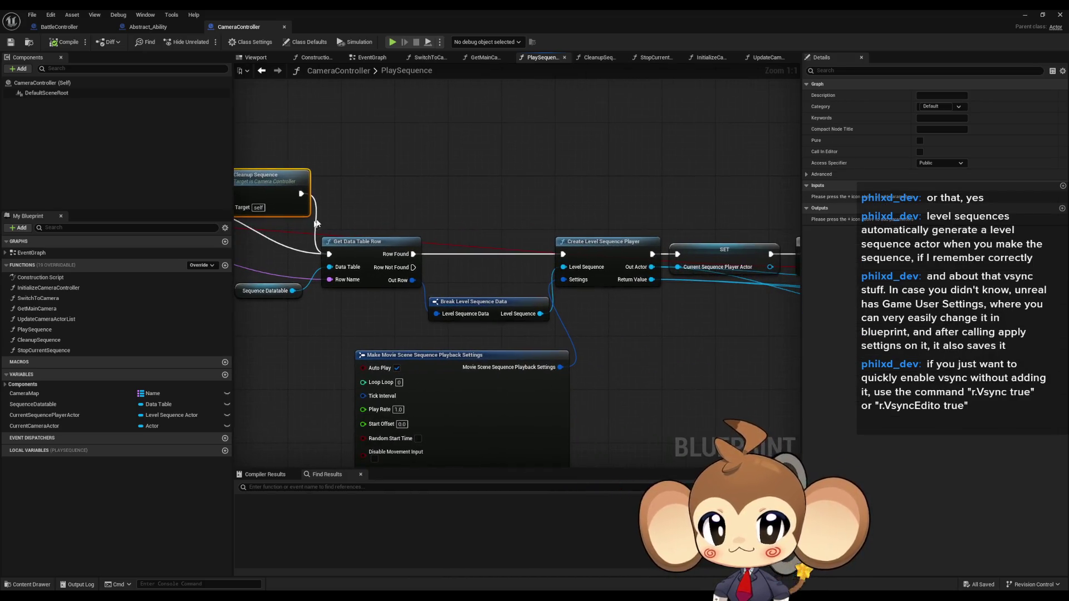
{"action": "left_click", "coordinate": [628, 241]}
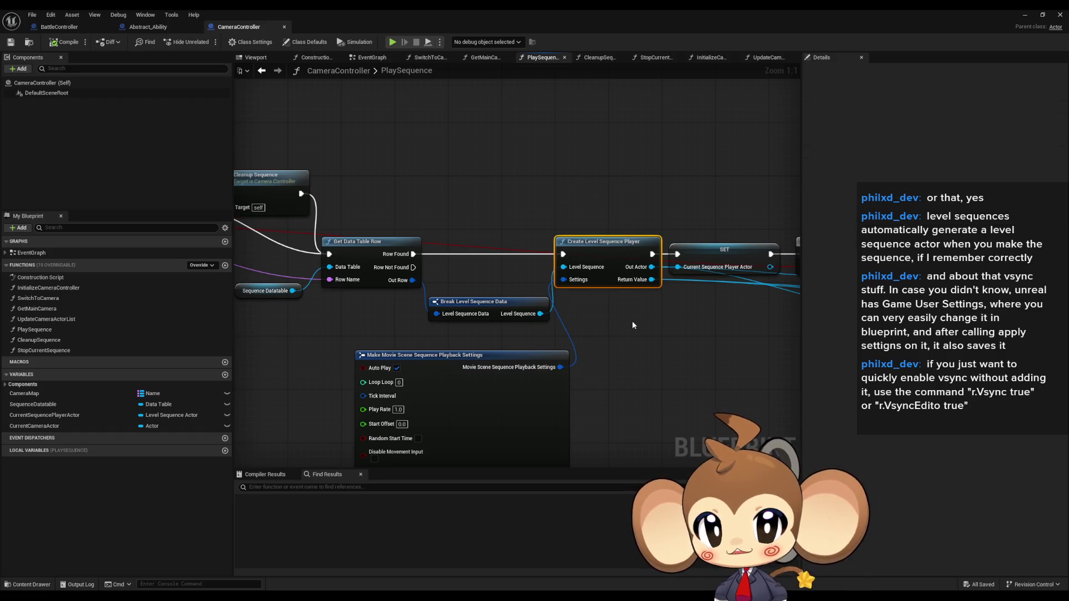
{"action": "left_click_drag", "start_coordinate": [608, 314], "coordinate": [616, 149]}
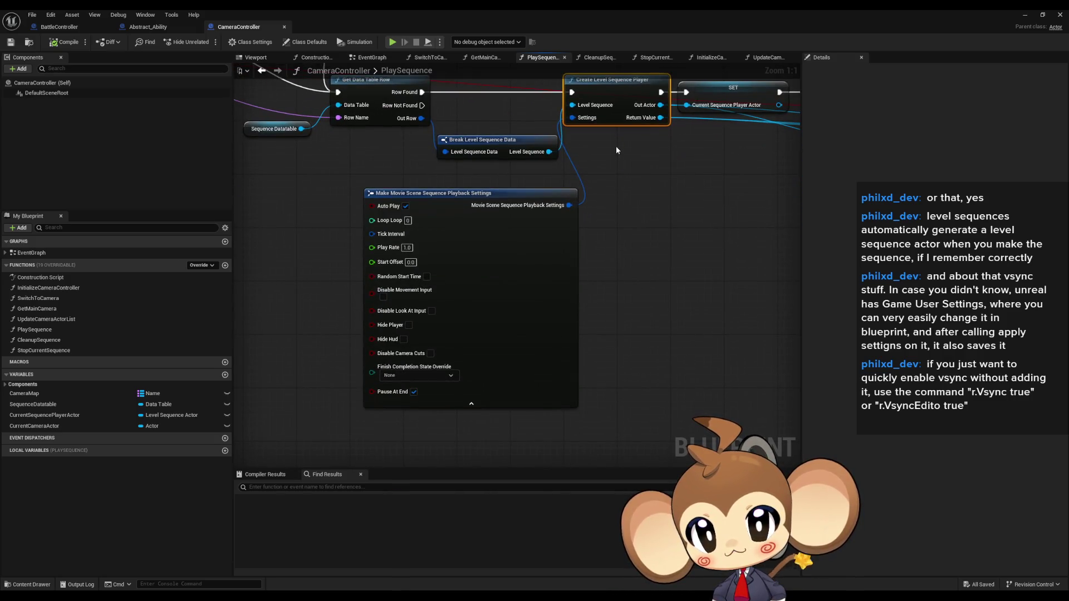
Drag a new wire out from Current Sequence Player Actor to bring up the node action search.
{"action": "left_click_drag", "start_coordinate": [615, 150], "coordinate": [799, 228]}
{"action": "left_click_drag", "start_coordinate": [403, 160], "coordinate": [451, 301]}
{"action": "type", "text": "set"}
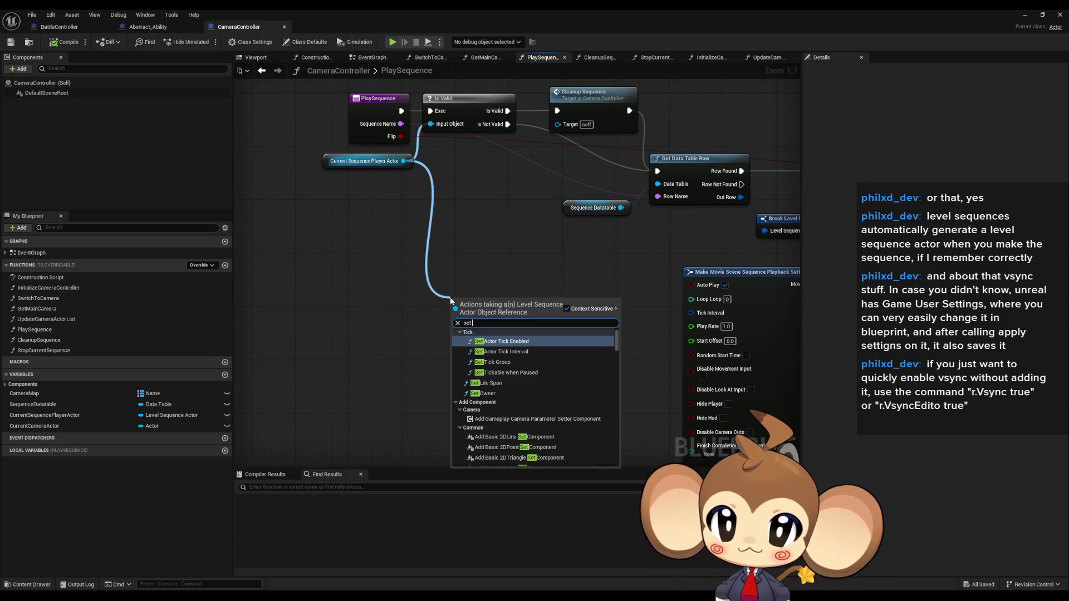
{"action": "type", "text": " transfor"}
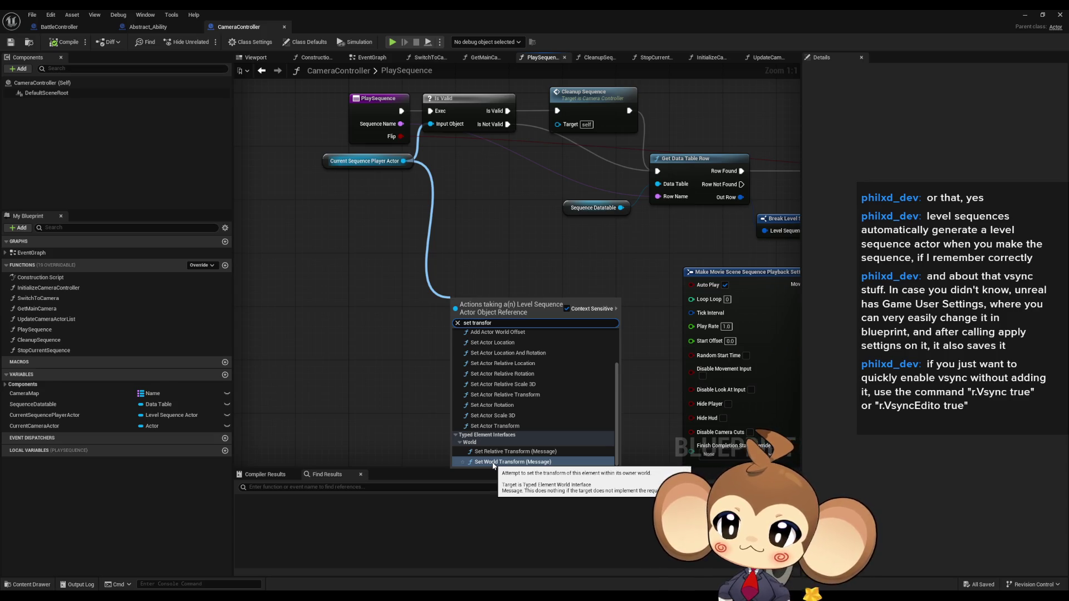
Cancel the node search without adding anything and minimize the Blueprint editor.
{"action": "key", "text": "Escape"}
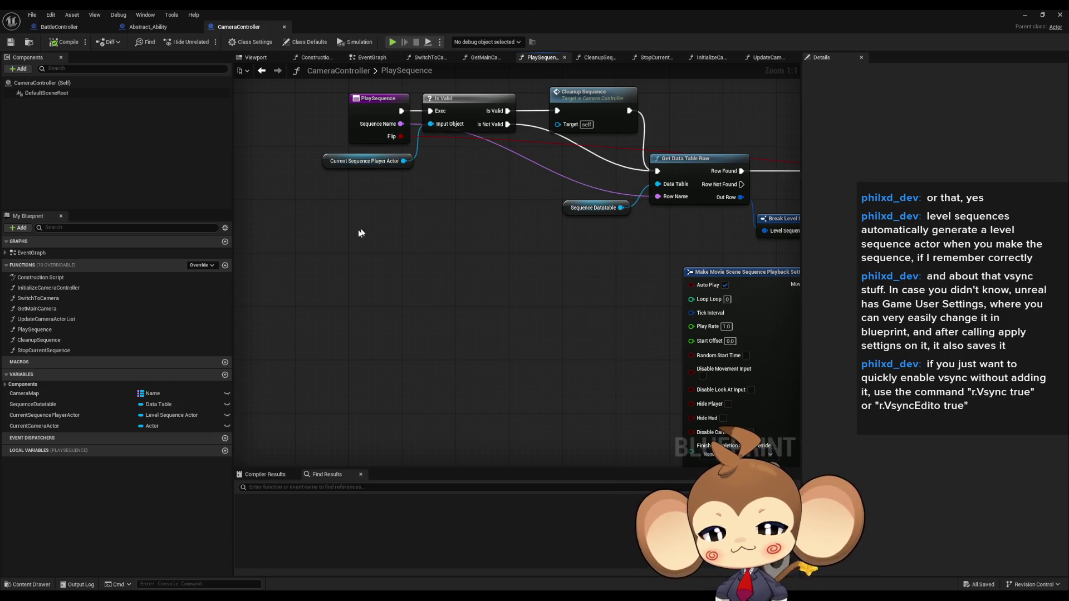
{"action": "left_click", "coordinate": [1024, 14]}
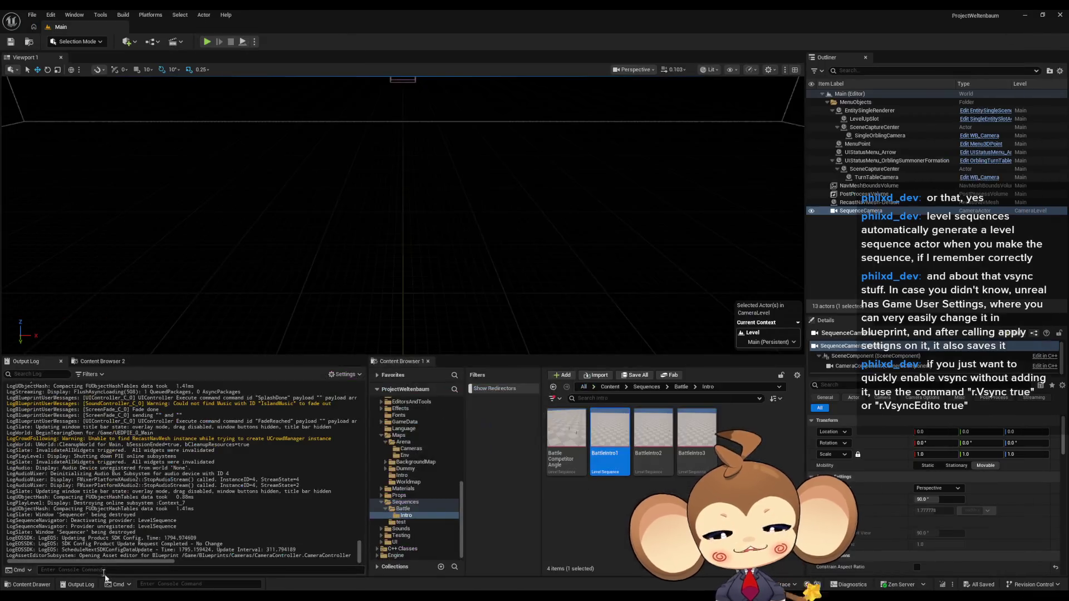
{"action": "type", "text": "r."}
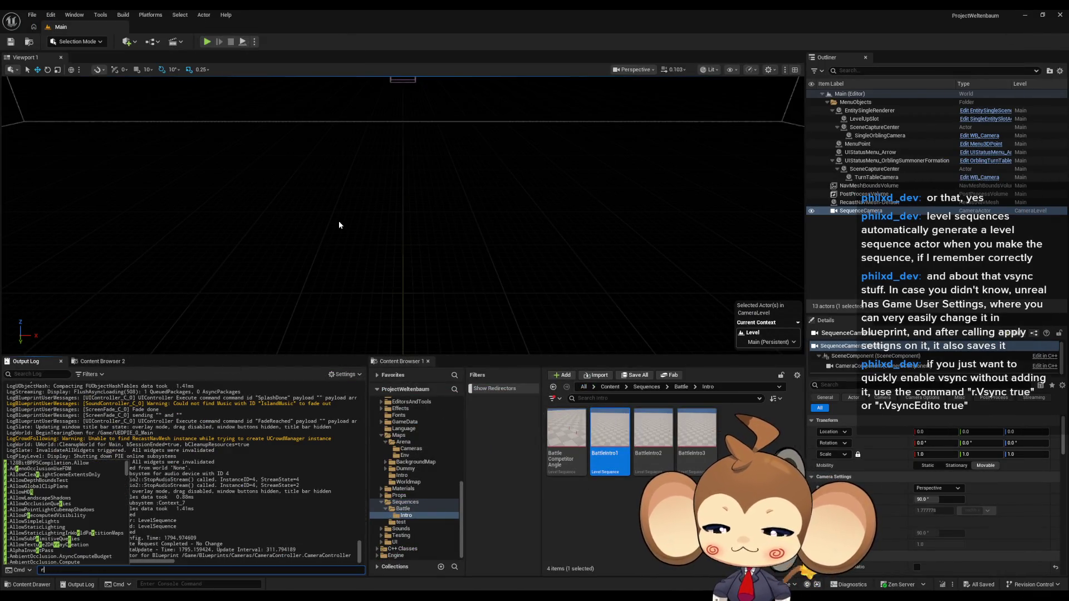
{"action": "type", "text": "v"}
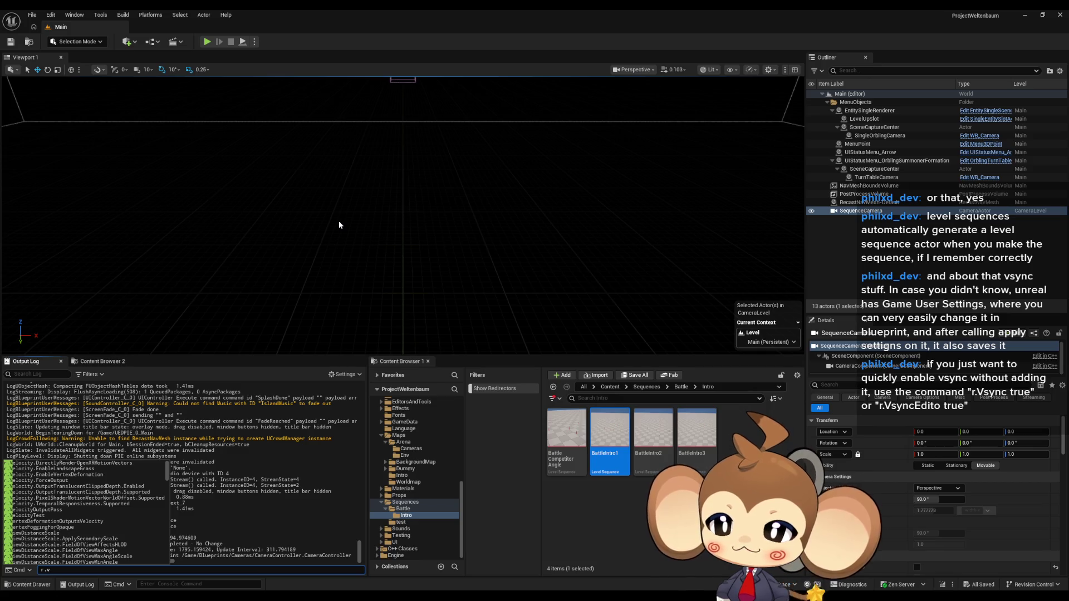
{"action": "type", "text": "s"}
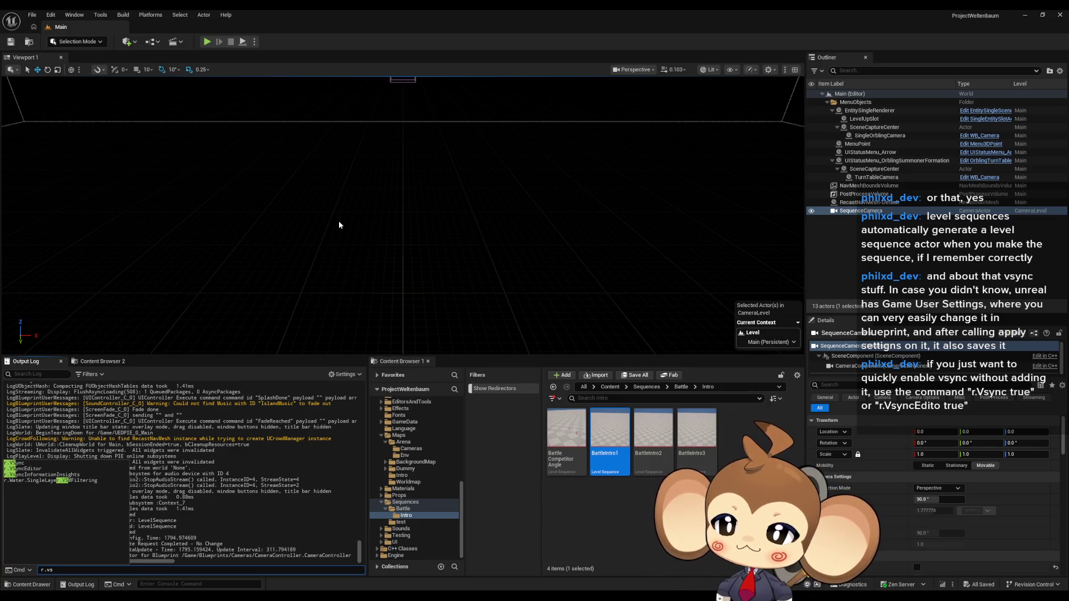
Query r.VSync in the console, then rerun it to set vsync to 1.
{"action": "key", "text": "Return"}
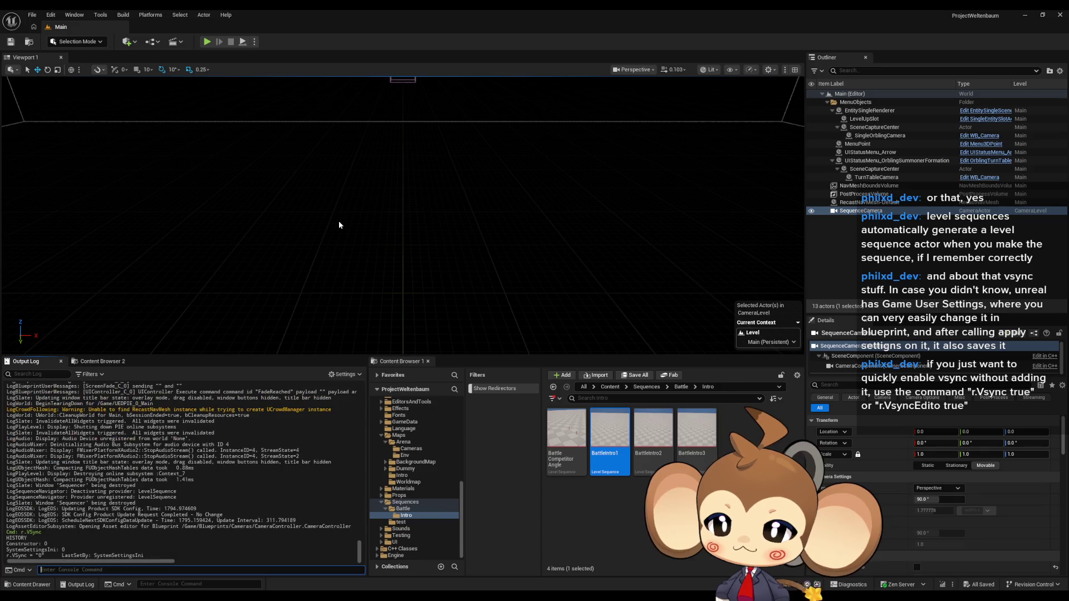
{"action": "key", "text": "Up"}
{"action": "type", "text": "1"}
{"action": "key", "text": "Return"}
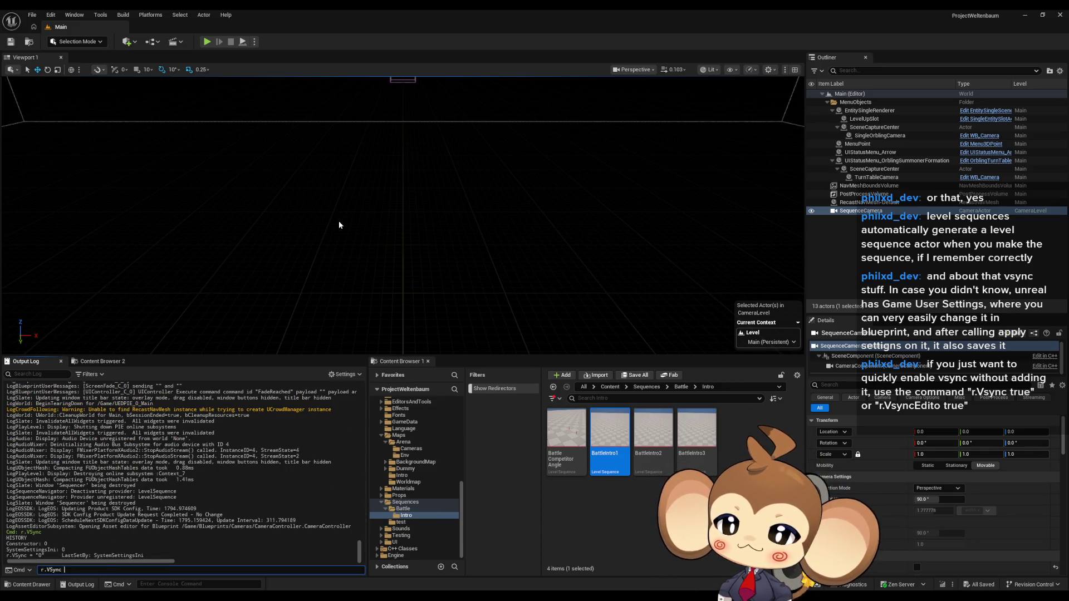
Start Play-in-Editor and toggle the immersive full-screen view on and off with F11.
{"action": "left_click", "coordinate": [206, 42]}
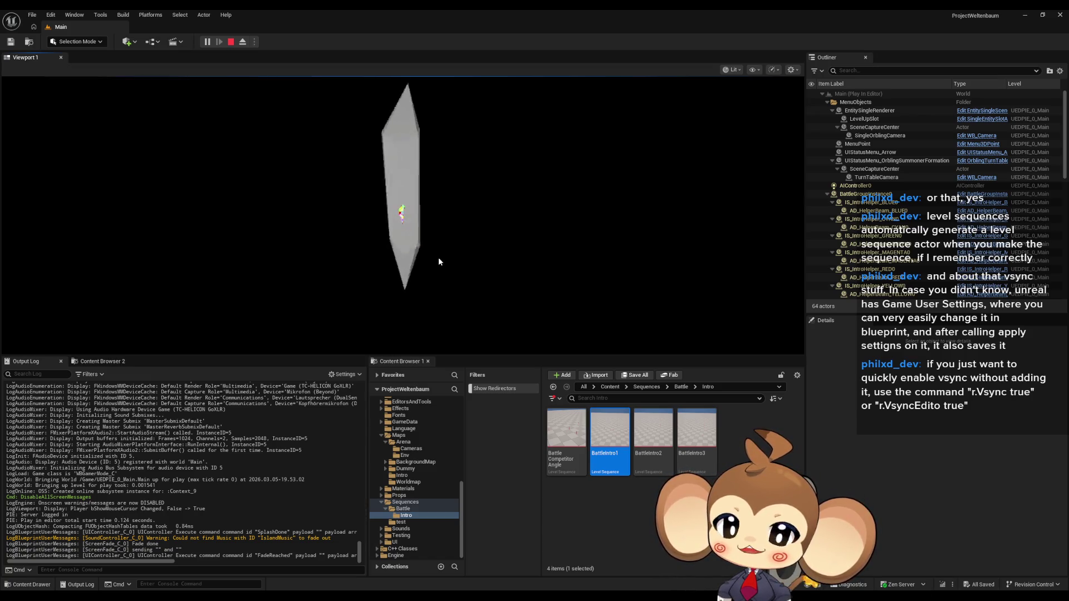
{"action": "key", "text": "F11"}
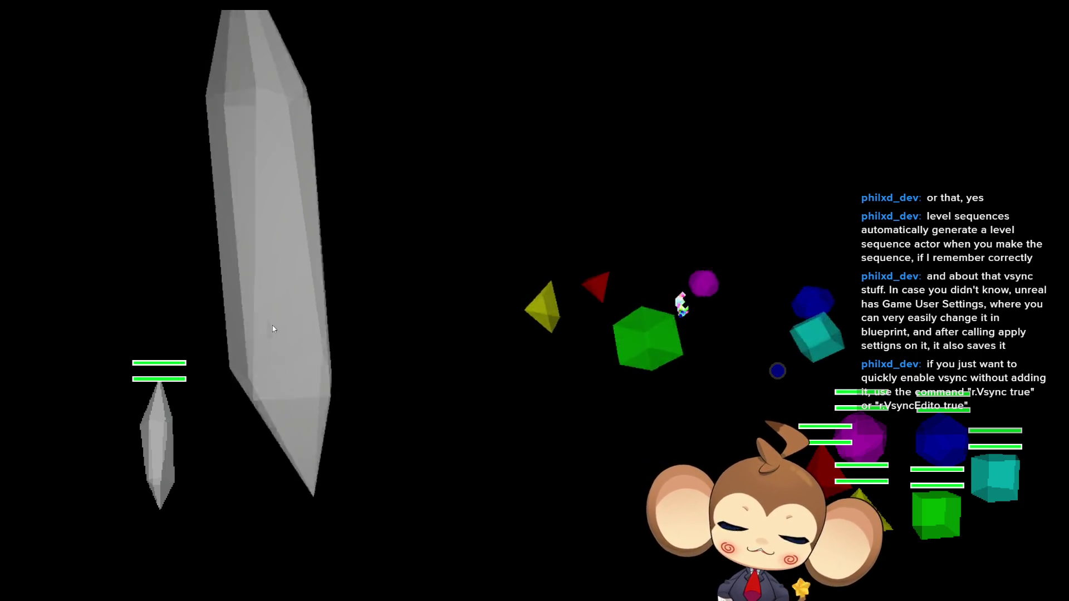
{"action": "key", "text": "F11"}
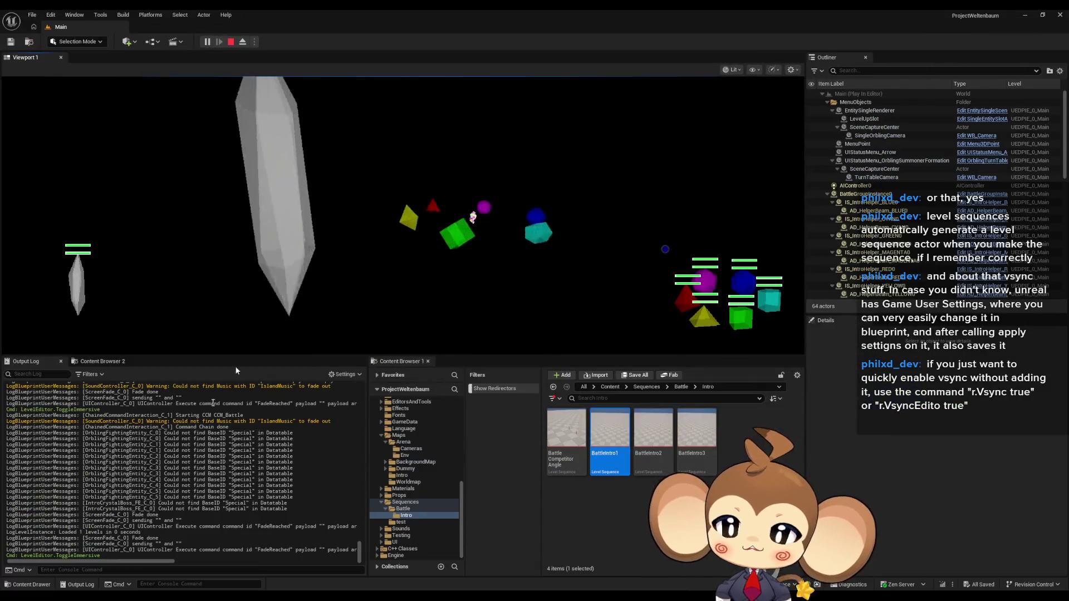
Enter r.VSync 0 then r.VSync 1 in the console while the scene plays, rerunning the last command.
{"action": "left_click", "coordinate": [128, 570]}
{"action": "type", "text": "r.VSync"}
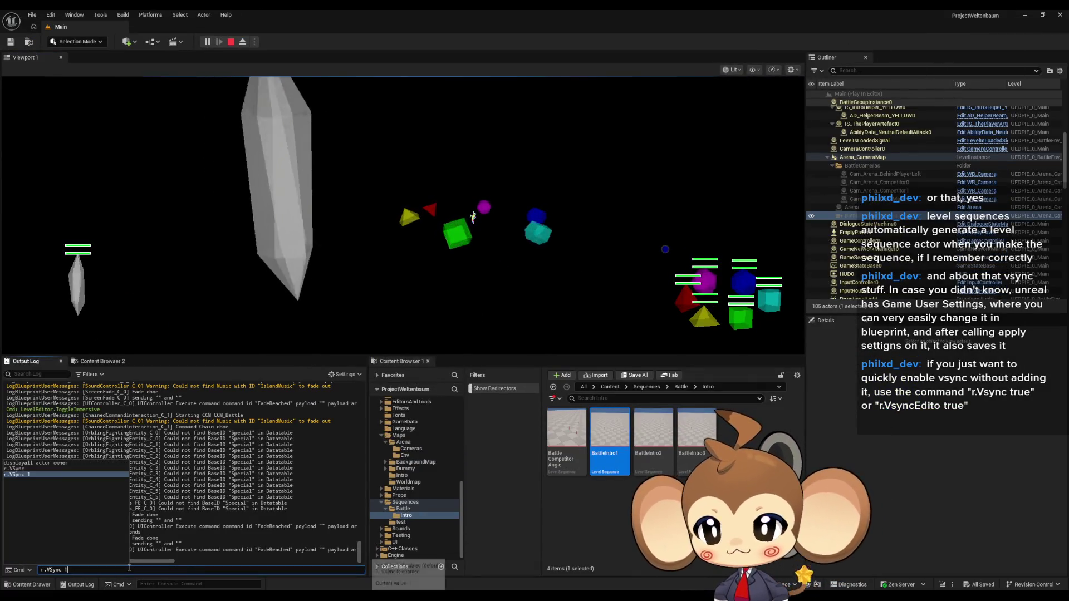
{"action": "type", "text": " 1"}
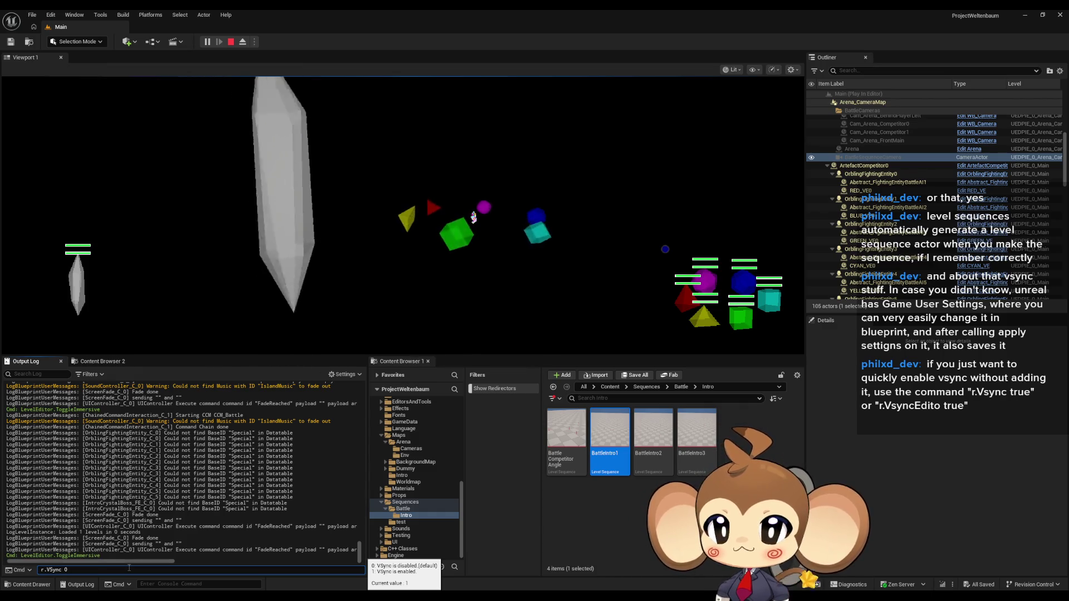
{"action": "key", "text": "Return"}
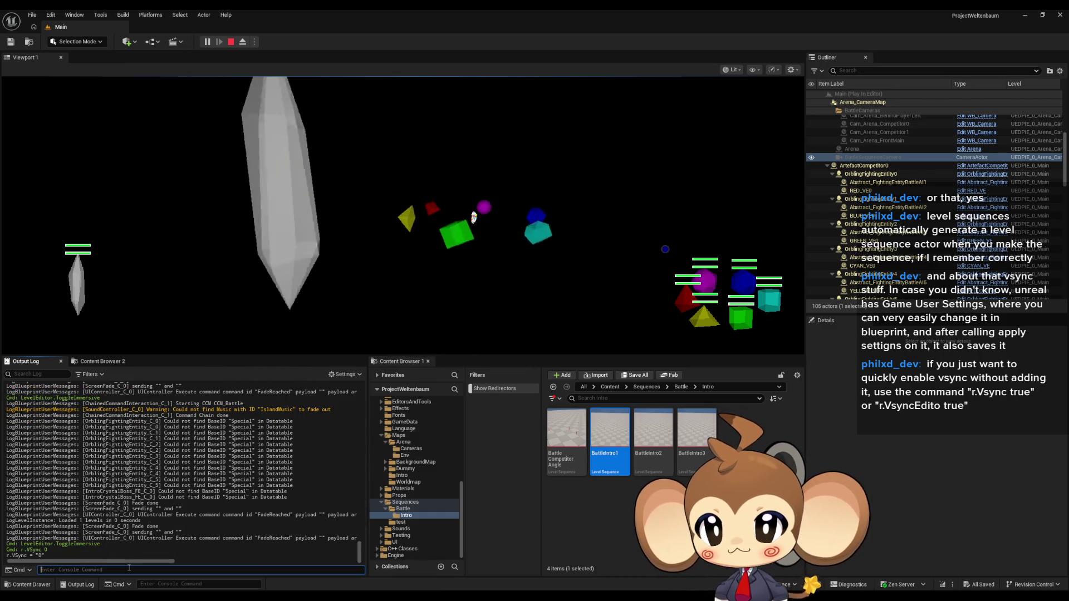
{"action": "key", "text": "Up"}
{"action": "key", "text": "BackSpace"}
{"action": "type", "text": "1"}
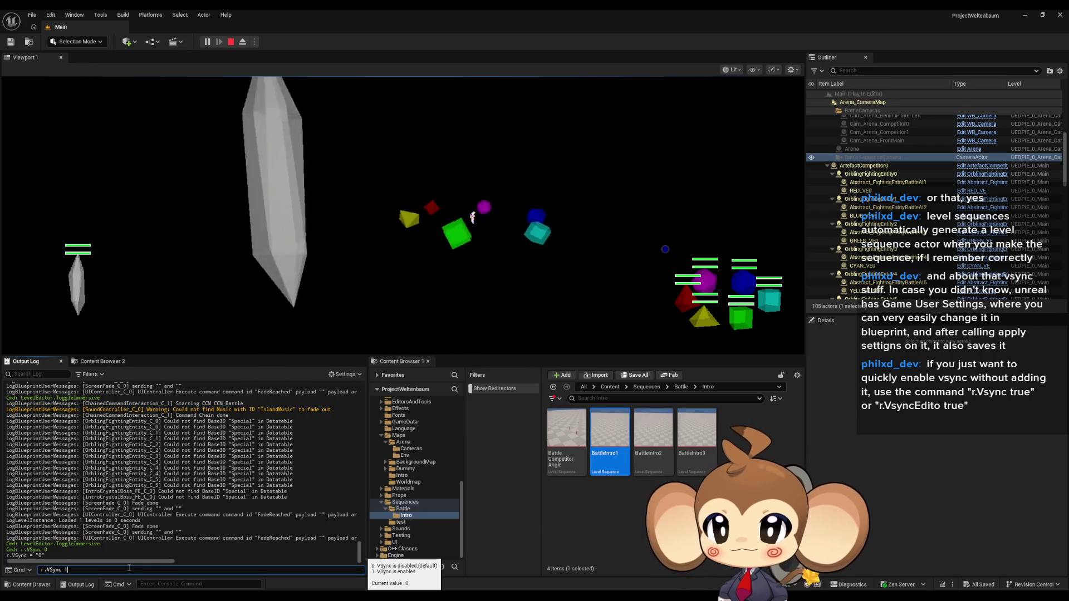
{"action": "key", "text": "Return"}
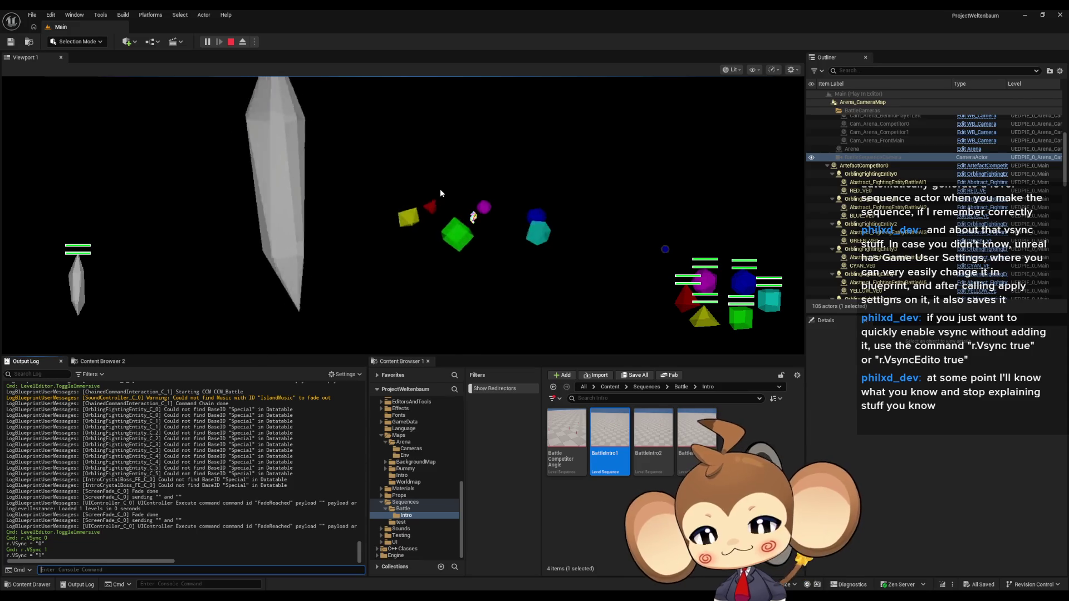
{"action": "key", "text": "Up"}
{"action": "key", "text": "Return"}
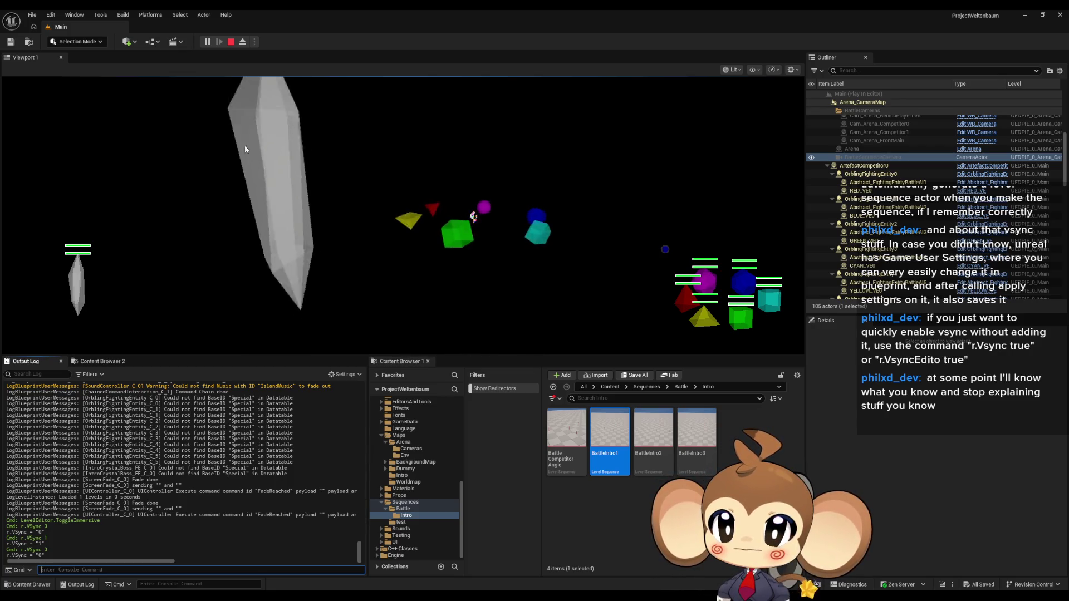
Stop the Play-in-Editor session to return to the Main level.
{"action": "left_click", "coordinate": [232, 44]}
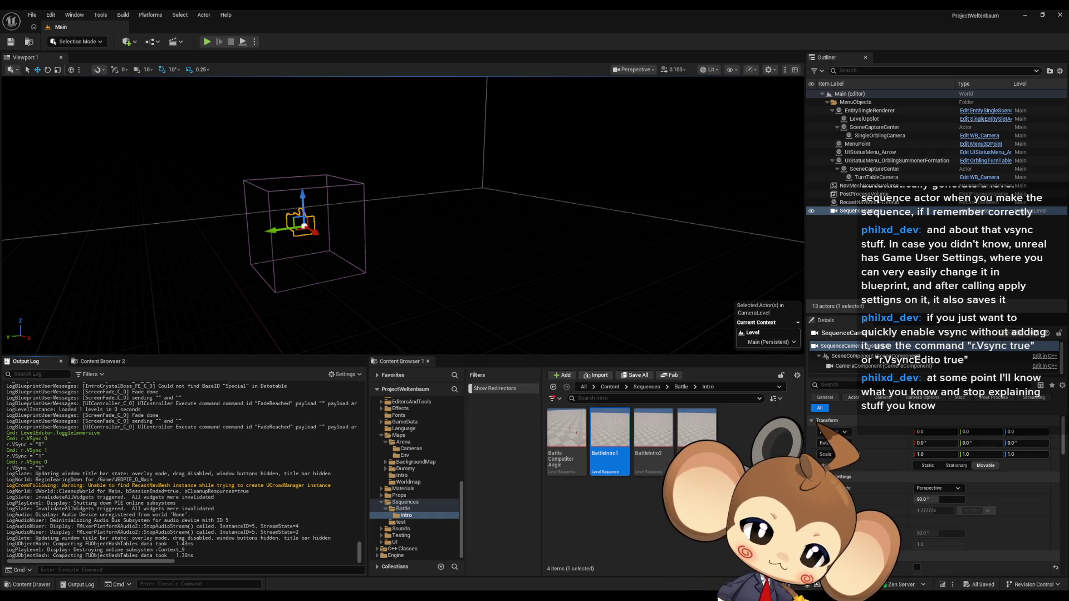
Query r.AntiAliasingMethod in the console, then Alt+Tab to the Blueprint Events documentation.
{"action": "left_click", "coordinate": [148, 570]}
{"action": "type", "text": "r"}
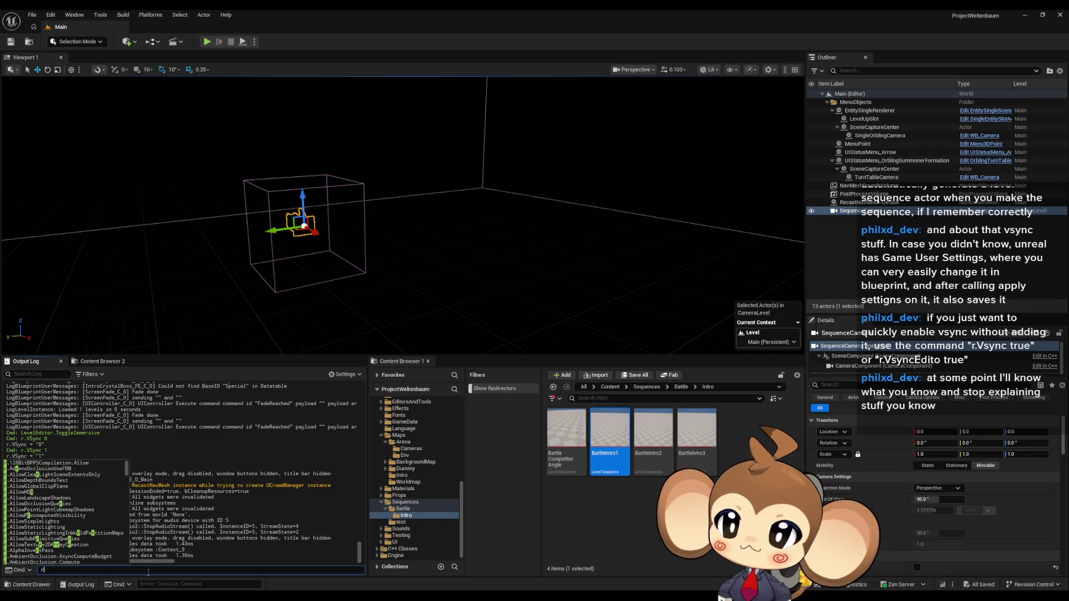
{"action": "type", "text": ".anti"}
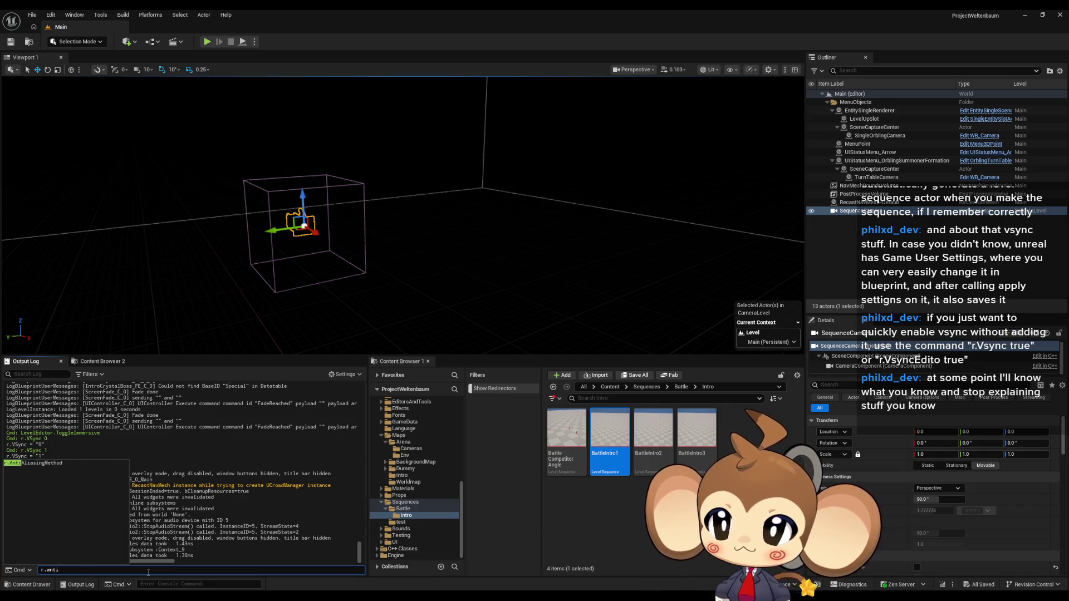
{"action": "key", "text": "Down"}
{"action": "key", "text": "Return"}
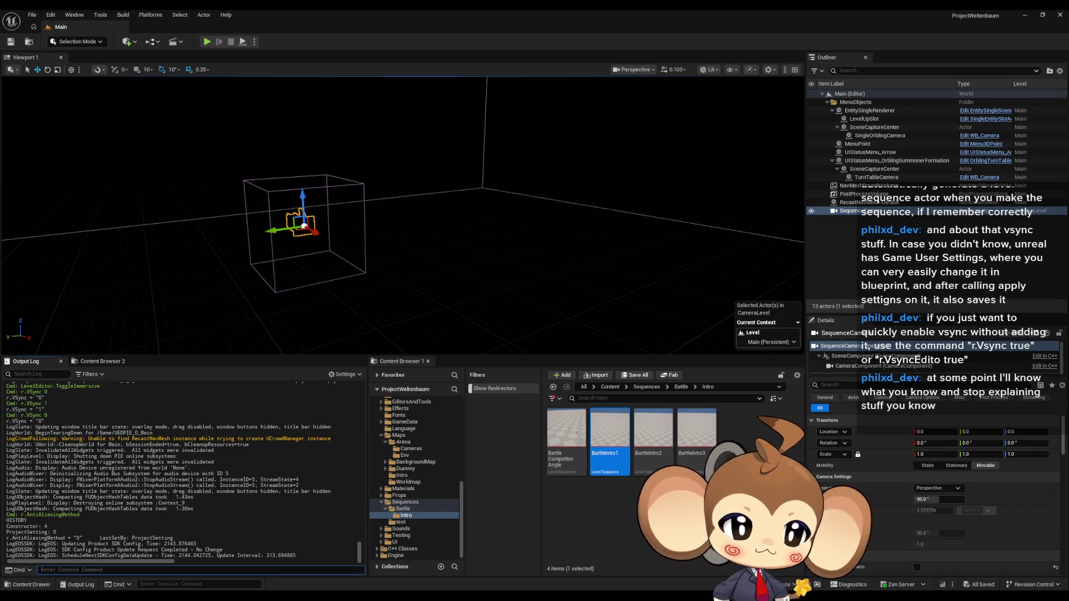
{"action": "key", "text": "alt+Tab"}
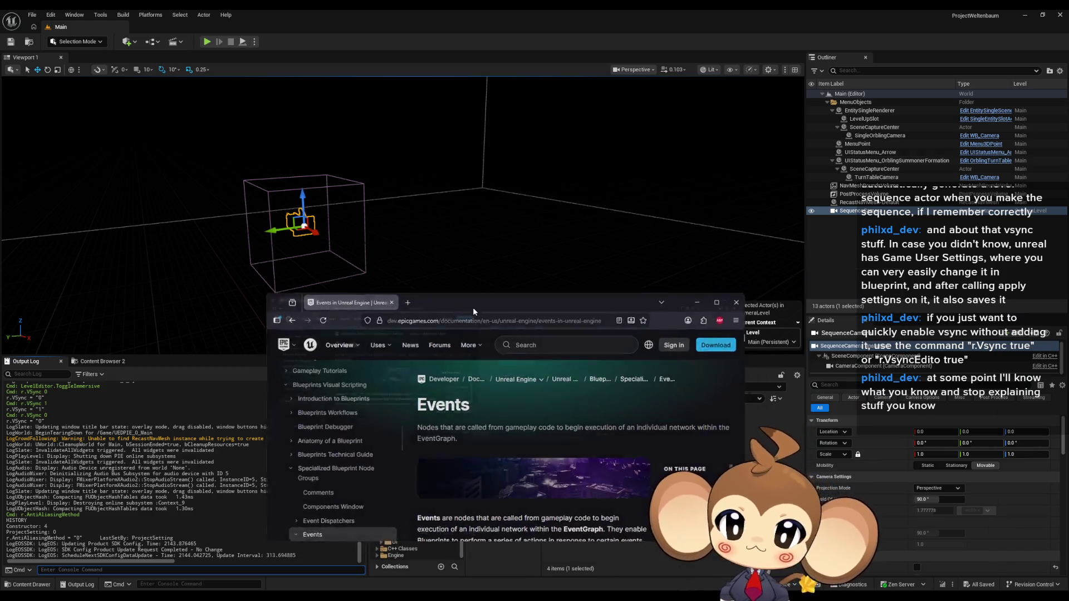
Search the maximized docs Events page for 'tick', then return to the Unreal editor.
{"action": "double_click", "coordinate": [473, 308]}
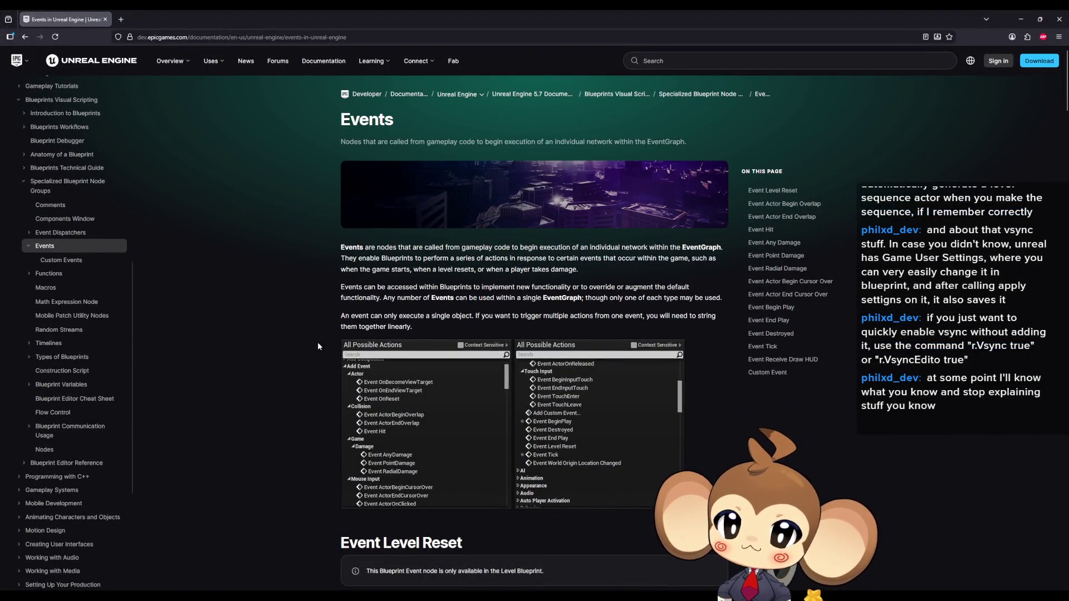
{"action": "scroll", "coordinate": [318, 346], "scroll_direction": "down", "scroll_amount": 3}
{"action": "key", "text": "ctrl+f"}
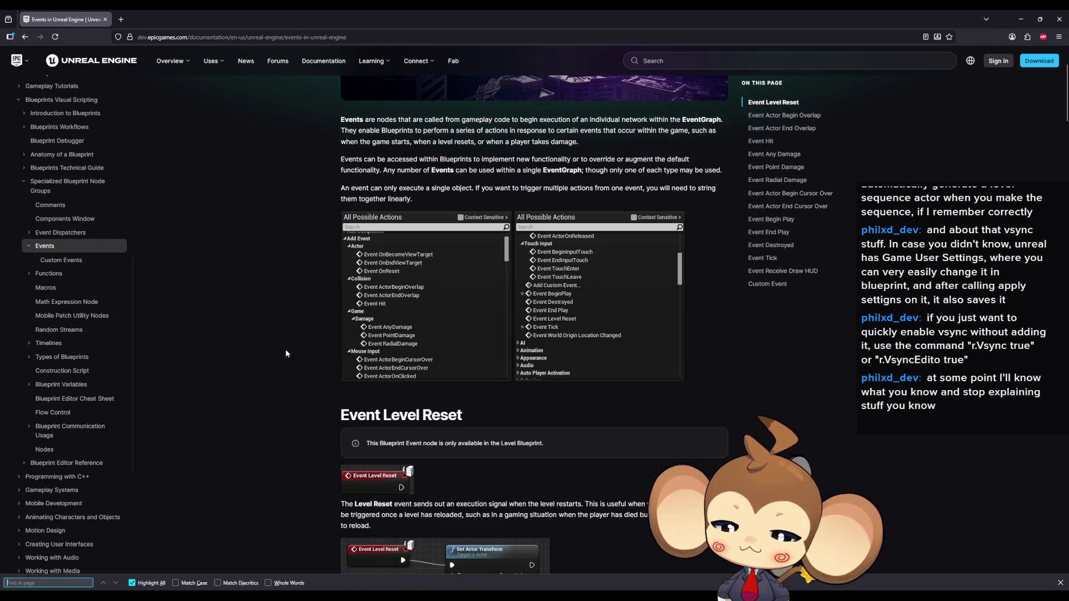
{"action": "type", "text": "tick"}
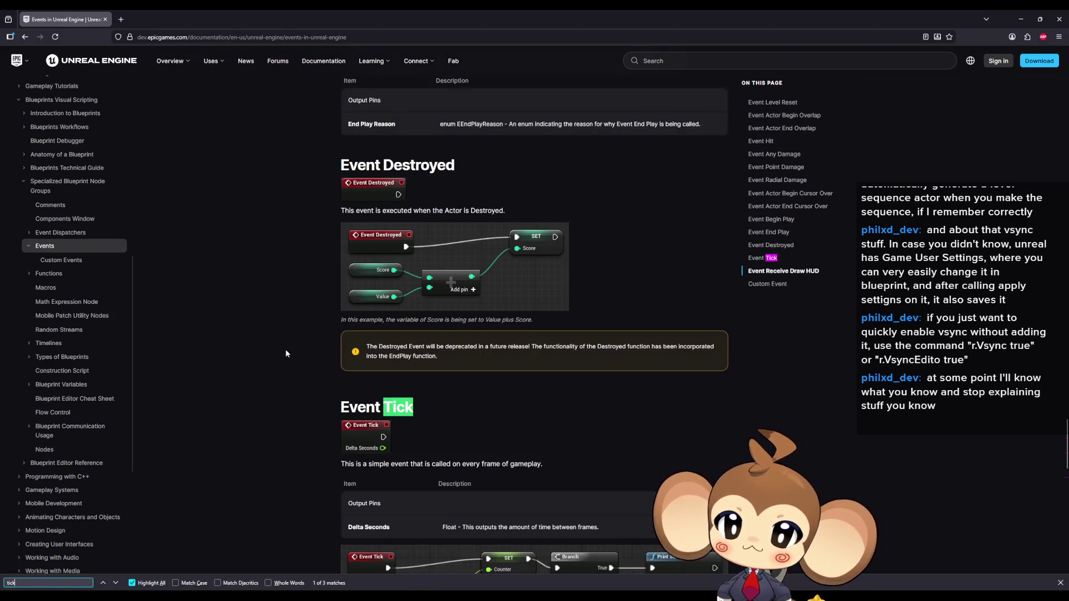
{"action": "scroll", "coordinate": [322, 342], "scroll_direction": "down", "scroll_amount": 3}
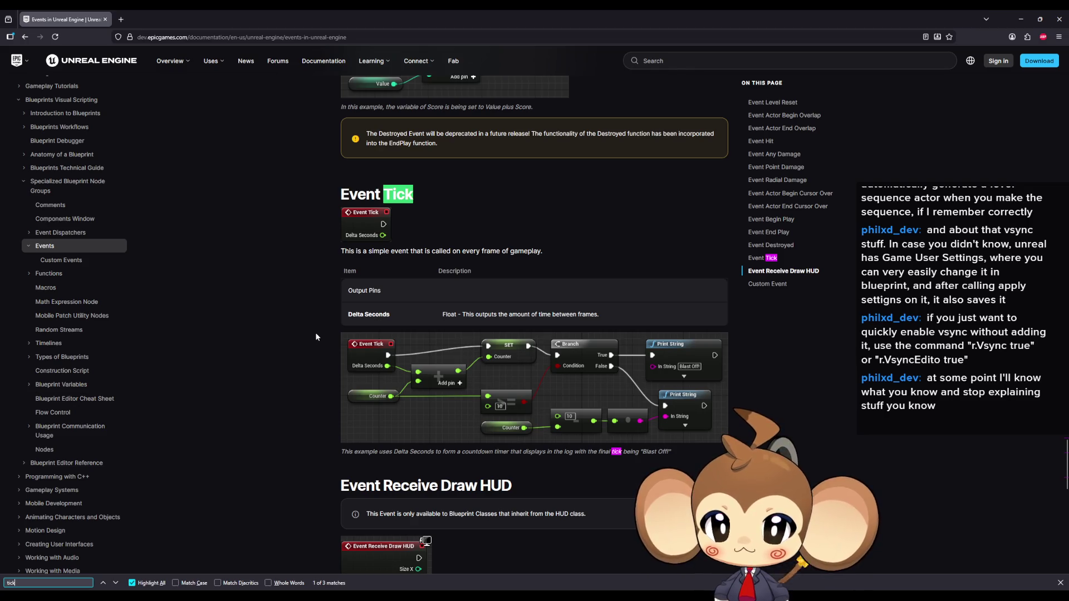
{"action": "scroll", "coordinate": [313, 329], "scroll_direction": "down", "scroll_amount": 3}
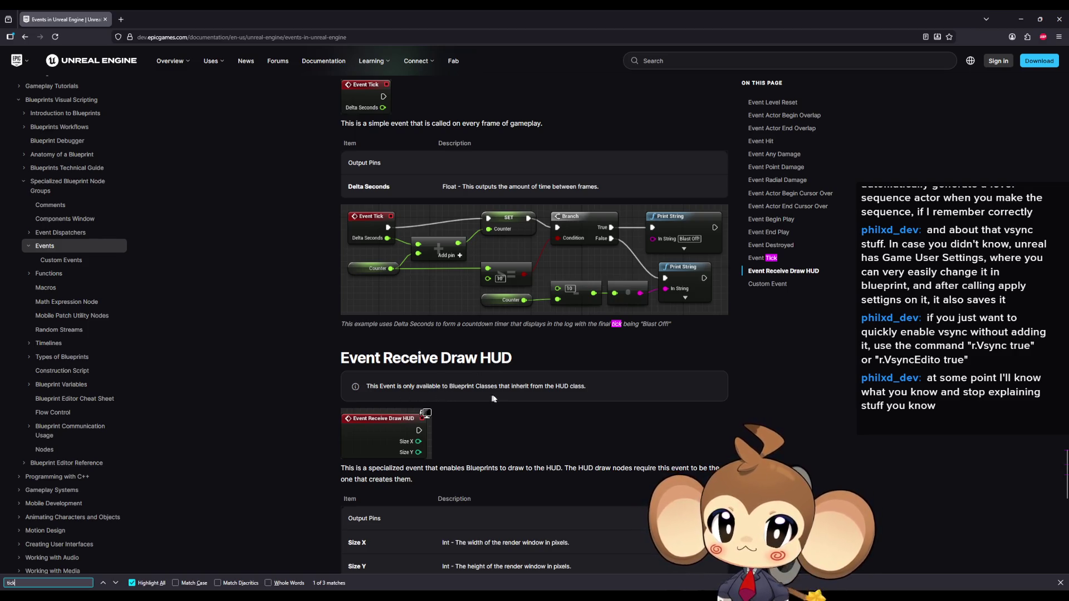
{"action": "scroll", "coordinate": [327, 384], "scroll_direction": "down", "scroll_amount": 5}
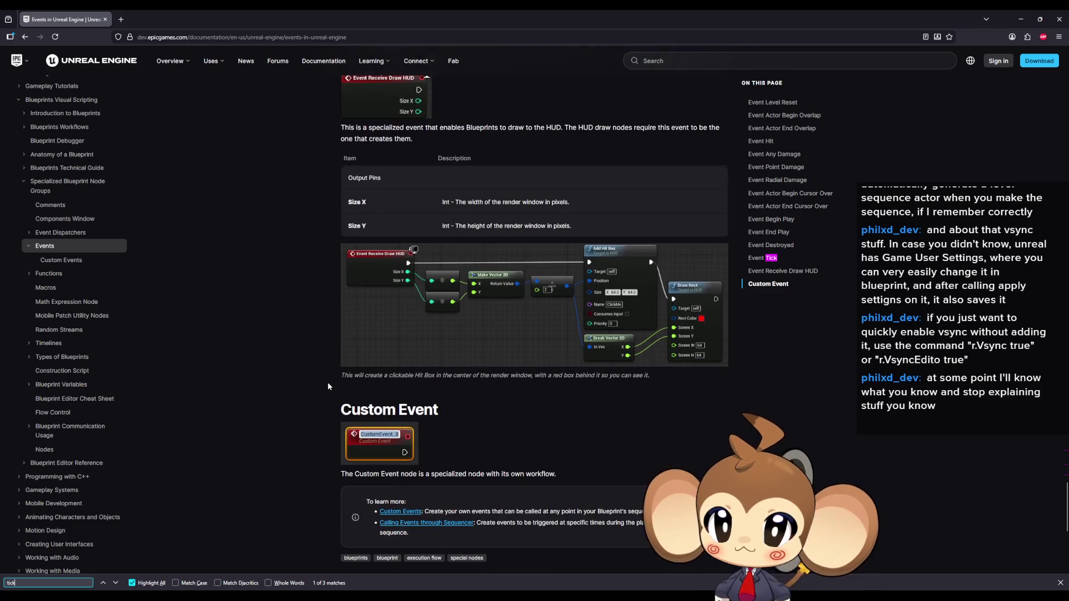
{"action": "scroll", "coordinate": [327, 382], "scroll_direction": "down", "scroll_amount": 5}
{"action": "scroll", "coordinate": [327, 381], "scroll_direction": "down", "scroll_amount": 3}
{"action": "scroll", "coordinate": [326, 381], "scroll_direction": "up", "scroll_amount": 10}
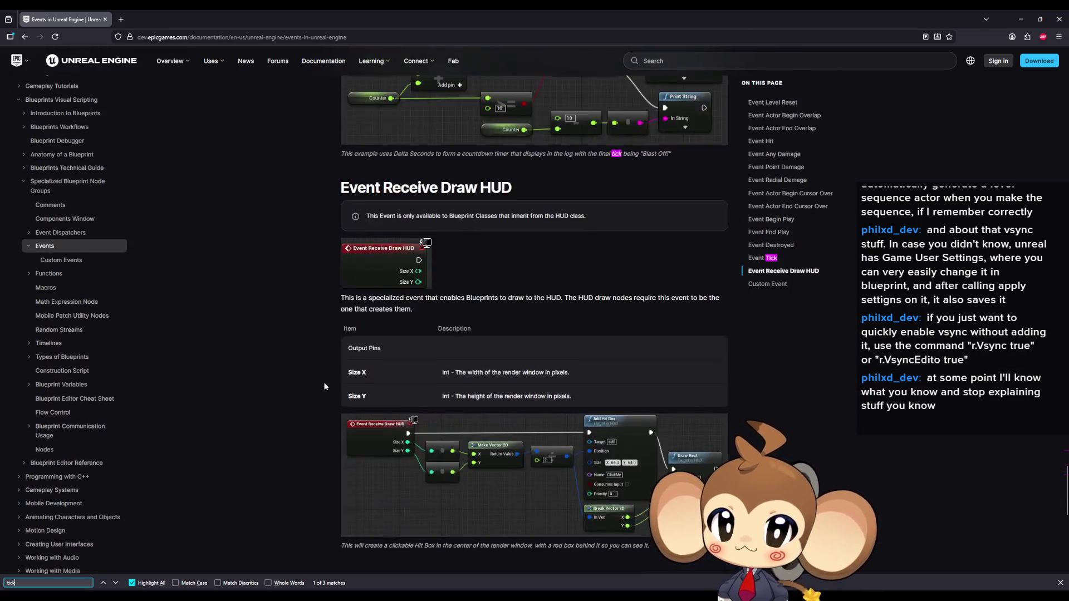
{"action": "scroll", "coordinate": [323, 381], "scroll_direction": "up", "scroll_amount": 5}
{"action": "scroll", "coordinate": [319, 381], "scroll_direction": "up", "scroll_amount": 3}
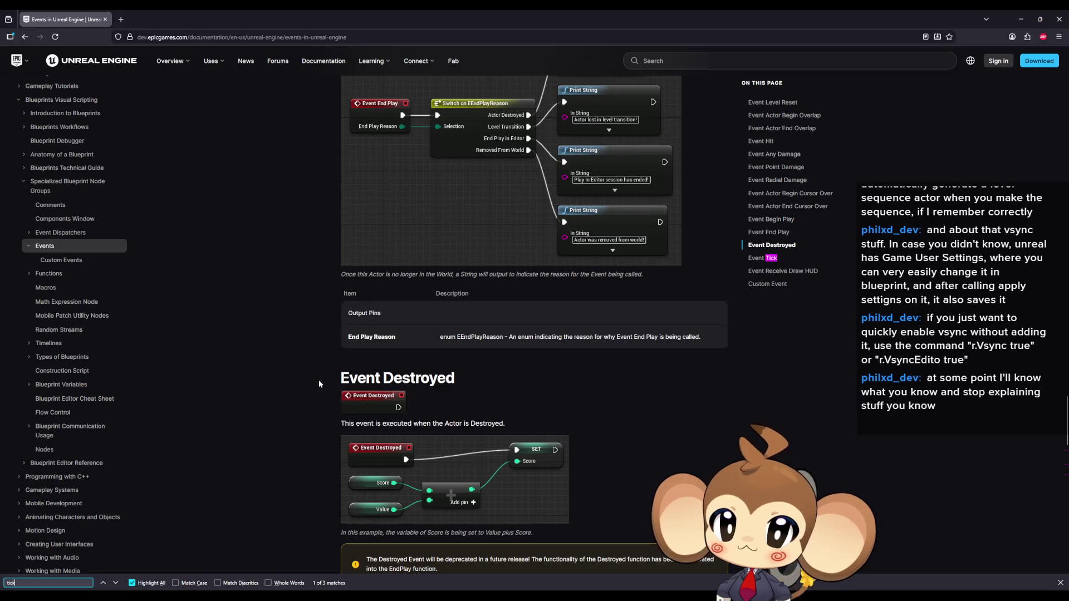
{"action": "scroll", "coordinate": [318, 380], "scroll_direction": "up", "scroll_amount": 3}
{"action": "scroll", "coordinate": [317, 383], "scroll_direction": "up", "scroll_amount": 3}
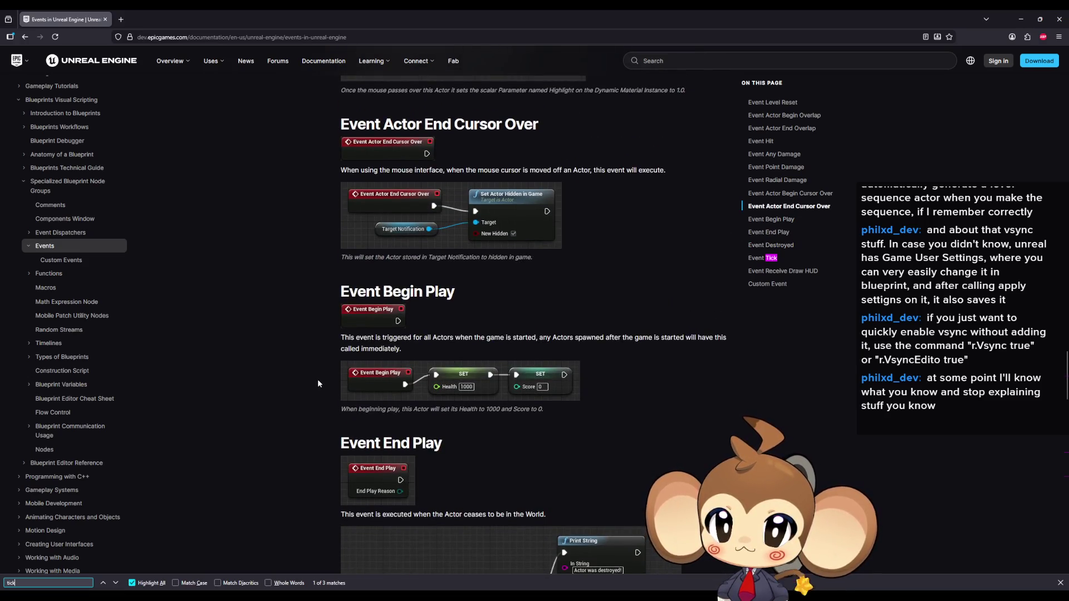
{"action": "scroll", "coordinate": [317, 383], "scroll_direction": "up", "scroll_amount": 2}
{"action": "scroll", "coordinate": [318, 383], "scroll_direction": "up", "scroll_amount": 2}
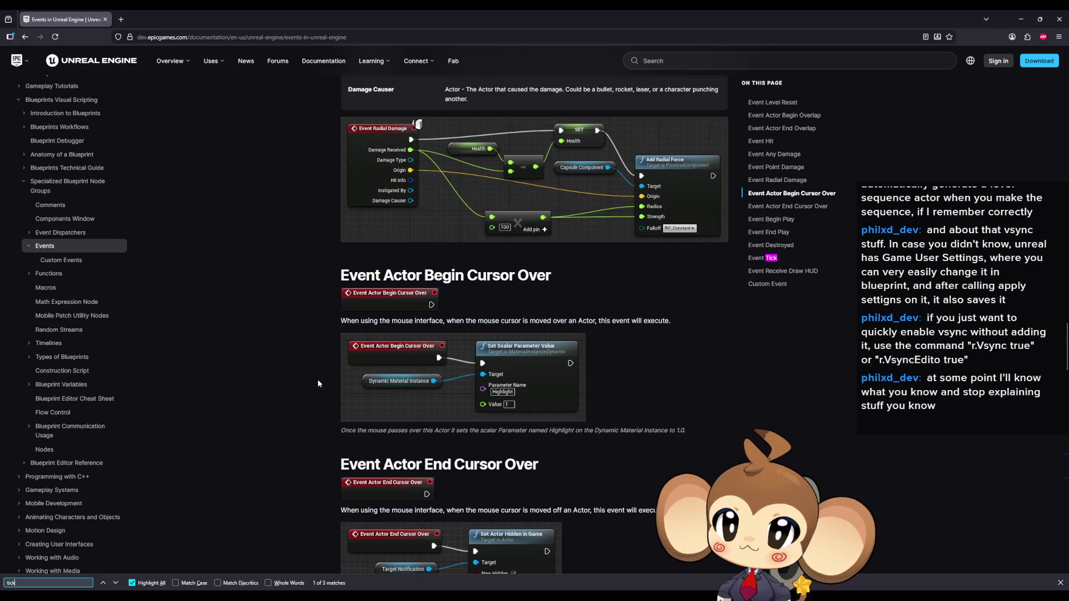
{"action": "key", "text": "alt+Tab"}
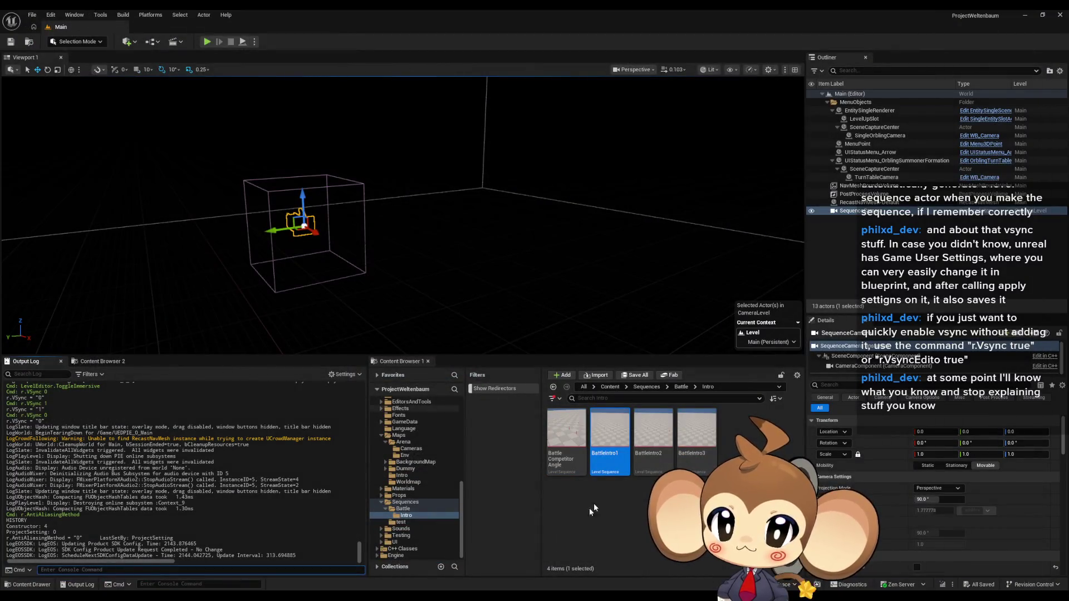
Open IntroCrystalBoss_FE from Blueprints > BattleSystem > SpecialFE and view its EventGraph.
{"action": "left_click", "coordinate": [492, 561]}
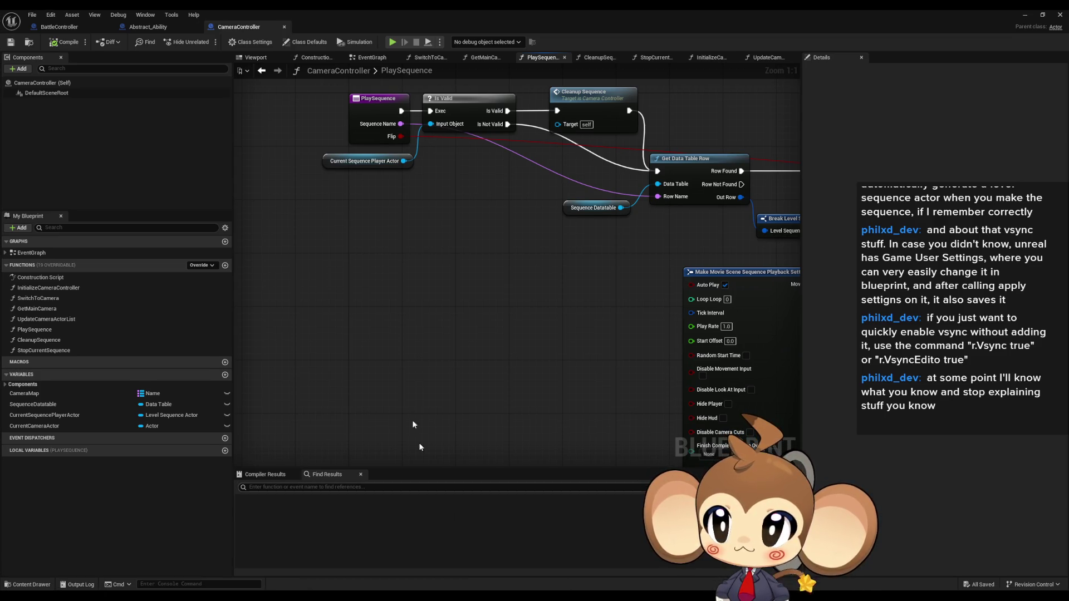
{"action": "mouse_move", "coordinate": [365, 9]}
{"action": "left_mouse_down"}
{"action": "mouse_move", "coordinate": [488, 111]}
{"action": "mouse_move", "coordinate": [220, 111]}
{"action": "left_mouse_up"}
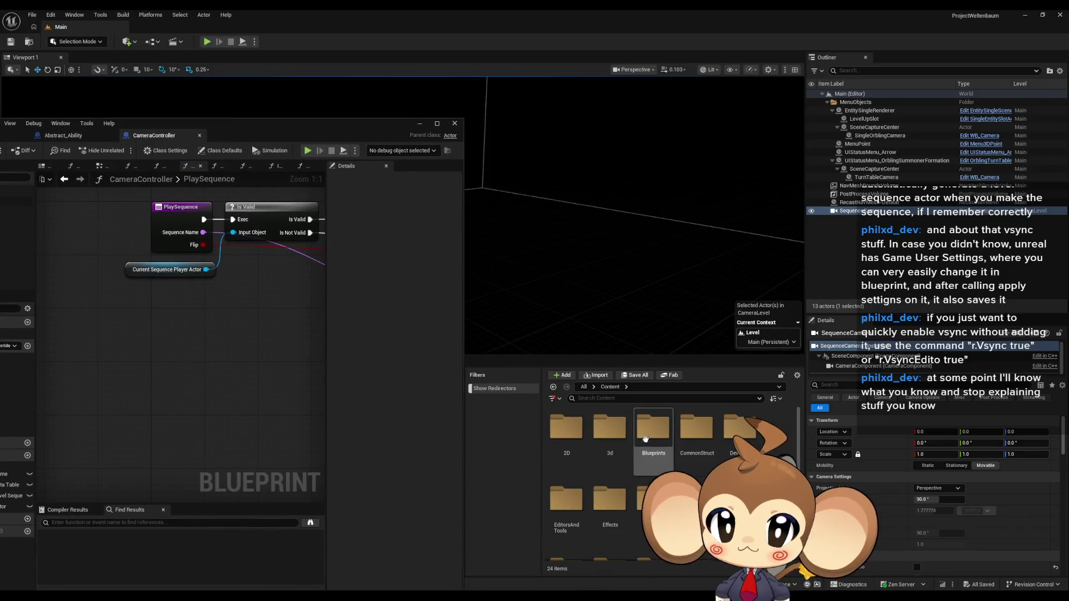
{"action": "double_click", "coordinate": [645, 439]}
{"action": "double_click", "coordinate": [566, 430]}
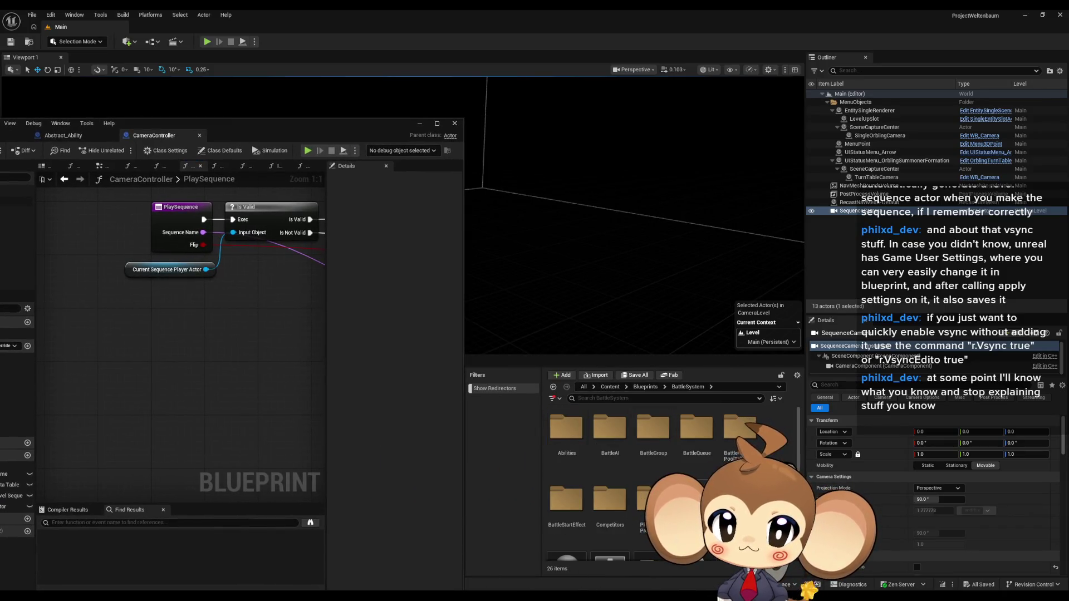
{"action": "double_click", "coordinate": [696, 499]}
{"action": "double_click", "coordinate": [567, 430]}
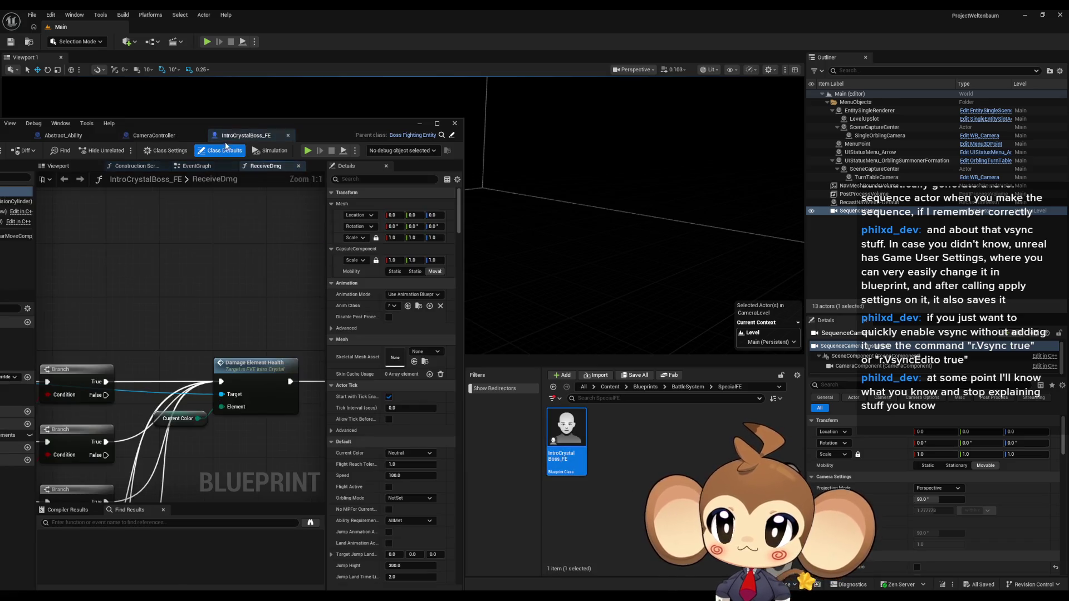
{"action": "double_click", "coordinate": [226, 138]}
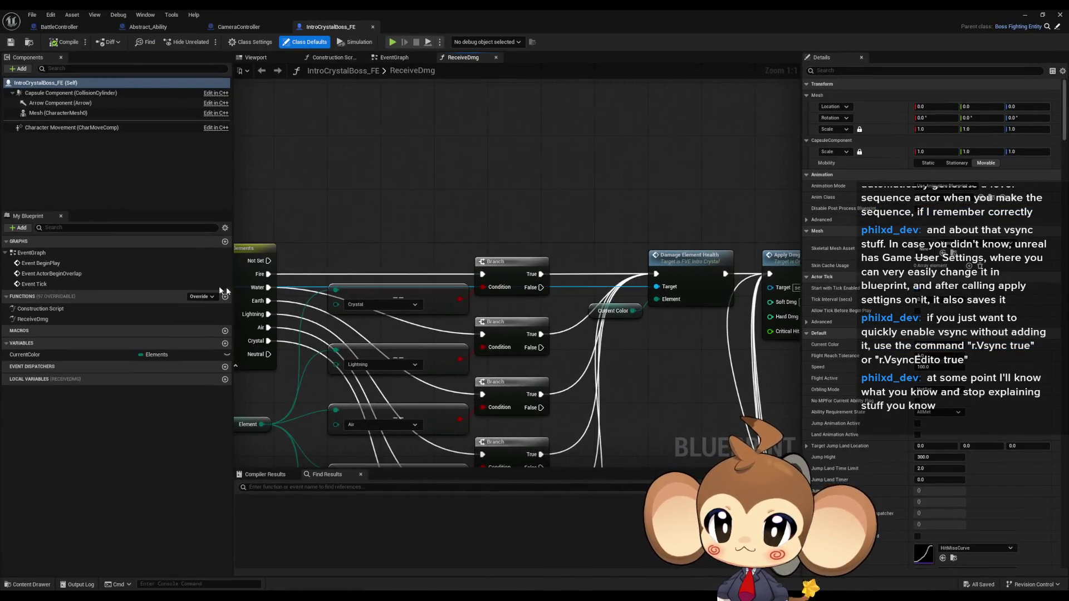
{"action": "double_click", "coordinate": [41, 252]}
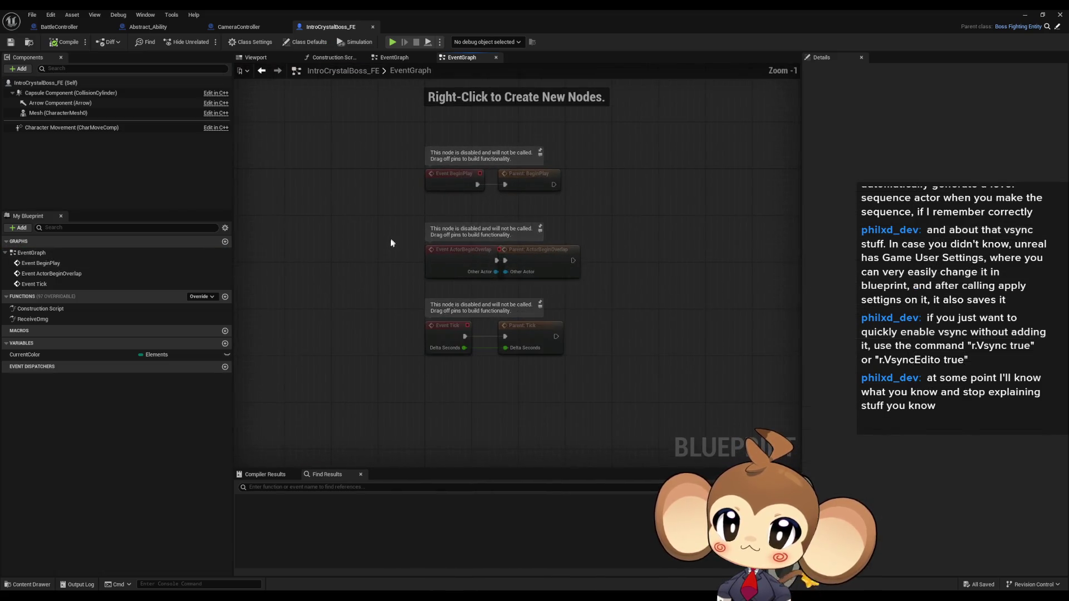
Open the IntroCrystal_AB animation blueprint from 3d > Crystals > IntroCrystal.
{"action": "double_click", "coordinate": [432, 16]}
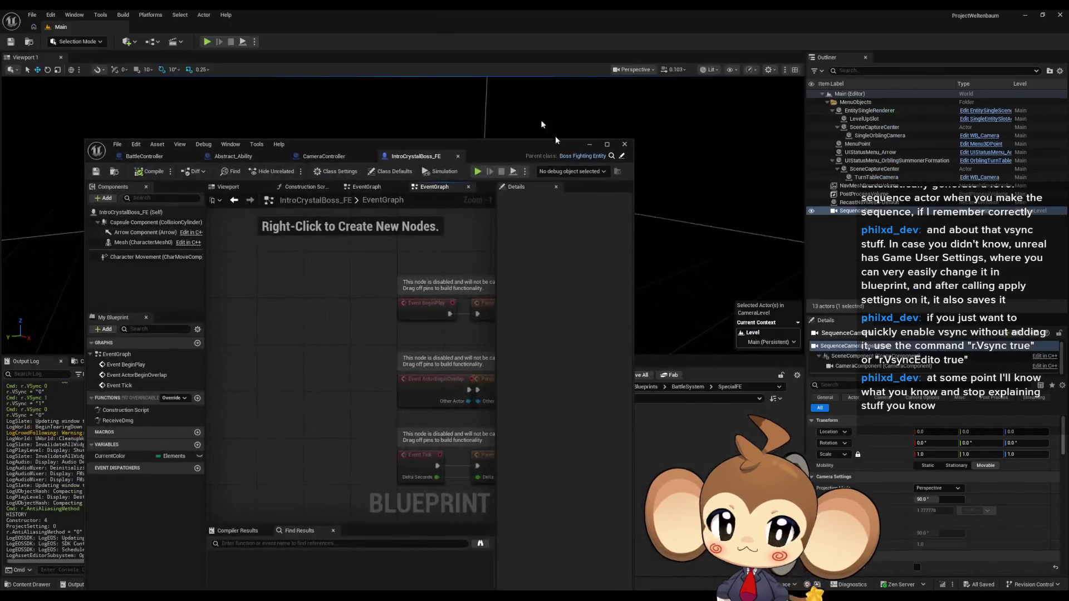
{"action": "left_click_drag", "start_coordinate": [535, 146], "coordinate": [369, 161]}
{"action": "left_click", "coordinate": [610, 387]}
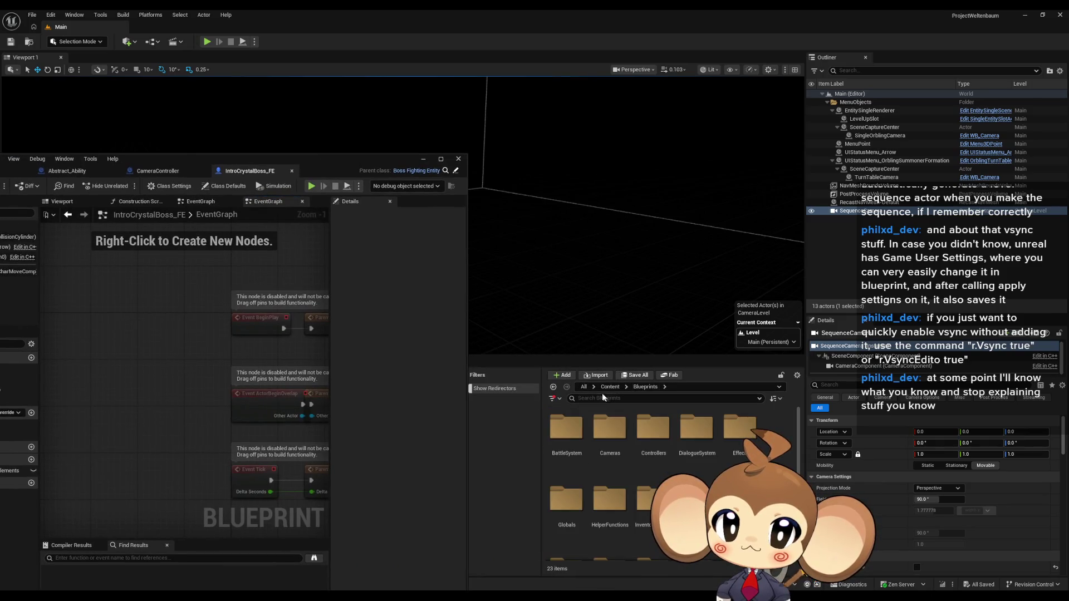
{"action": "double_click", "coordinate": [610, 428]}
{"action": "left_click", "coordinate": [654, 431]}
{"action": "double_click", "coordinate": [656, 436]}
{"action": "double_click", "coordinate": [566, 430]}
{"action": "double_click", "coordinate": [697, 434]}
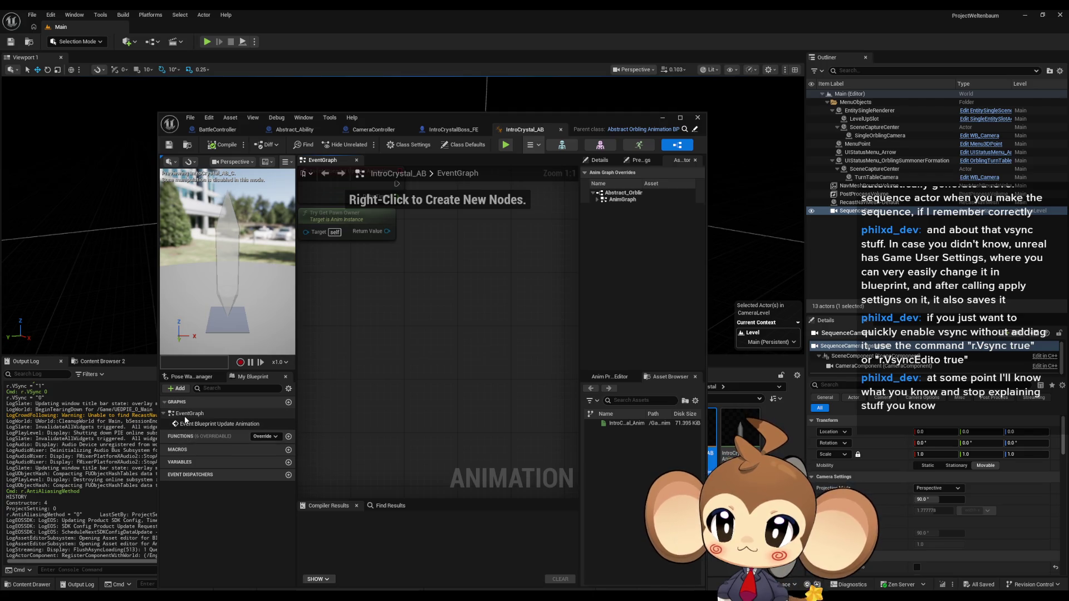
Open FVE_IntroCrystal from Blueprints > VisualEntity > SpecialBases to see its event graph.
{"action": "left_click", "coordinate": [187, 424]}
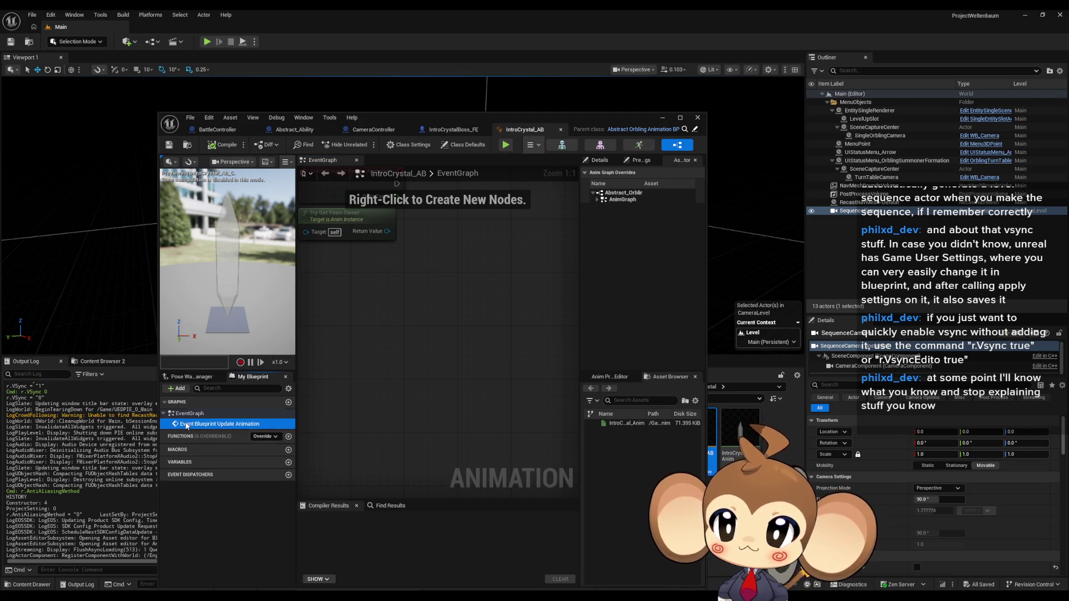
{"action": "left_click_drag", "start_coordinate": [409, 118], "coordinate": [171, 183]}
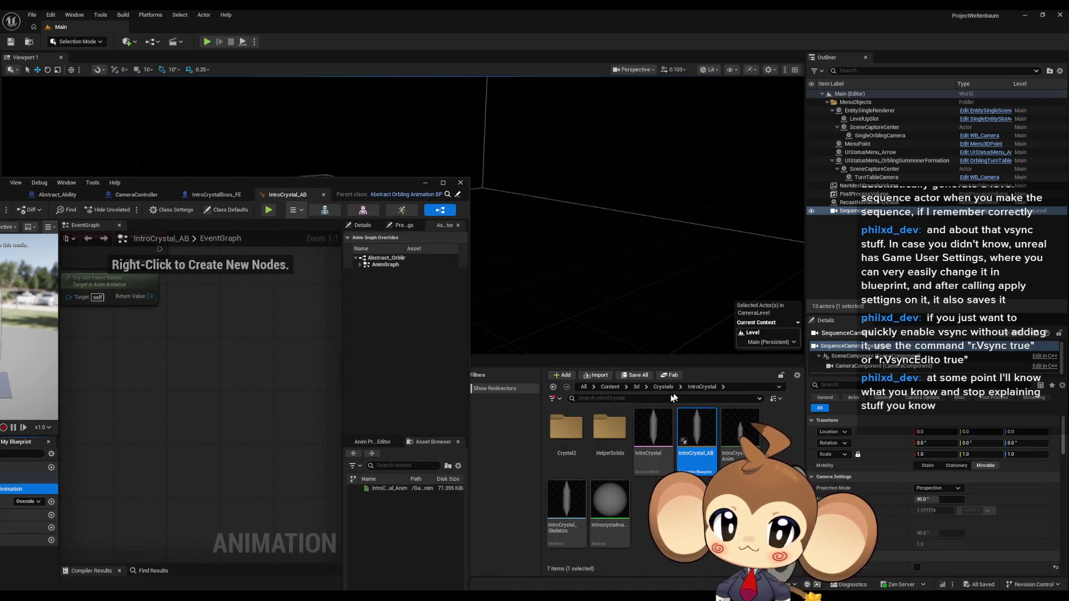
{"action": "left_click", "coordinate": [615, 389]}
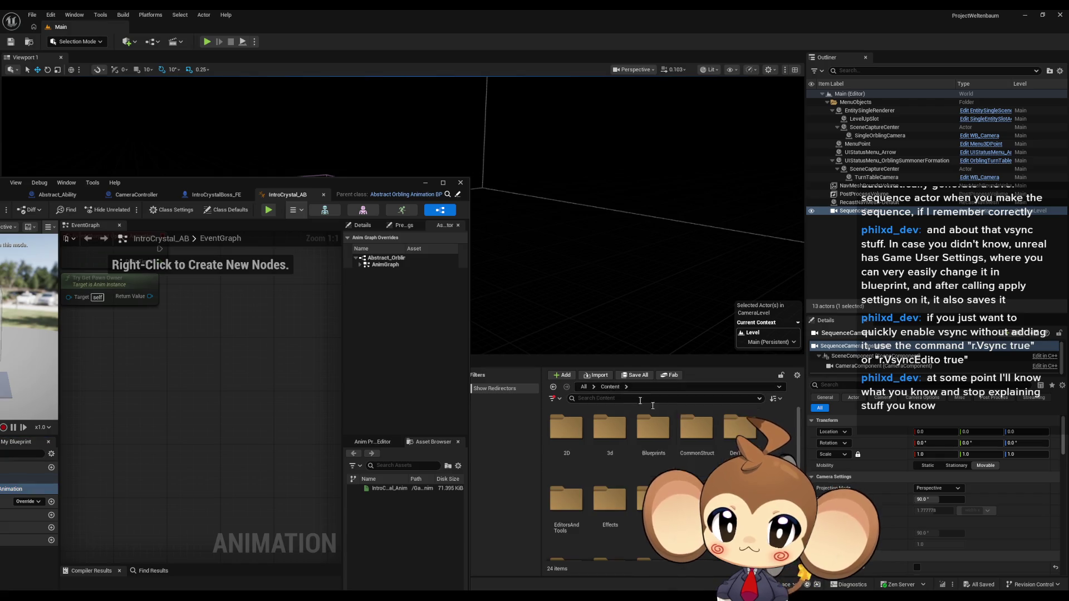
{"action": "double_click", "coordinate": [683, 470]}
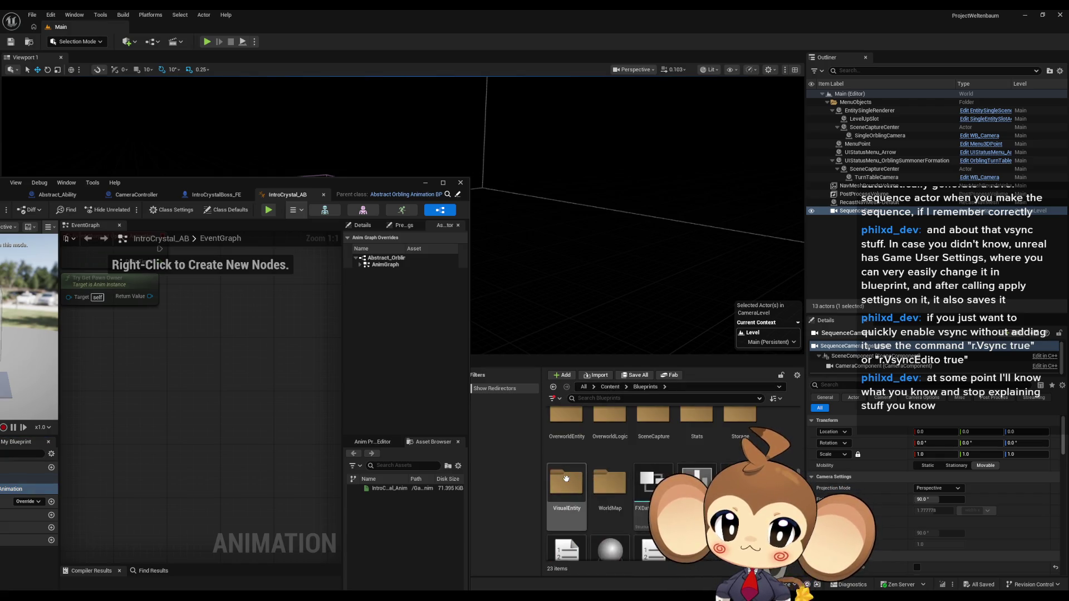
{"action": "scroll", "coordinate": [684, 470], "scroll_direction": "down", "scroll_amount": 2}
{"action": "double_click", "coordinate": [694, 447]}
{"action": "double_click", "coordinate": [695, 446]}
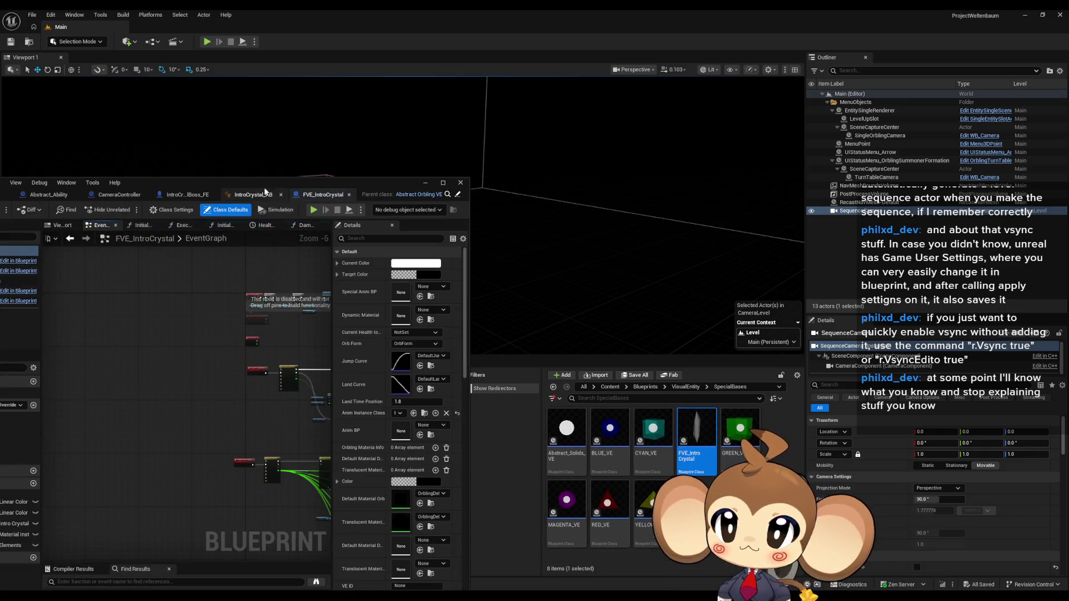
{"action": "double_click", "coordinate": [414, 168]}
{"action": "scroll", "coordinate": [463, 229], "scroll_direction": "up", "scroll_amount": 5}
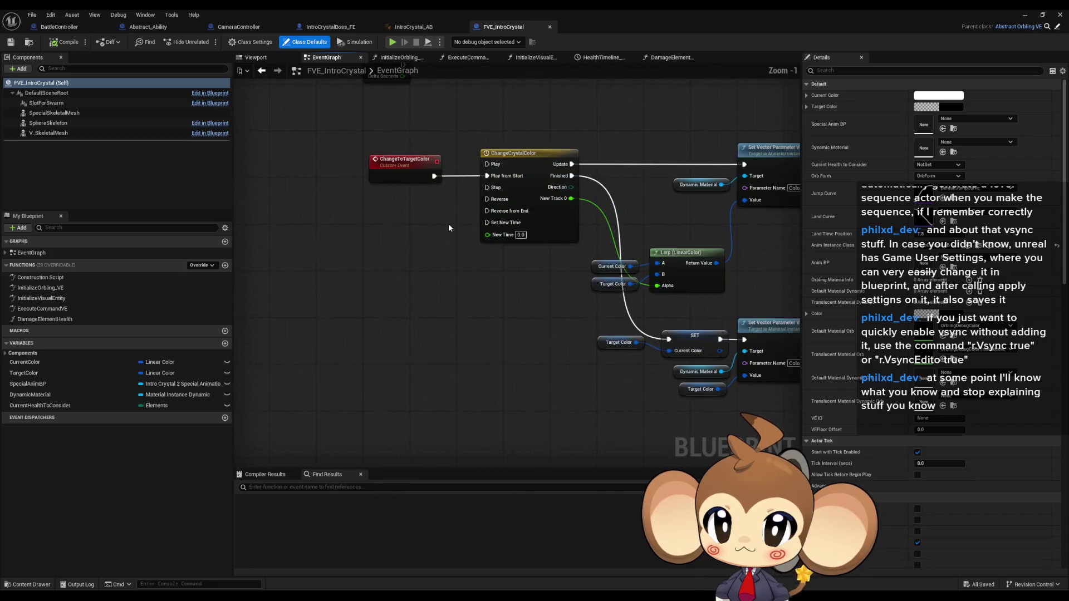
{"action": "scroll", "coordinate": [387, 304], "scroll_direction": "down", "scroll_amount": 2}
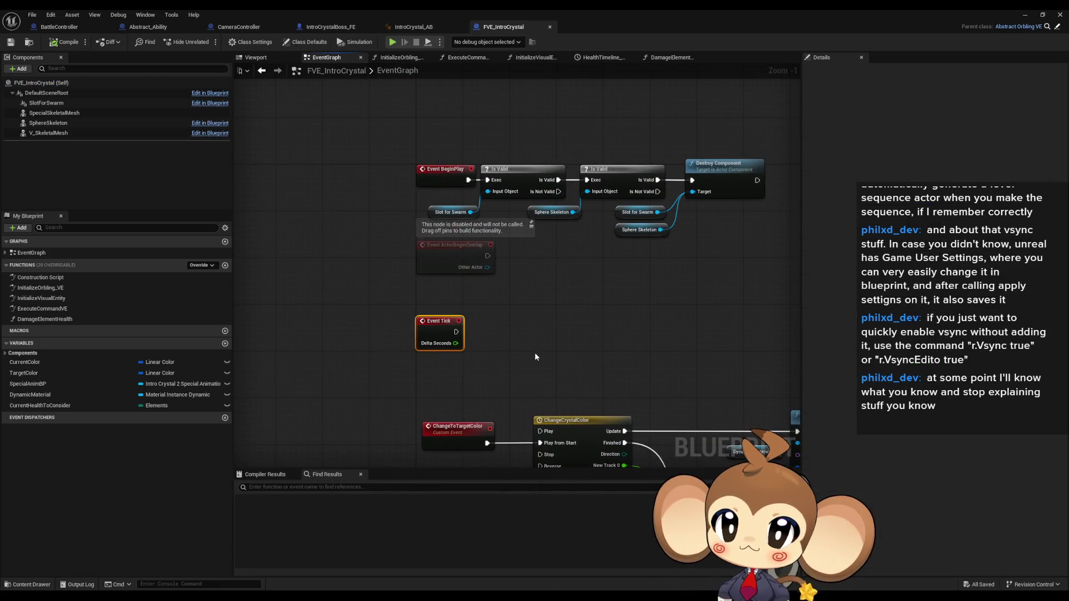
Return to IntroCrystal_AB and jump to its Event Blueprint Update Animation node.
{"action": "left_click", "coordinate": [409, 27]}
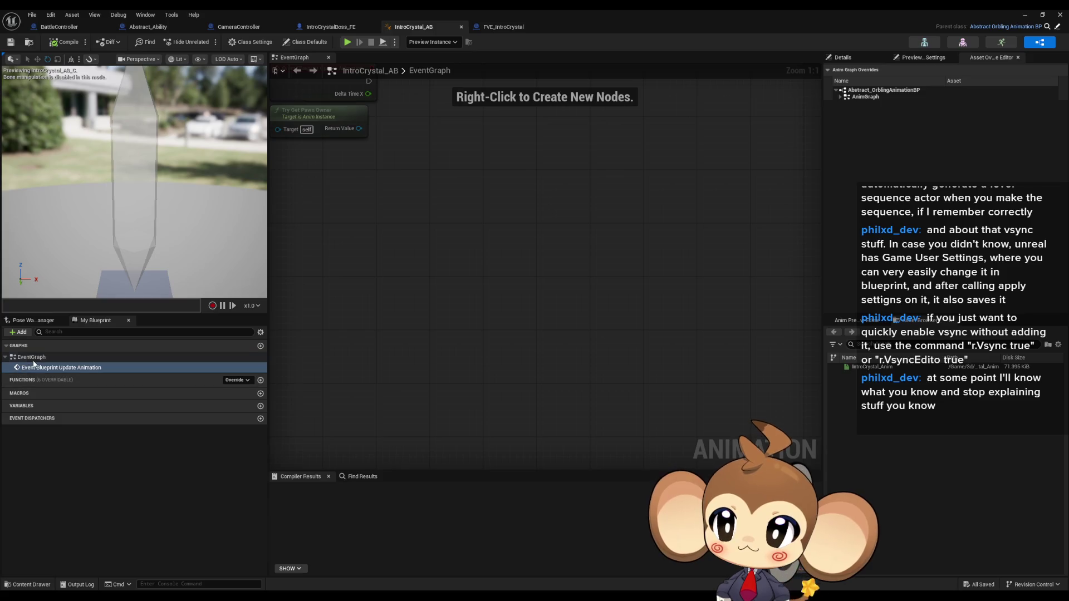
{"action": "double_click", "coordinate": [67, 368]}
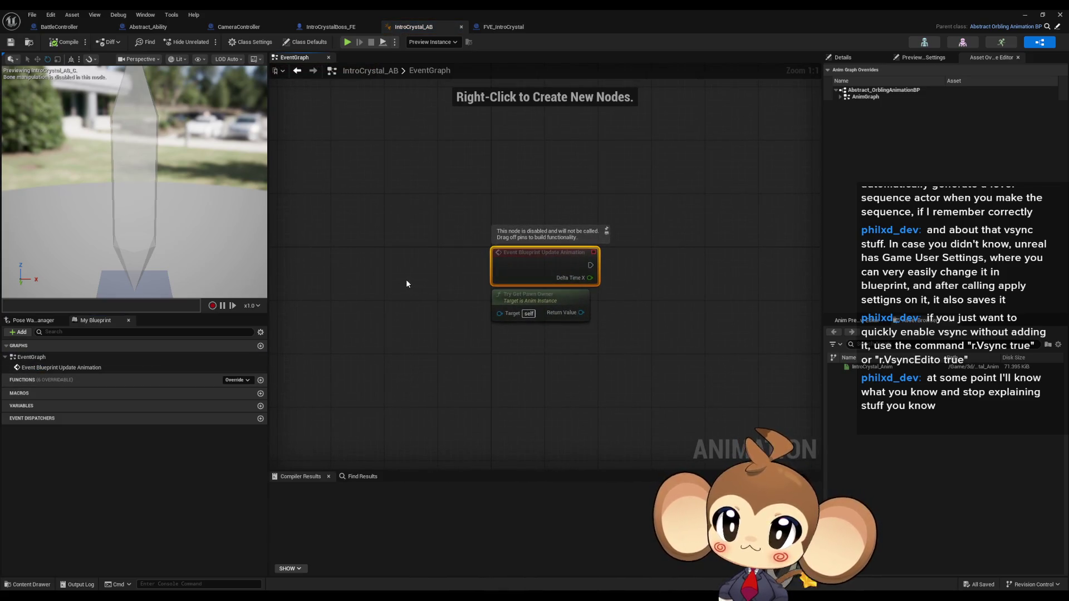
{"action": "double_click", "coordinate": [542, 9]}
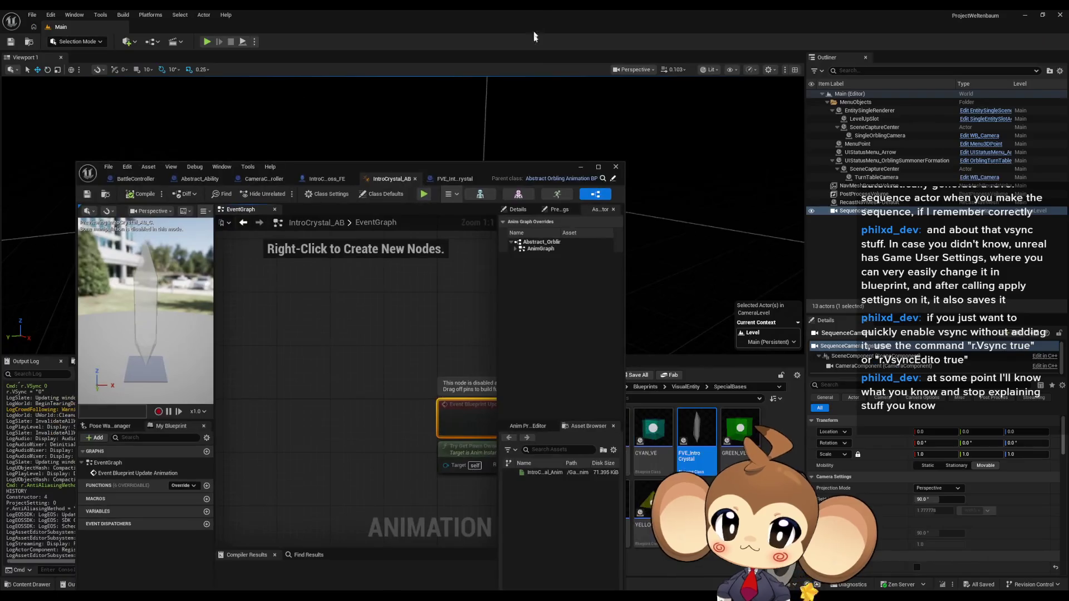
Open IntroCrystal2_SpecialAnimations from 3d > Crystals > IntroCrystal > Crystal2 and maximize it.
{"action": "left_click", "coordinate": [602, 178]}
{"action": "left_click", "coordinate": [646, 386]}
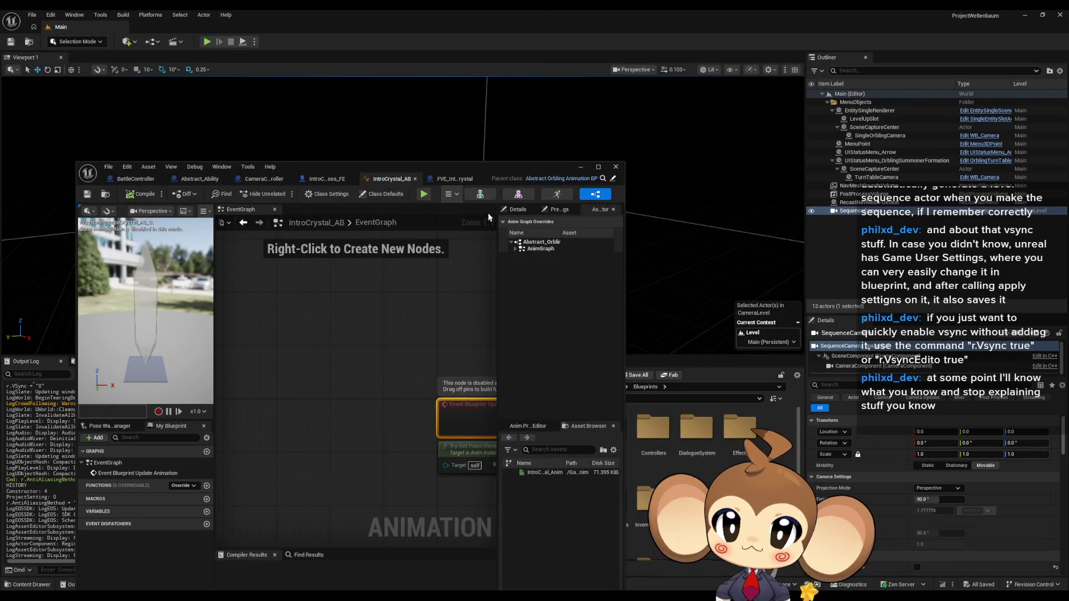
{"action": "left_click_drag", "start_coordinate": [496, 165], "coordinate": [344, 191]}
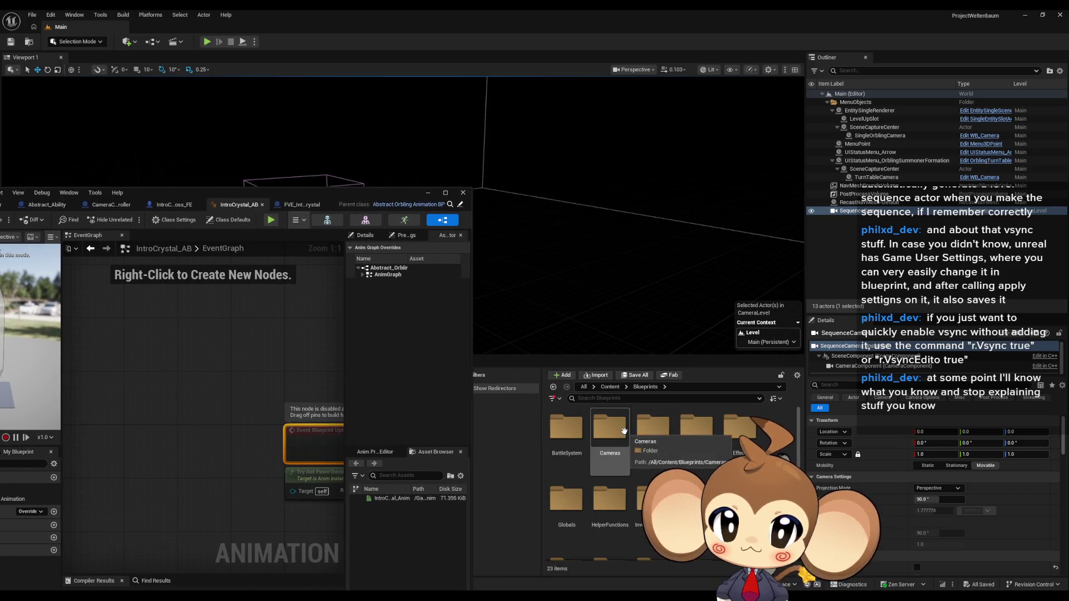
{"action": "left_click", "coordinate": [611, 387]}
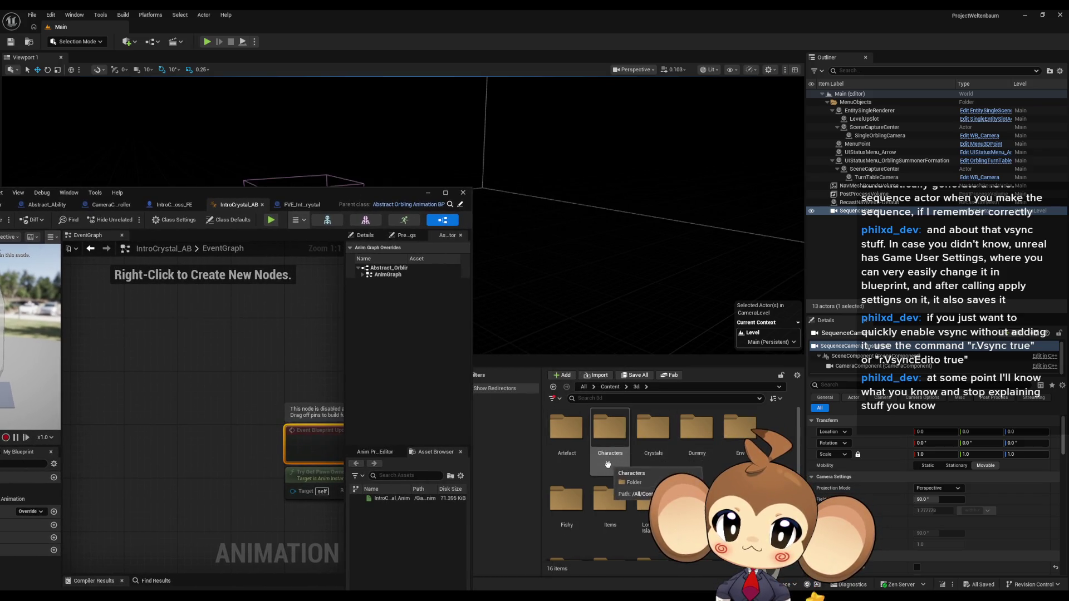
{"action": "double_click", "coordinate": [609, 429]}
{"action": "double_click", "coordinate": [653, 428]}
{"action": "double_click", "coordinate": [566, 427]}
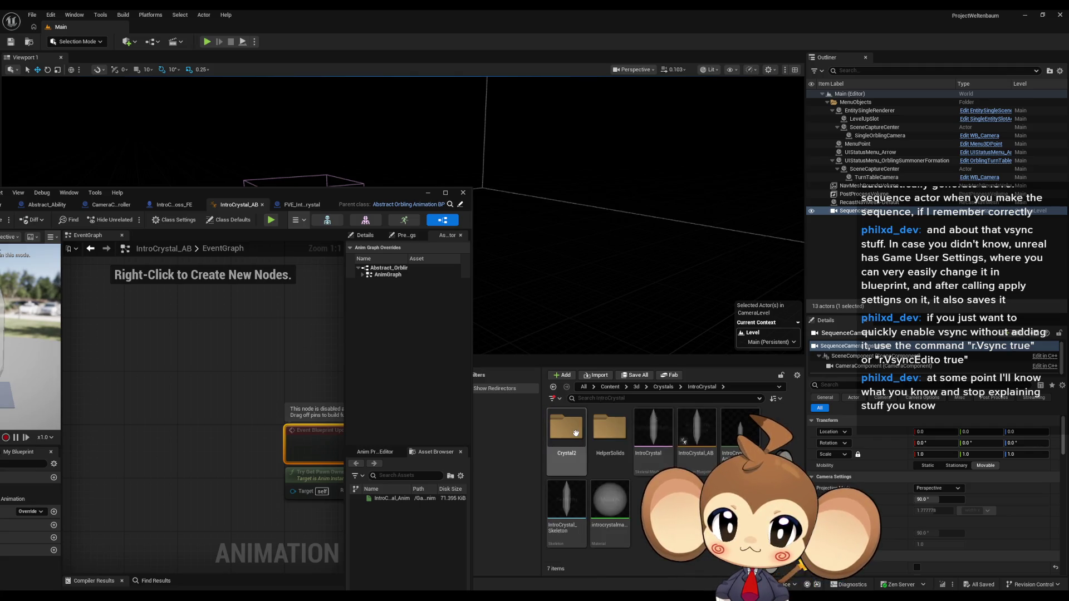
{"action": "double_click", "coordinate": [567, 427]}
{"action": "left_click", "coordinate": [653, 429]}
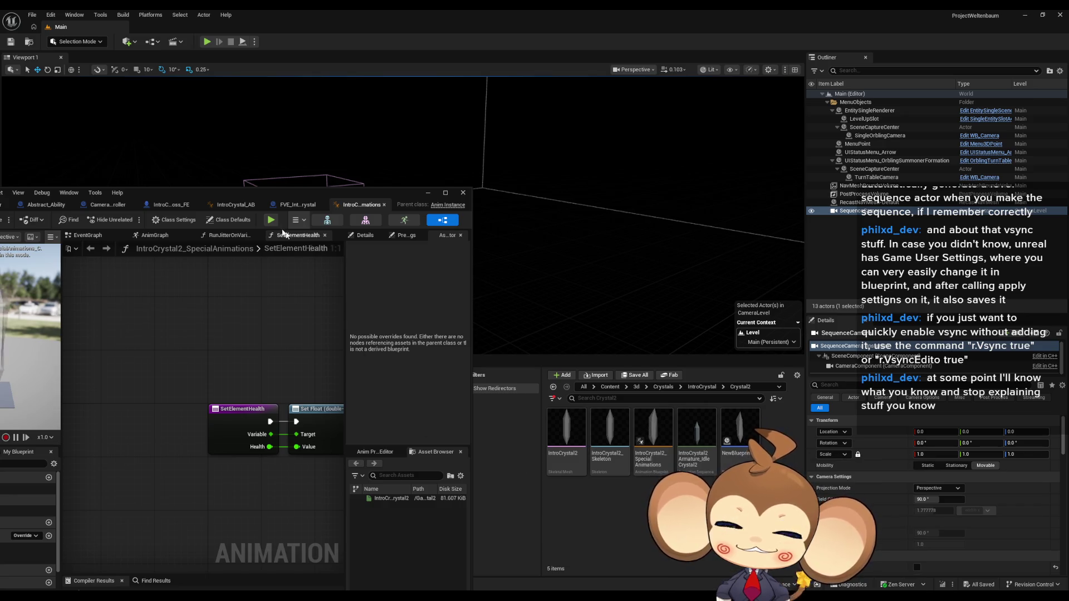
{"action": "double_click", "coordinate": [223, 201]}
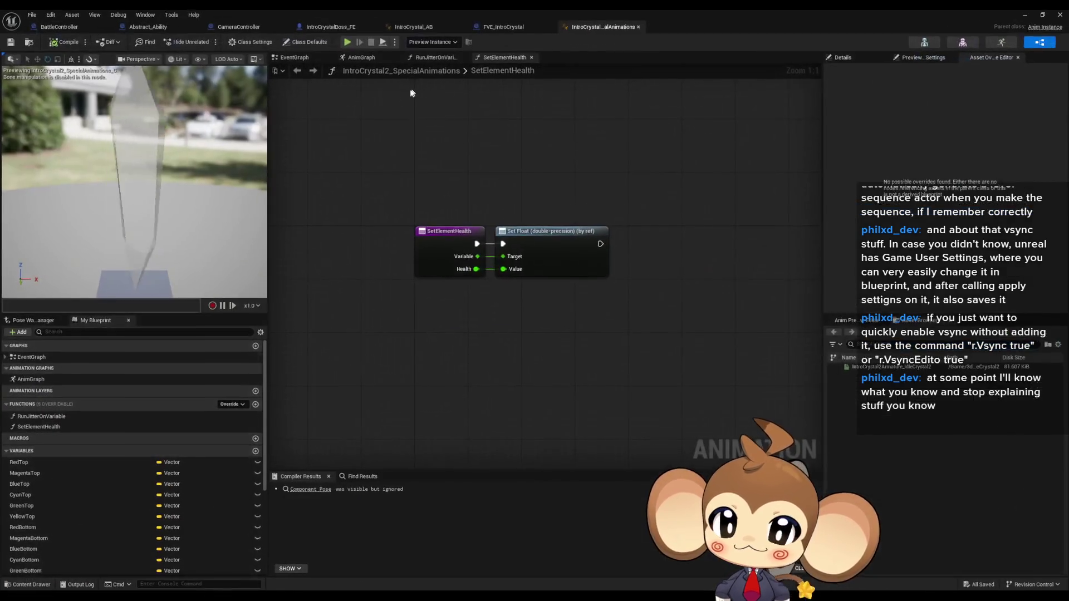
View the AnimGraph, then focus the EventGraph on the Update Animation and Run Jitter chain.
{"action": "left_click_drag", "start_coordinate": [433, 268], "coordinate": [400, 329]}
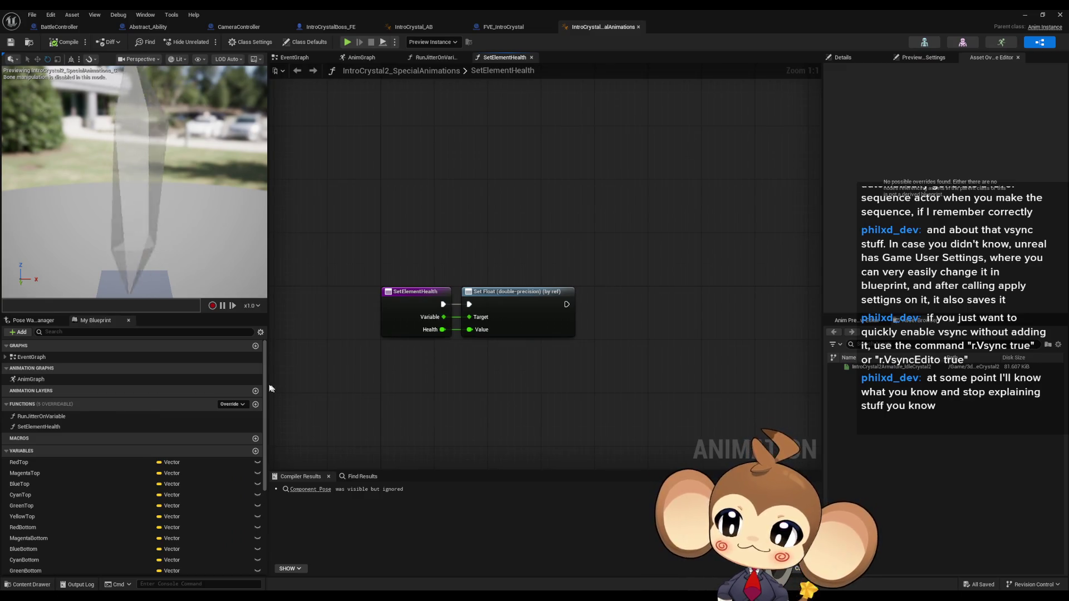
{"action": "double_click", "coordinate": [41, 379]}
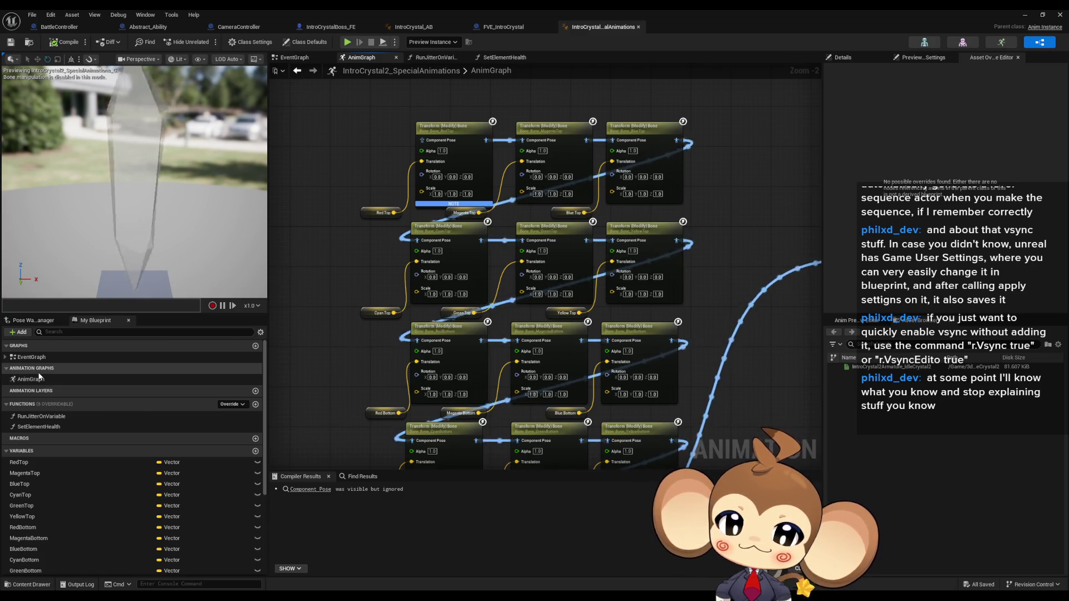
{"action": "double_click", "coordinate": [31, 357]}
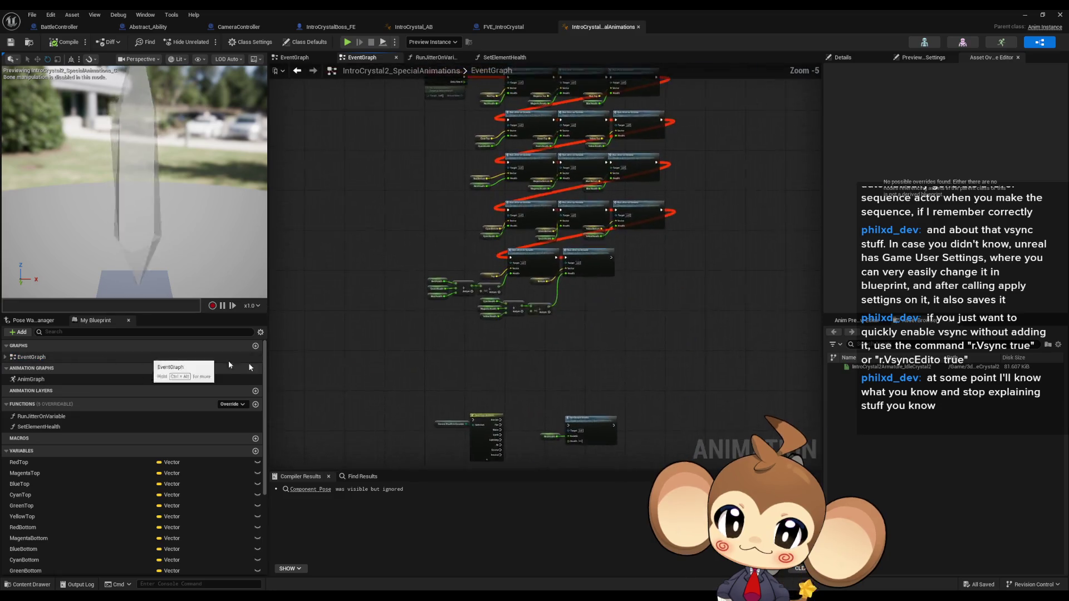
{"action": "left_click_drag", "start_coordinate": [372, 313], "coordinate": [589, 411]}
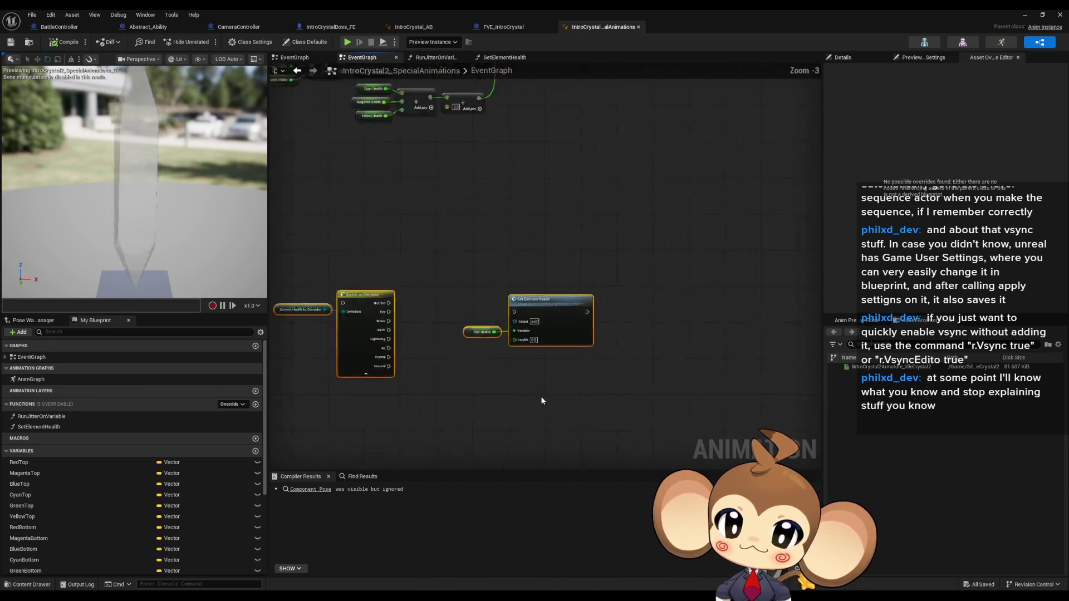
{"action": "key", "text": "f"}
{"action": "scroll", "coordinate": [522, 399], "scroll_direction": "down", "scroll_amount": 4}
{"action": "scroll", "coordinate": [481, 320], "scroll_direction": "up", "scroll_amount": 3}
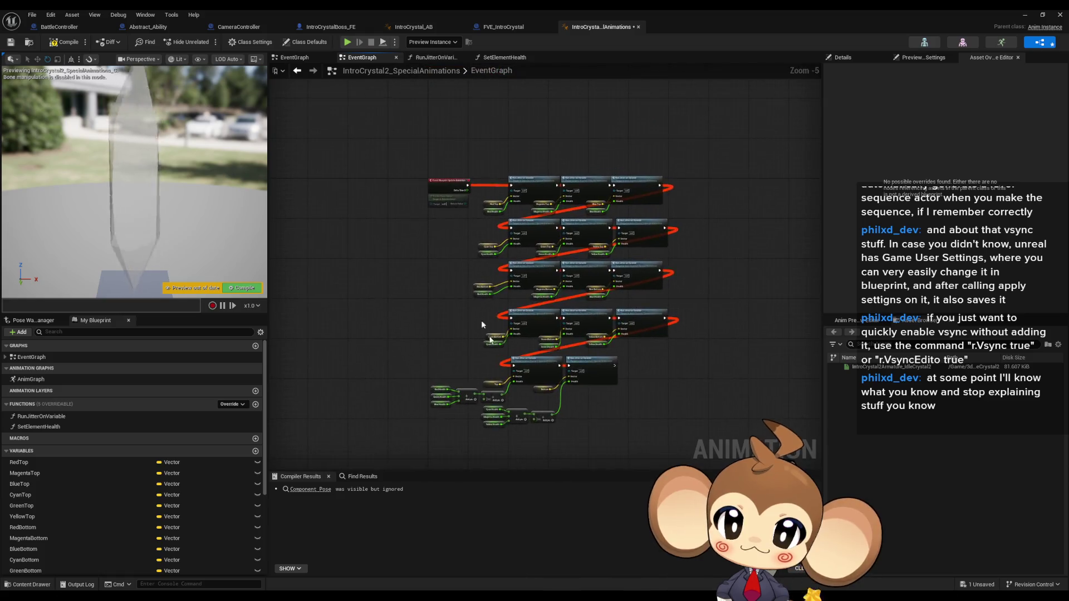
{"action": "scroll", "coordinate": [446, 298], "scroll_direction": "up", "scroll_amount": 1}
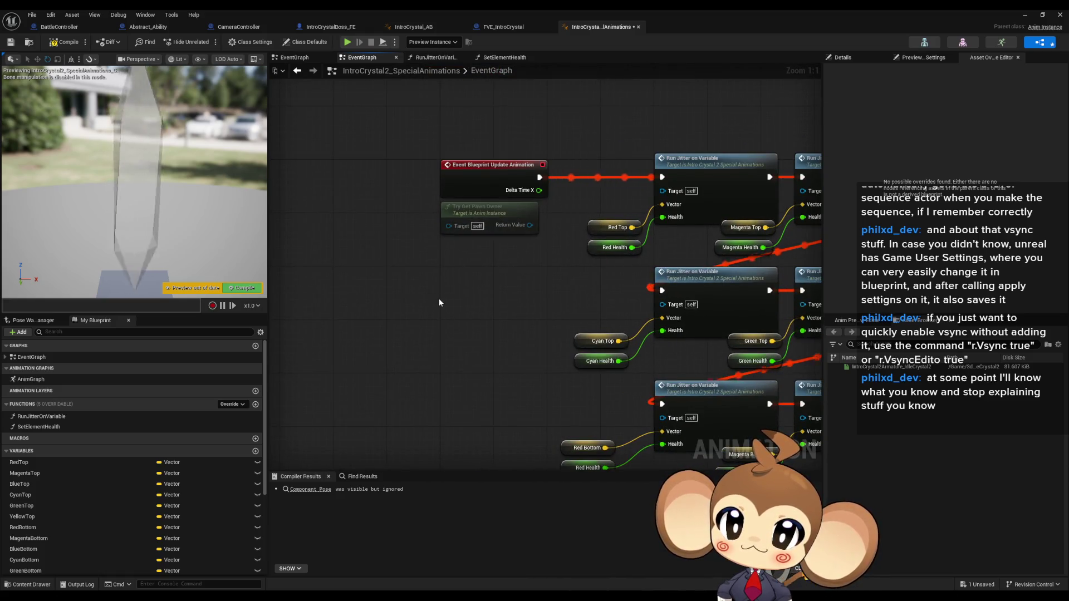
{"action": "left_click_drag", "start_coordinate": [438, 299], "coordinate": [448, 338]}
{"action": "right_click", "coordinate": [430, 343]}
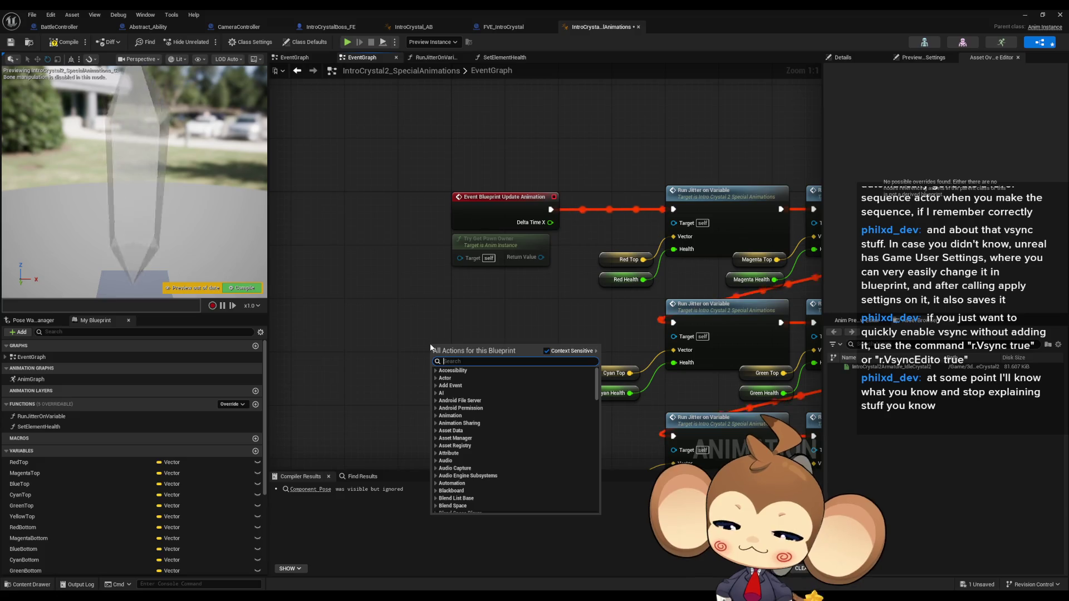
{"action": "type", "text": "update"}
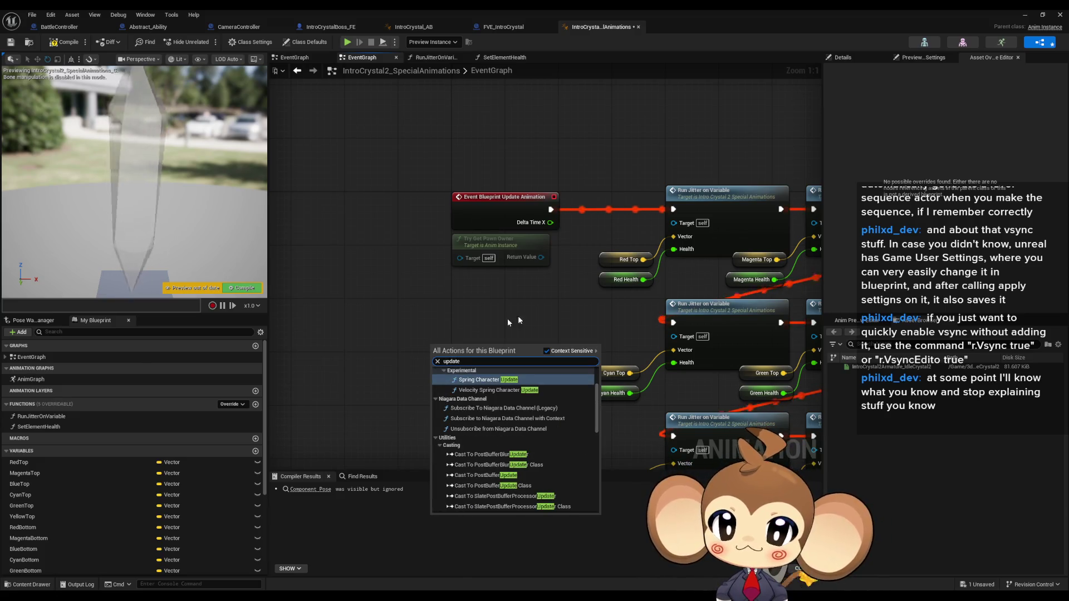
{"action": "scroll", "coordinate": [572, 404], "scroll_direction": "down", "scroll_amount": 3}
{"action": "scroll", "coordinate": [572, 407], "scroll_direction": "down", "scroll_amount": 3}
{"action": "scroll", "coordinate": [572, 405], "scroll_direction": "down", "scroll_amount": 3}
{"action": "scroll", "coordinate": [574, 404], "scroll_direction": "down", "scroll_amount": 3}
{"action": "scroll", "coordinate": [573, 411], "scroll_direction": "down", "scroll_amount": 3}
{"action": "scroll", "coordinate": [570, 407], "scroll_direction": "up", "scroll_amount": 2}
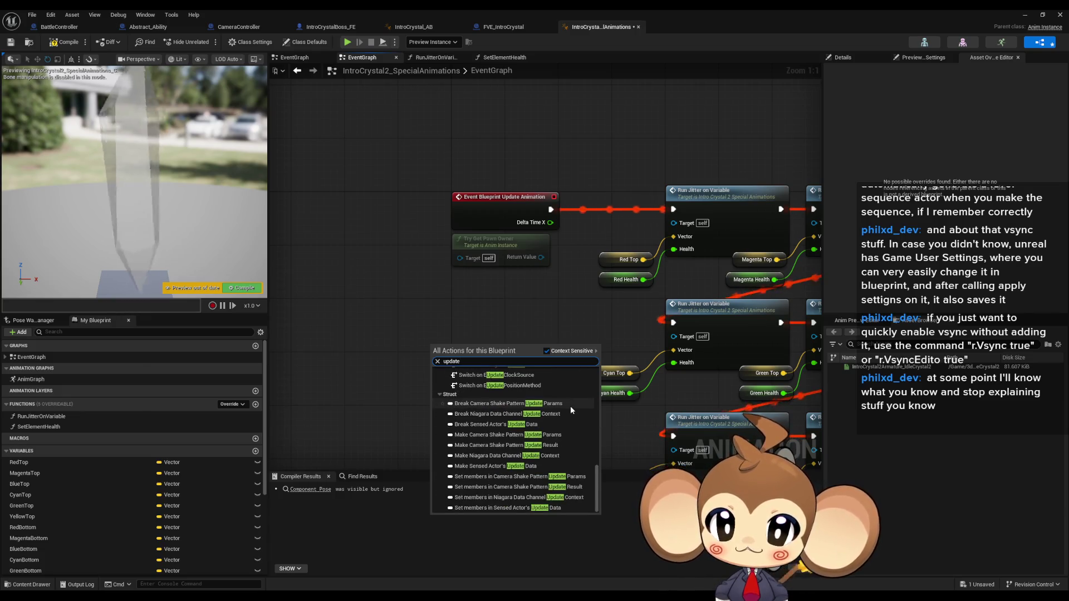
{"action": "scroll", "coordinate": [599, 429], "scroll_direction": "up", "scroll_amount": 2}
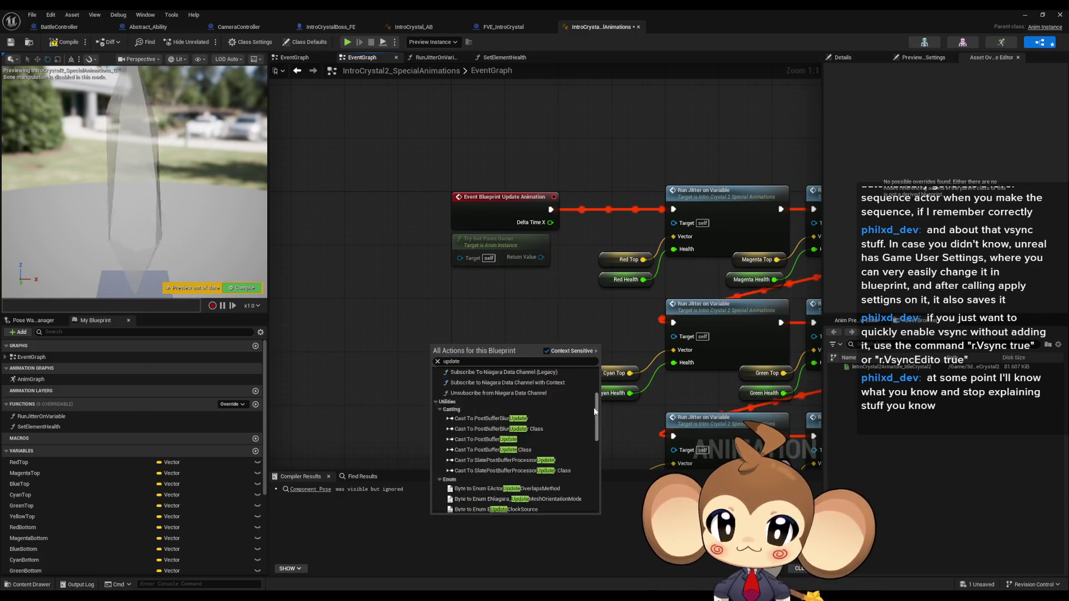
{"action": "left_click_drag", "start_coordinate": [599, 472], "coordinate": [594, 380]}
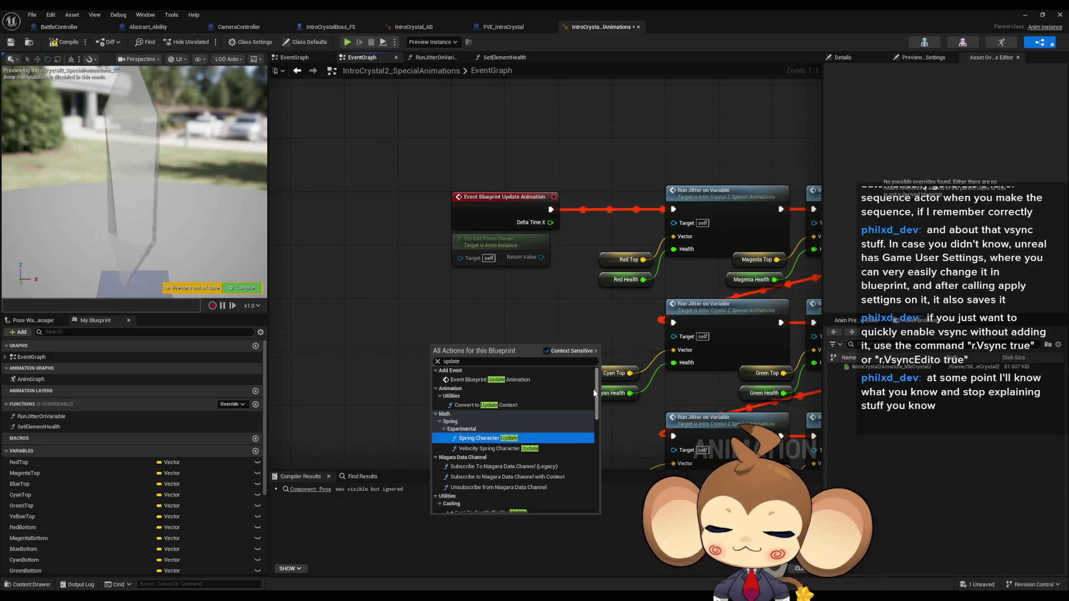
{"action": "scroll", "coordinate": [593, 388], "scroll_direction": "down", "scroll_amount": 2}
{"action": "scroll", "coordinate": [594, 393], "scroll_direction": "up", "scroll_amount": 2}
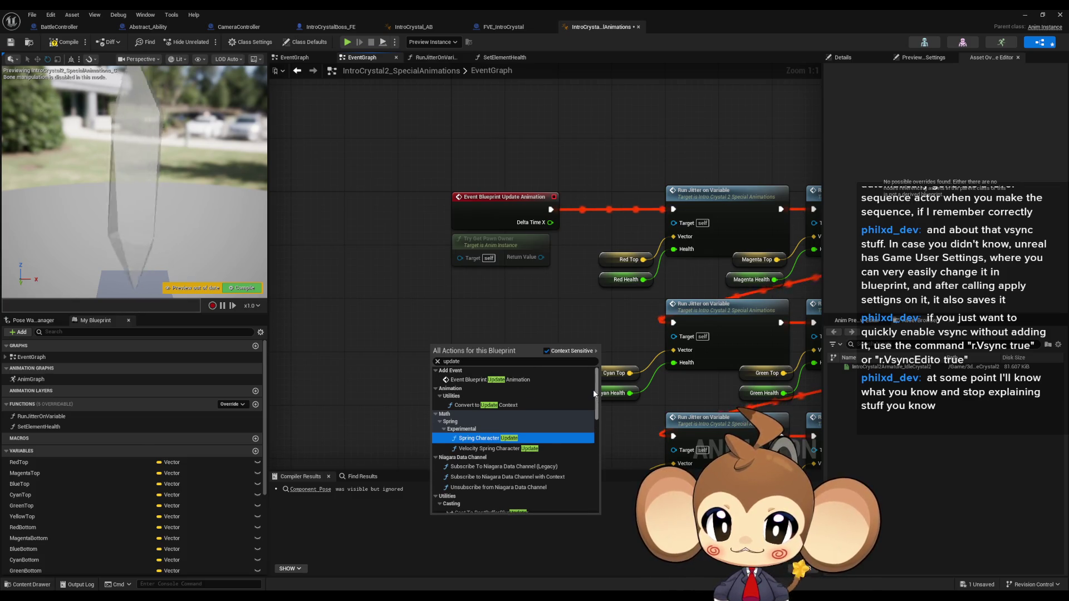
{"action": "scroll", "coordinate": [594, 392], "scroll_direction": "down", "scroll_amount": 2}
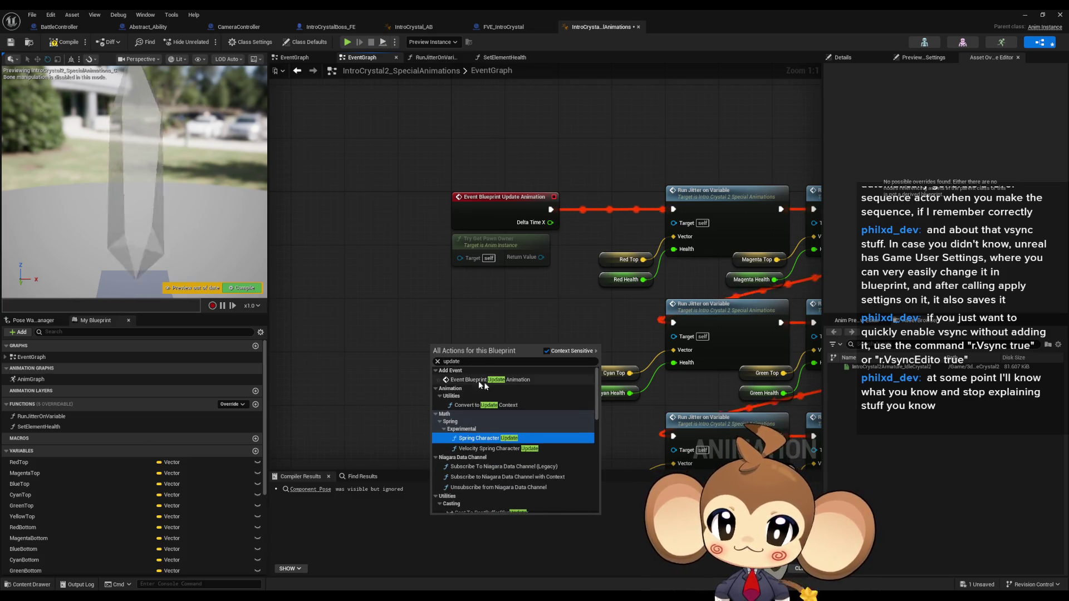
{"action": "right_click", "coordinate": [367, 331]}
{"action": "type", "text": "add event"}
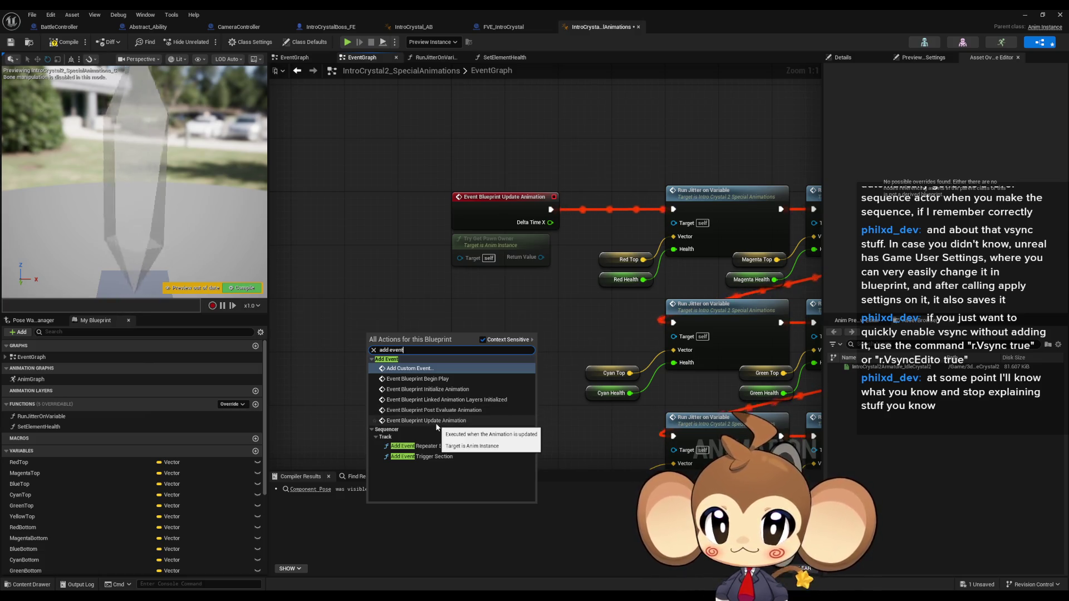
{"action": "left_click", "coordinate": [434, 422]}
{"action": "left_click", "coordinate": [451, 393]}
{"action": "left_click_drag", "start_coordinate": [452, 393], "coordinate": [368, 374]}
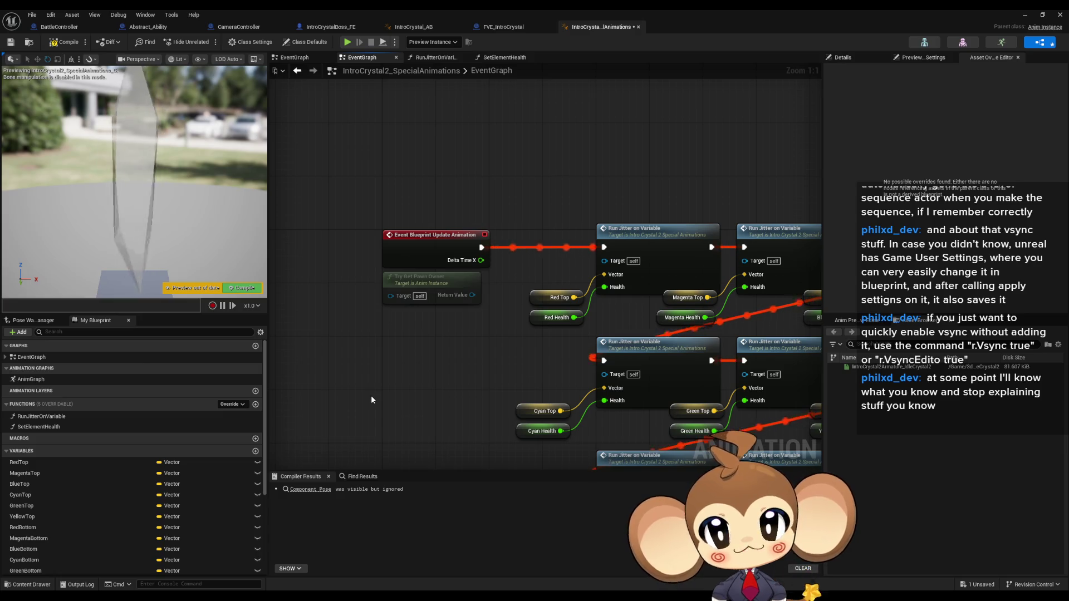
Search FVE_IntroCrystal's graph actions for 'add event' and dismiss the list without adding nodes.
{"action": "left_click", "coordinate": [502, 28]}
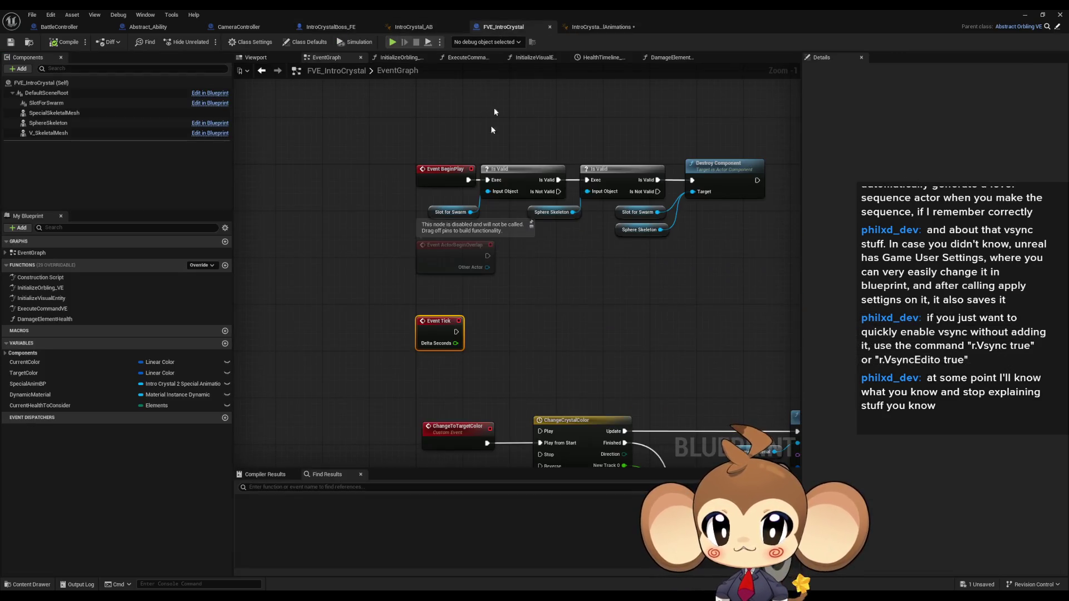
{"action": "right_click", "coordinate": [537, 339]}
{"action": "type", "text": "add event"}
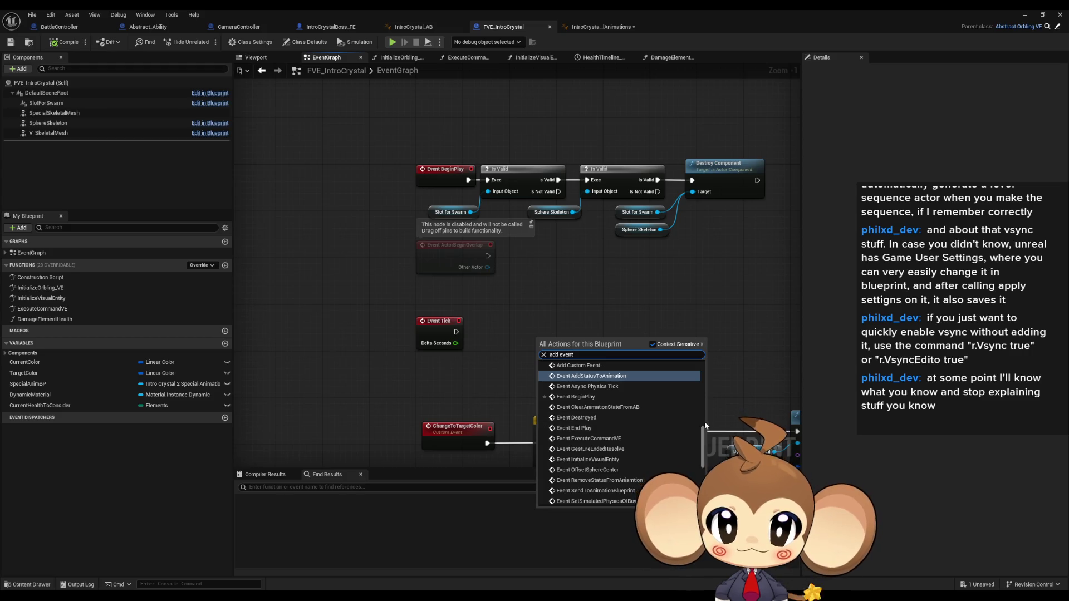
{"action": "scroll", "coordinate": [701, 449], "scroll_direction": "down", "scroll_amount": 3}
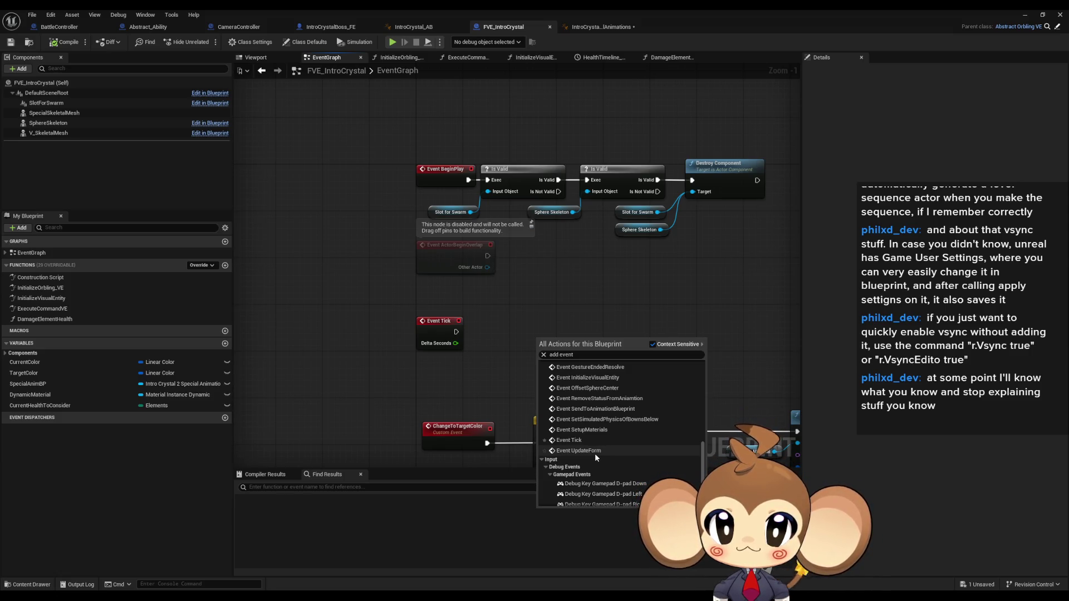
{"action": "scroll", "coordinate": [594, 454], "scroll_direction": "up", "scroll_amount": 3}
{"action": "scroll", "coordinate": [594, 456], "scroll_direction": "up", "scroll_amount": 3}
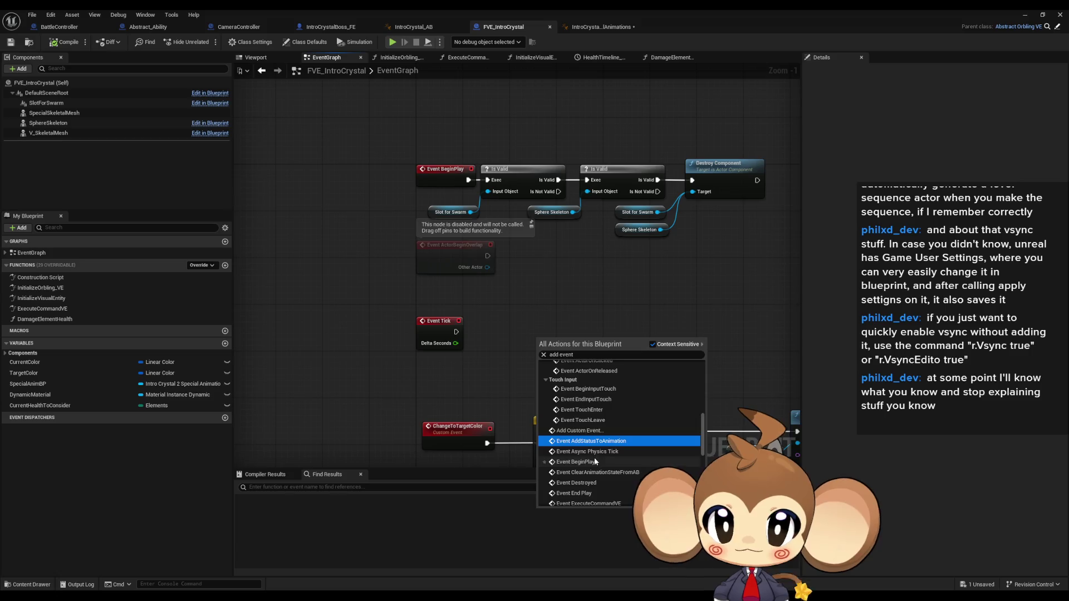
{"action": "scroll", "coordinate": [601, 460], "scroll_direction": "up", "scroll_amount": 3}
{"action": "scroll", "coordinate": [608, 462], "scroll_direction": "down", "scroll_amount": 2}
{"action": "scroll", "coordinate": [613, 456], "scroll_direction": "down", "scroll_amount": 2}
{"action": "scroll", "coordinate": [617, 460], "scroll_direction": "down", "scroll_amount": 1}
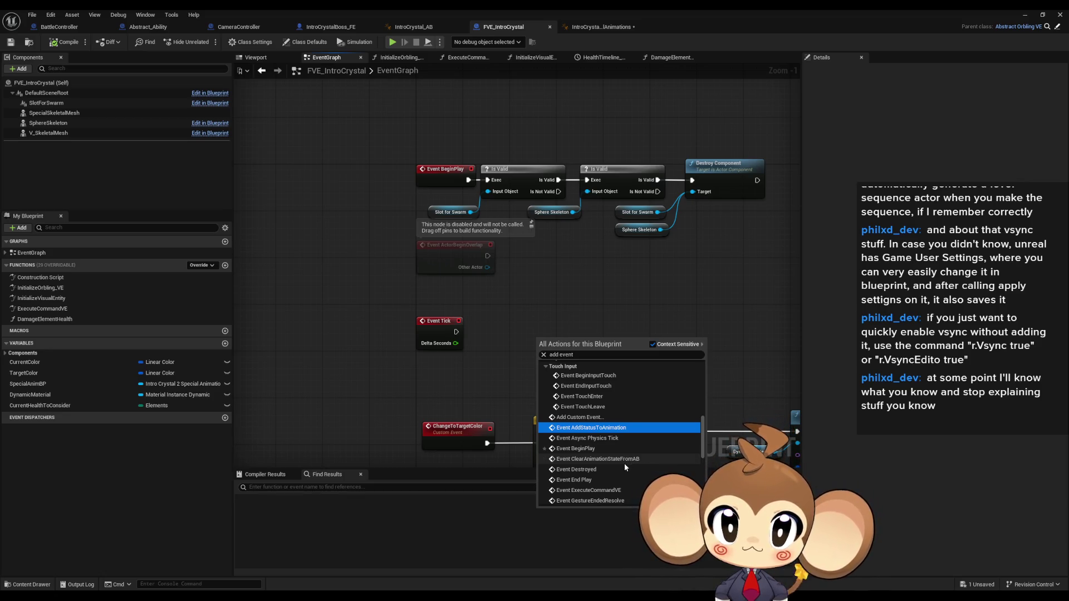
{"action": "scroll", "coordinate": [624, 464], "scroll_direction": "down", "scroll_amount": 1}
{"action": "scroll", "coordinate": [623, 464], "scroll_direction": "down", "scroll_amount": 2}
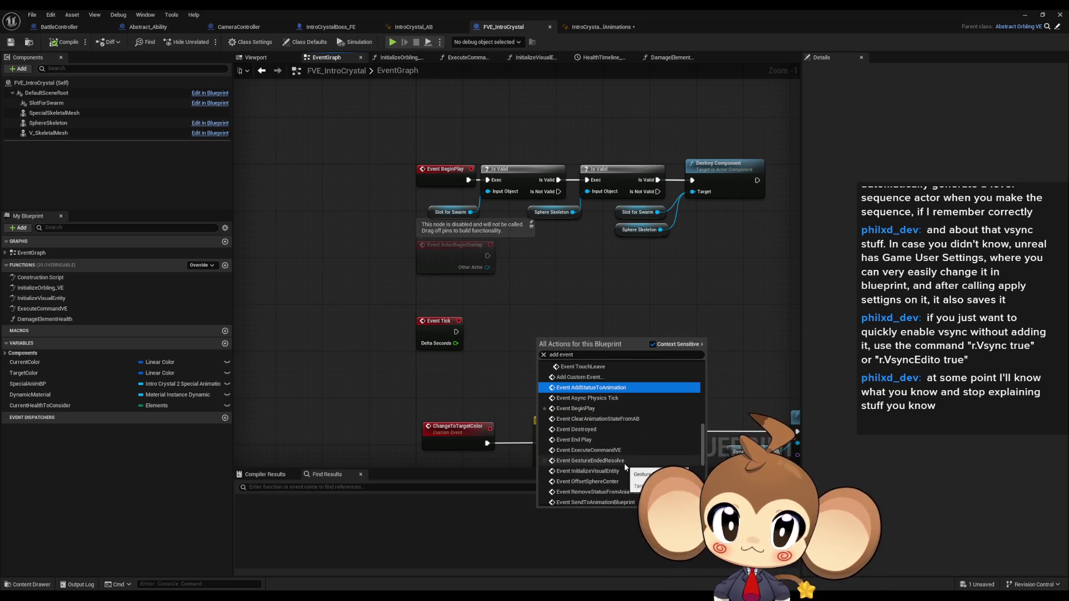
{"action": "scroll", "coordinate": [624, 464], "scroll_direction": "down", "scroll_amount": 1}
{"action": "scroll", "coordinate": [624, 463], "scroll_direction": "down", "scroll_amount": 2}
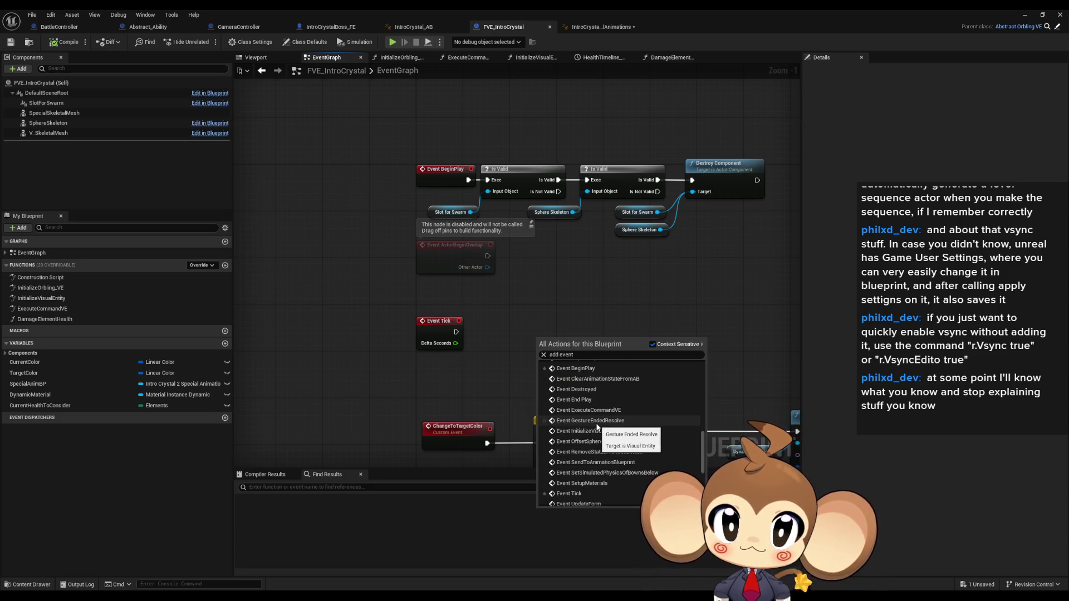
{"action": "scroll", "coordinate": [597, 427], "scroll_direction": "down", "scroll_amount": 1}
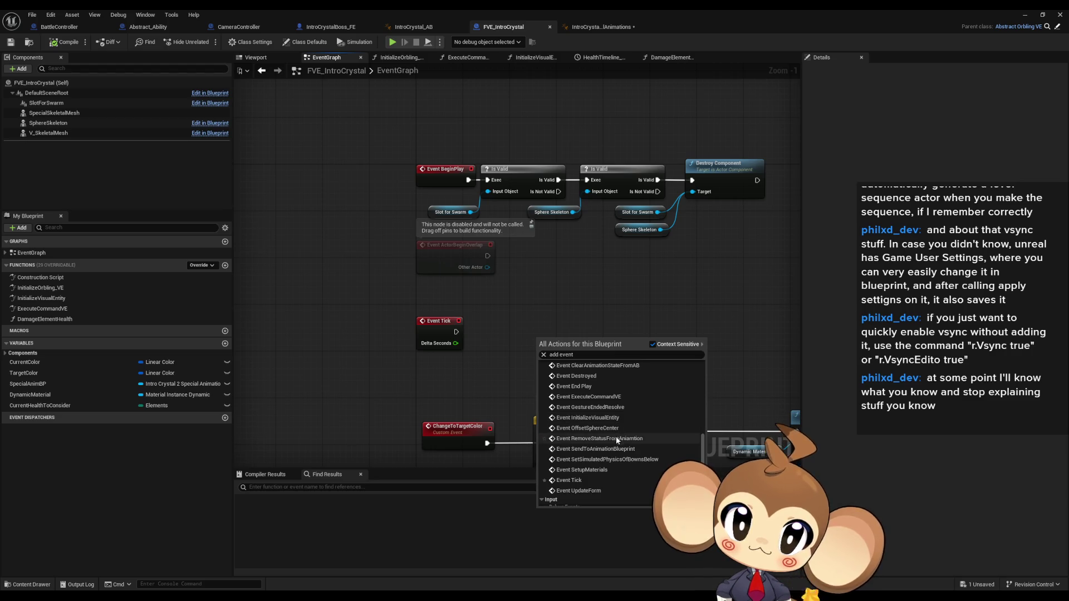
{"action": "scroll", "coordinate": [610, 486], "scroll_direction": "down", "scroll_amount": 1}
{"action": "scroll", "coordinate": [611, 488], "scroll_direction": "down", "scroll_amount": 3}
{"action": "scroll", "coordinate": [610, 487], "scroll_direction": "down", "scroll_amount": 2}
{"action": "scroll", "coordinate": [610, 487], "scroll_direction": "down", "scroll_amount": 2}
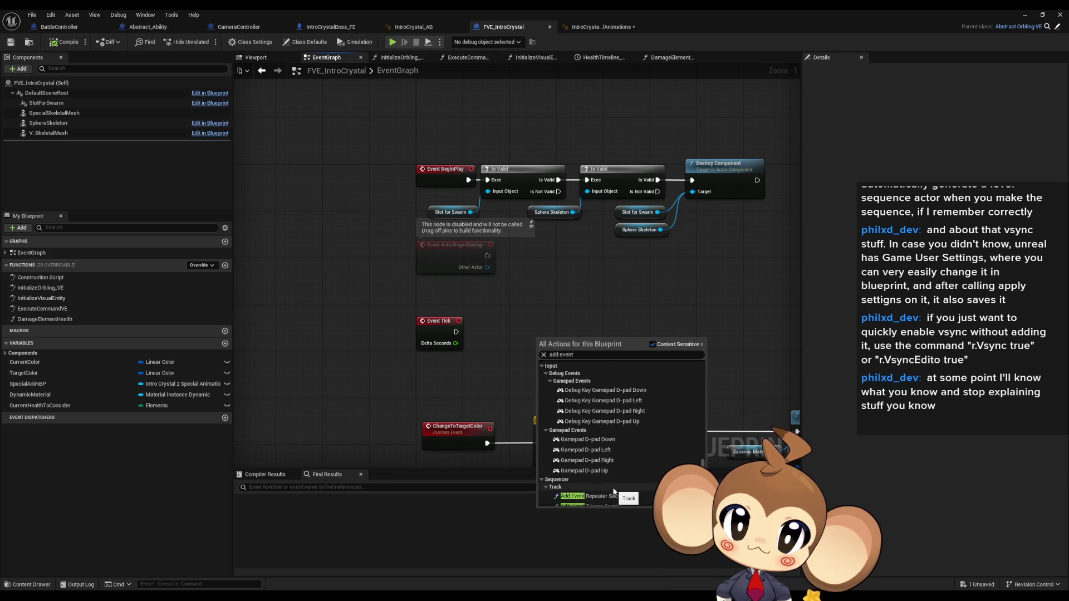
{"action": "scroll", "coordinate": [613, 485], "scroll_direction": "down", "scroll_amount": 3}
{"action": "scroll", "coordinate": [629, 481], "scroll_direction": "down", "scroll_amount": 2}
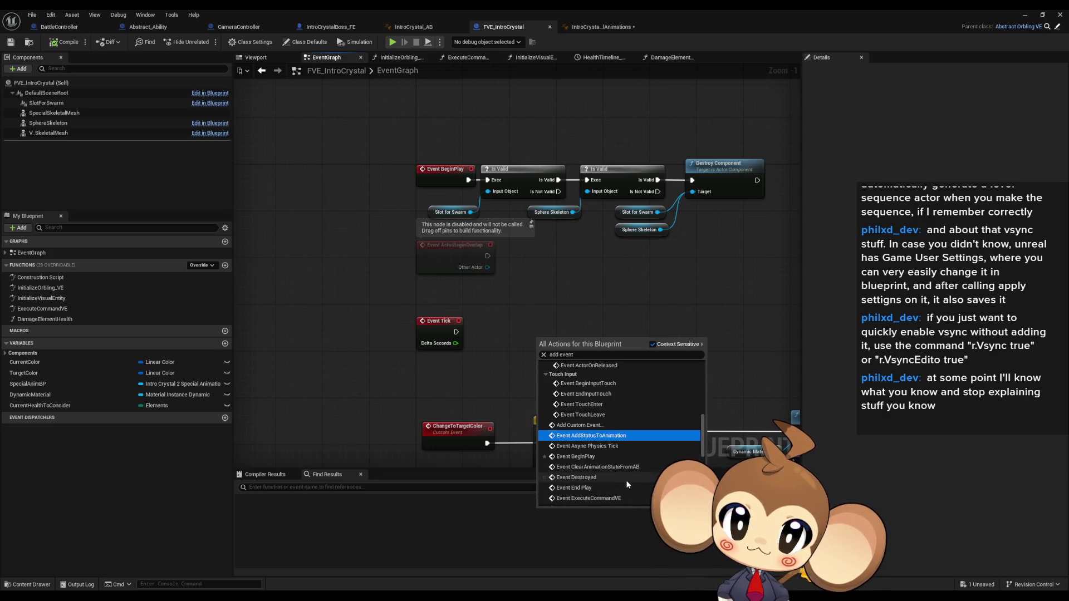
{"action": "scroll", "coordinate": [620, 481], "scroll_direction": "up", "scroll_amount": 1}
{"action": "scroll", "coordinate": [619, 480], "scroll_direction": "up", "scroll_amount": 2}
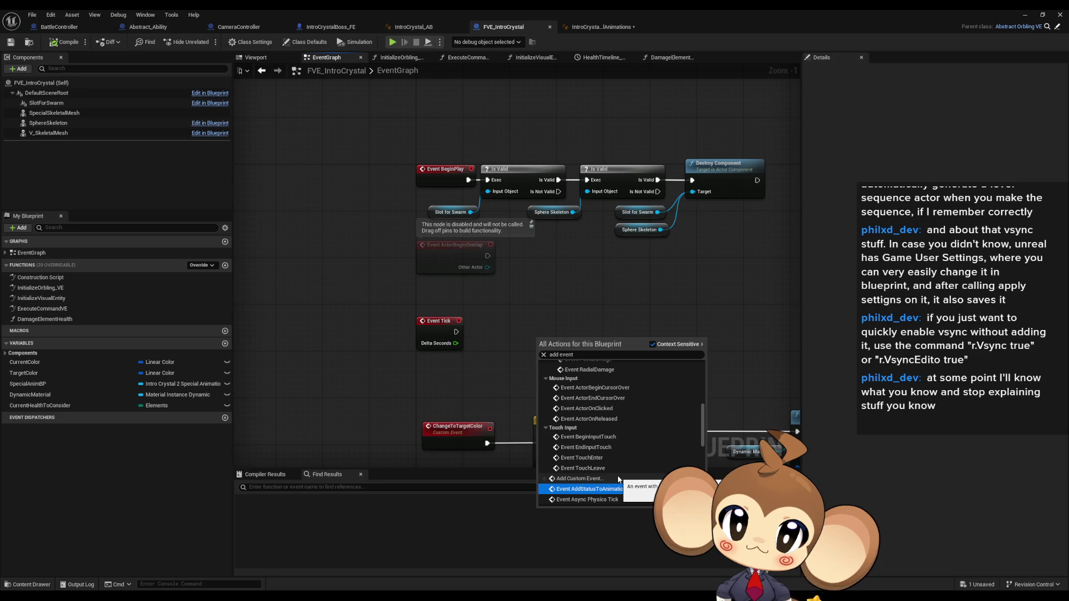
{"action": "scroll", "coordinate": [618, 480], "scroll_direction": "up", "scroll_amount": 2}
{"action": "scroll", "coordinate": [618, 475], "scroll_direction": "up", "scroll_amount": 2}
{"action": "scroll", "coordinate": [617, 474], "scroll_direction": "up", "scroll_amount": 2}
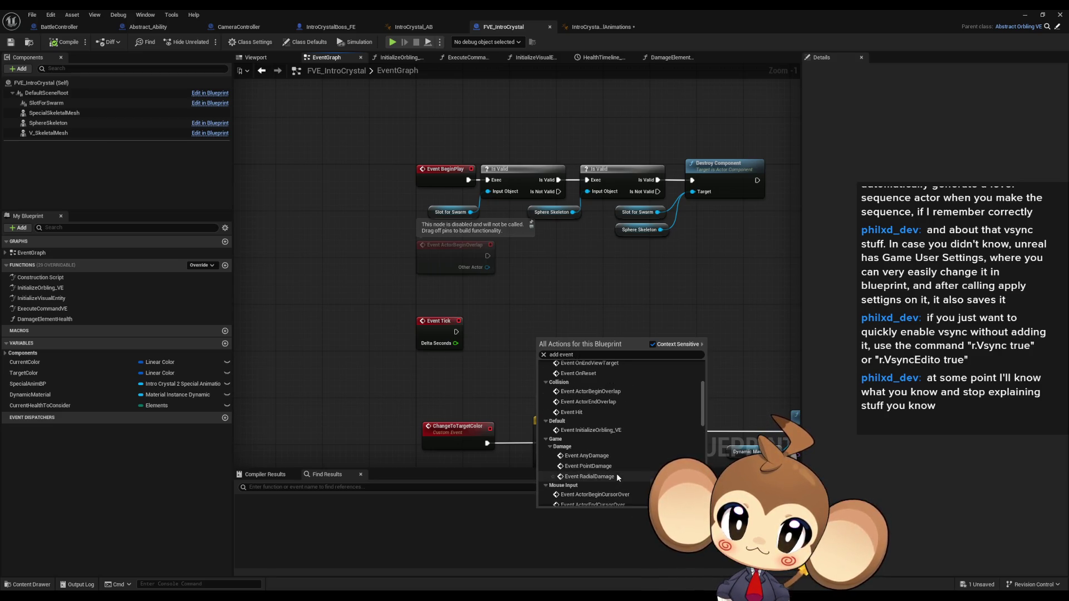
{"action": "scroll", "coordinate": [616, 473], "scroll_direction": "up", "scroll_amount": 2}
{"action": "scroll", "coordinate": [616, 474], "scroll_direction": "up", "scroll_amount": 1}
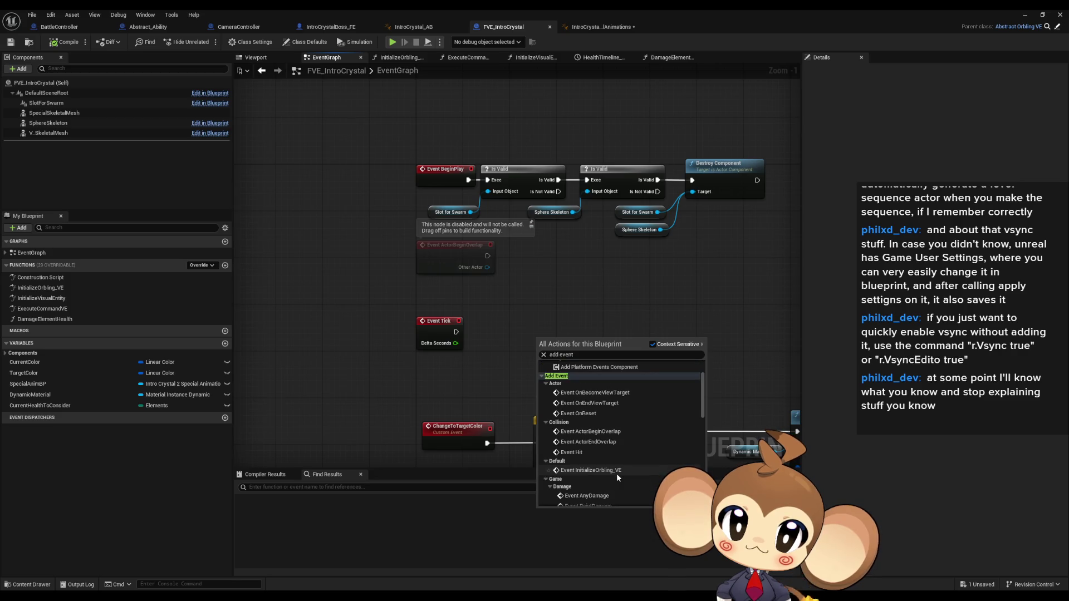
{"action": "scroll", "coordinate": [617, 473], "scroll_direction": "up", "scroll_amount": 1}
{"action": "scroll", "coordinate": [617, 474], "scroll_direction": "up", "scroll_amount": 1}
{"action": "scroll", "coordinate": [616, 473], "scroll_direction": "up", "scroll_amount": 1}
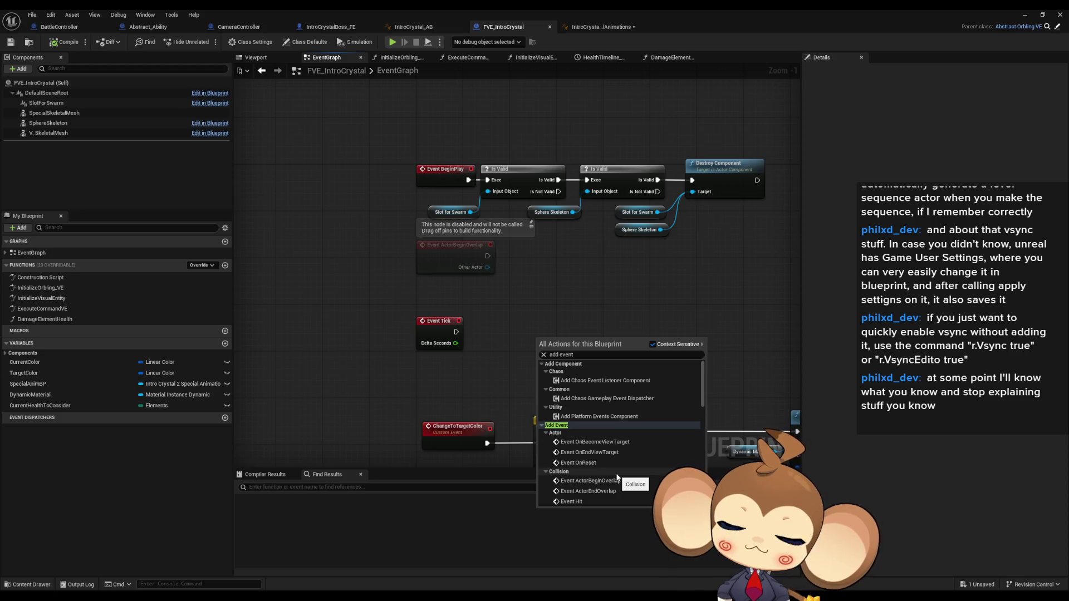
{"action": "left_click", "coordinate": [556, 380]}
{"action": "left_click_drag", "start_coordinate": [557, 379], "coordinate": [518, 386]}
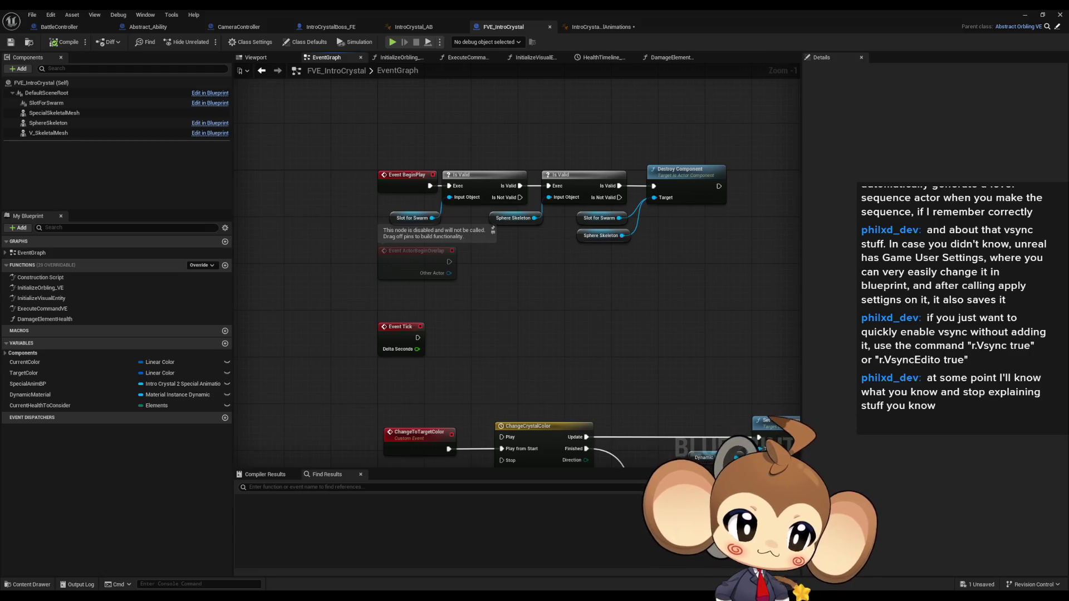
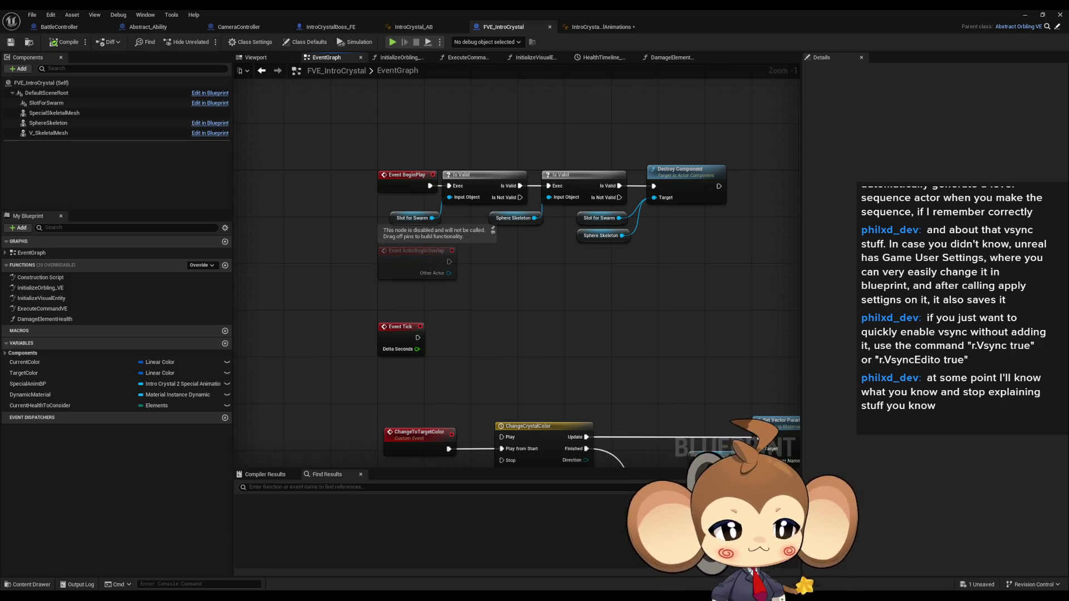
Switch from the Unreal Editor to the browser showing the Threaded Rendering docs.
{"action": "key", "text": "alt+Tab"}
{"action": "scroll", "coordinate": [794, 411], "scroll_direction": "up", "scroll_amount": 5}
{"action": "scroll", "coordinate": [796, 425], "scroll_direction": "up", "scroll_amount": 5}
{"action": "scroll", "coordinate": [800, 431], "scroll_direction": "up", "scroll_amount": 5}
{"action": "scroll", "coordinate": [796, 429], "scroll_direction": "up", "scroll_amount": 5}
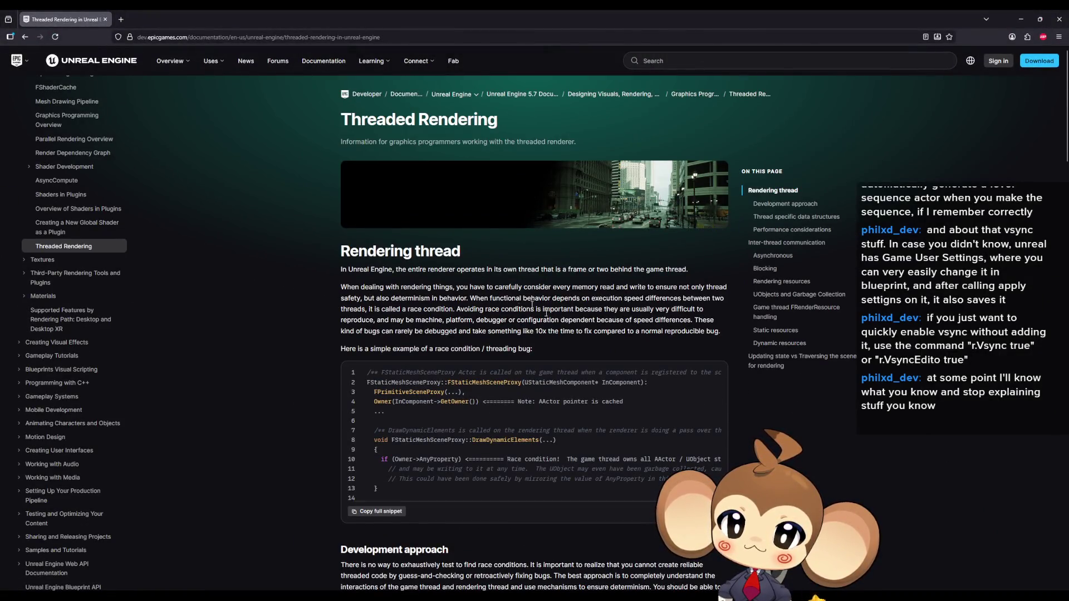
Read the Rendering thread section, highlighting the own-thread, memory safety and determinism sentences.
{"action": "mouse_move", "coordinate": [389, 250]}
{"action": "left_mouse_down"}
{"action": "mouse_move", "coordinate": [436, 250]}
{"action": "mouse_move", "coordinate": [482, 269]}
{"action": "left_mouse_up"}
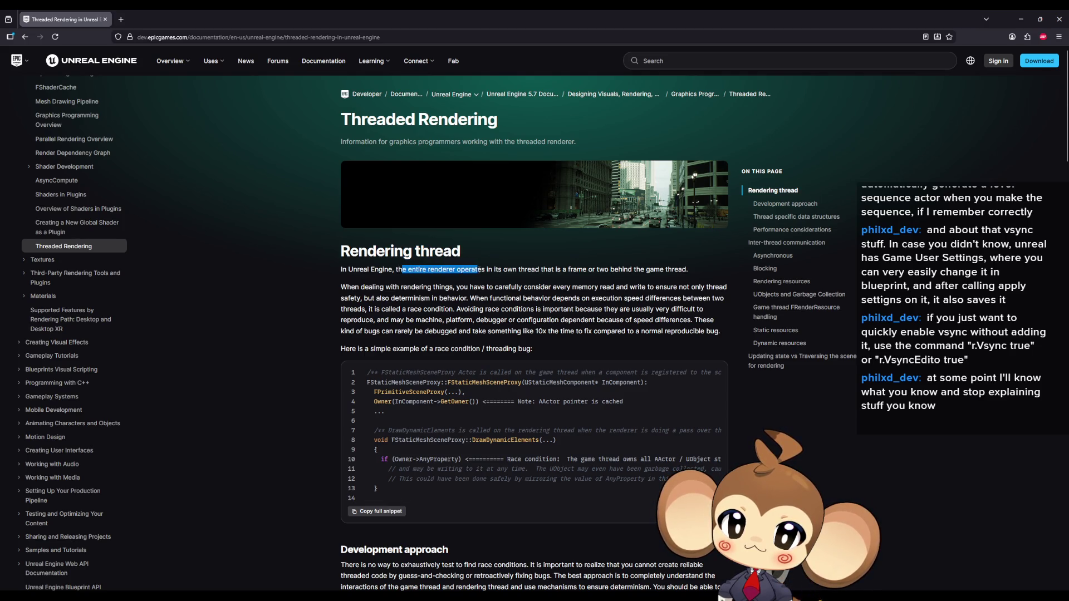
{"action": "left_click_drag", "start_coordinate": [482, 268], "coordinate": [681, 281]}
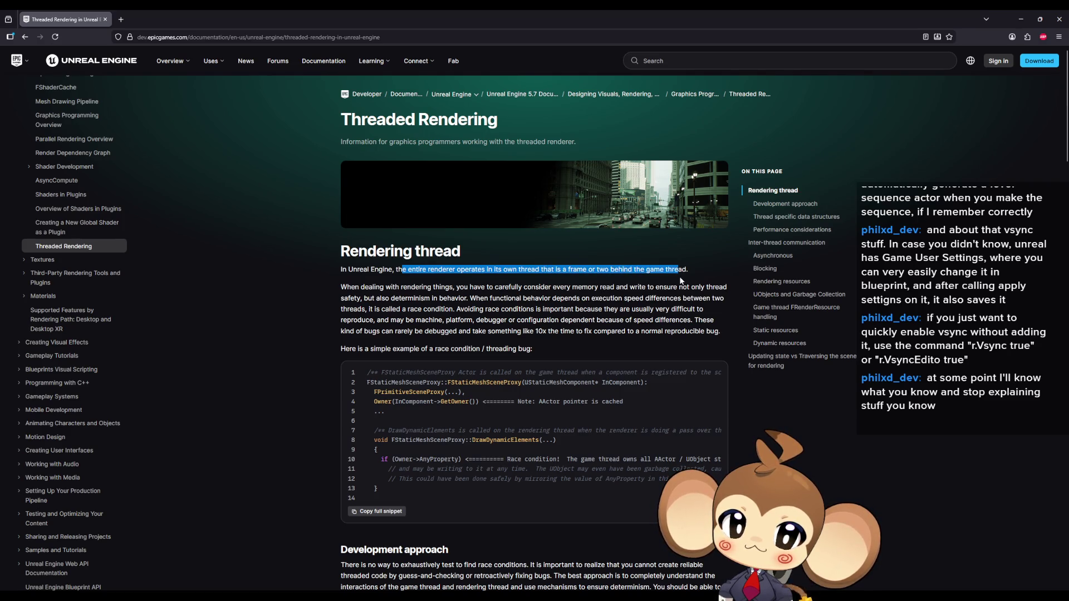
{"action": "left_click_drag", "start_coordinate": [354, 286], "coordinate": [662, 298]}
{"action": "left_click_drag", "start_coordinate": [408, 298], "coordinate": [590, 298]}
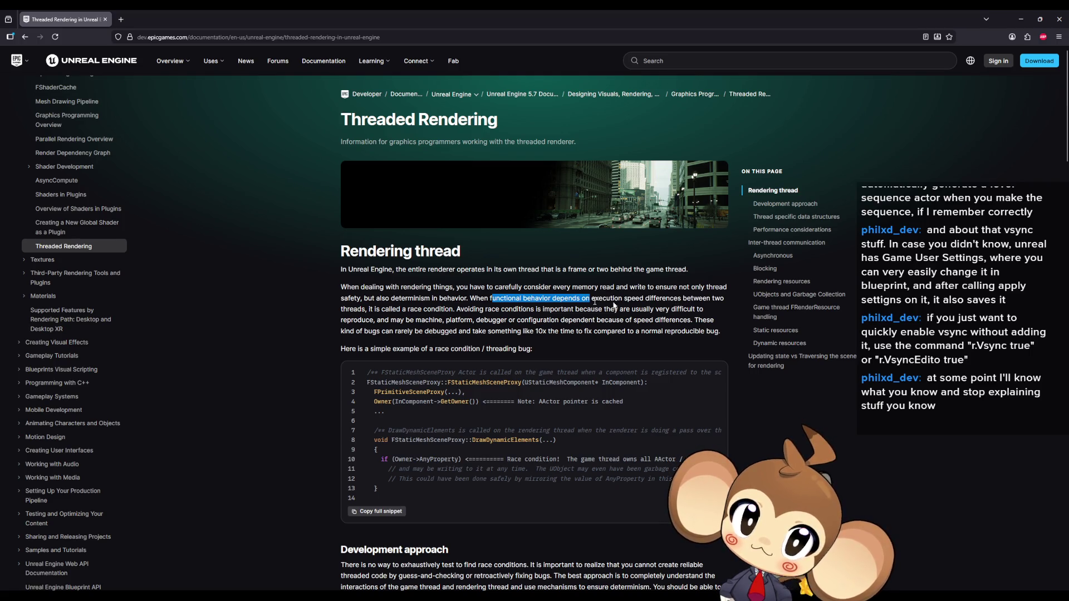
Read the race condition example and Thread specific data structures, highlighting RegisterComponent and DrawDynamicElements.
{"action": "left_click_drag", "start_coordinate": [349, 309], "coordinate": [530, 309]}
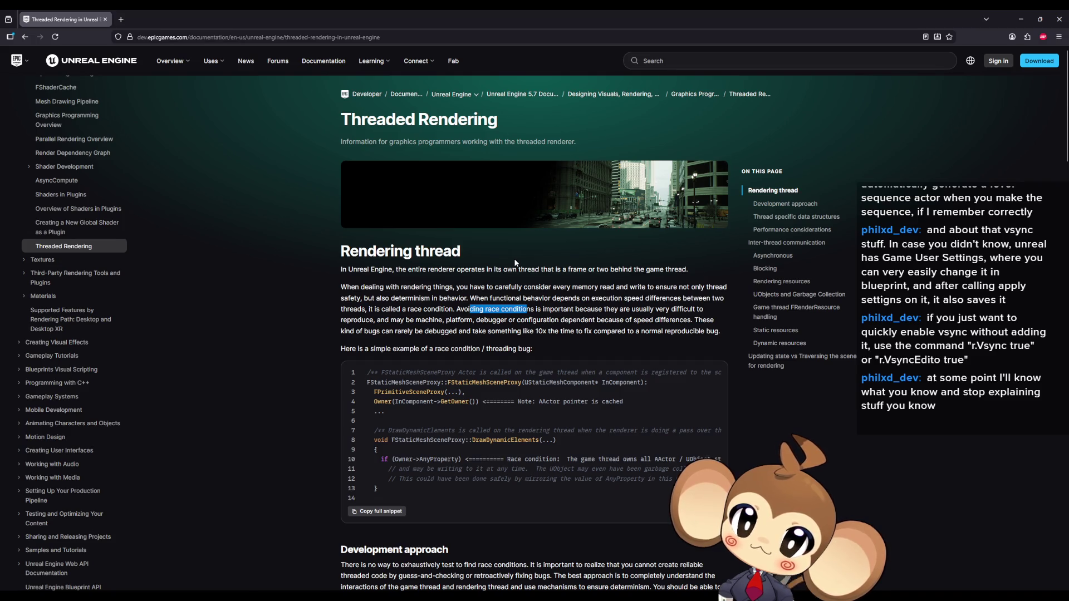
{"action": "left_click_drag", "start_coordinate": [357, 348], "coordinate": [531, 348]}
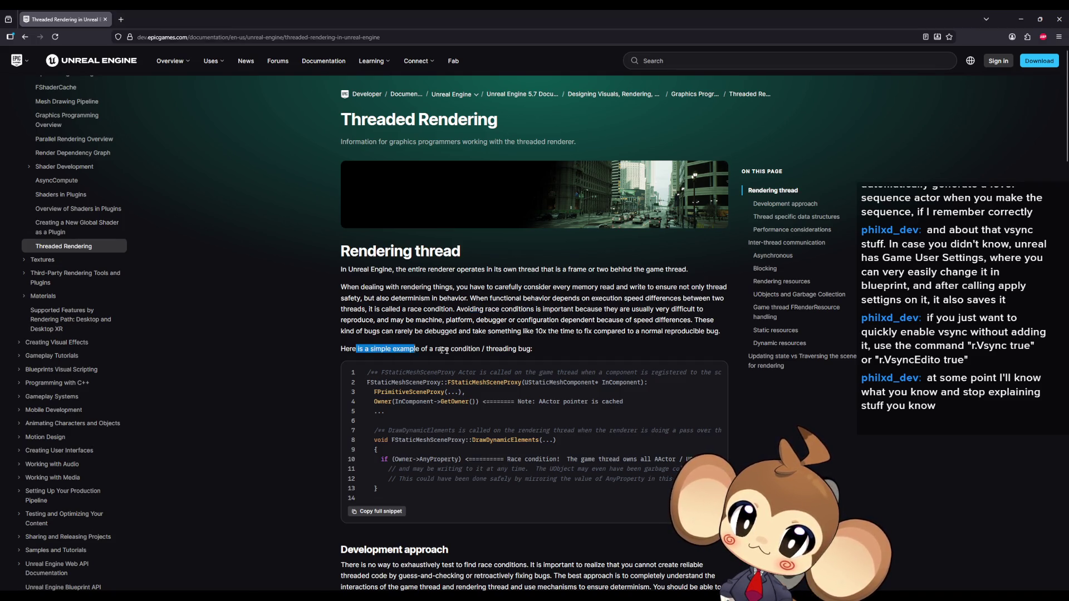
{"action": "scroll", "coordinate": [416, 317], "scroll_direction": "down", "scroll_amount": 3}
{"action": "left_click_drag", "start_coordinate": [364, 336], "coordinate": [449, 341]}
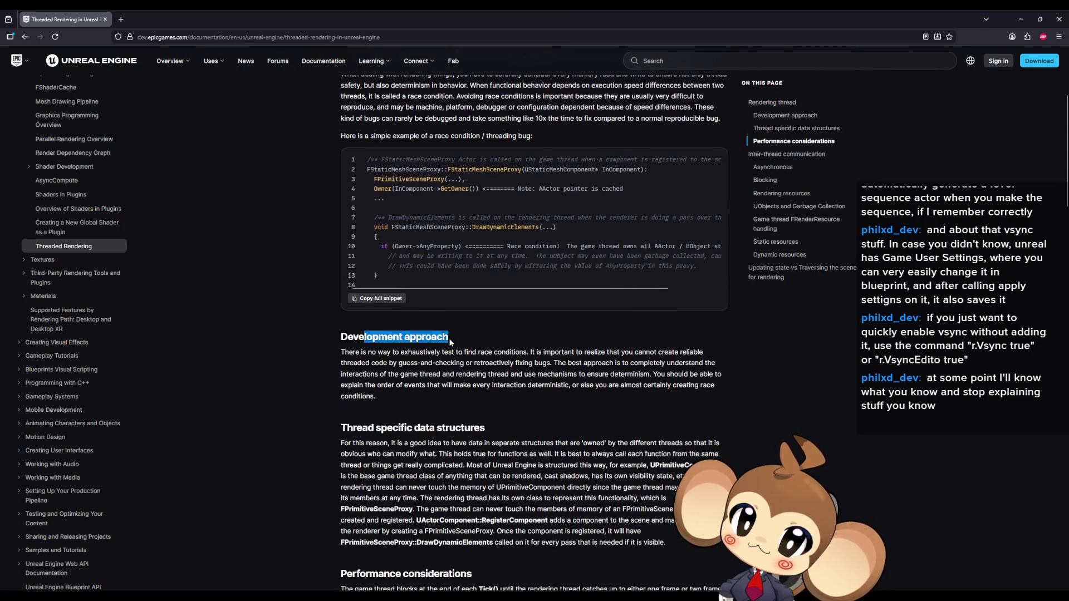
{"action": "left_click_drag", "start_coordinate": [350, 352], "coordinate": [530, 351]}
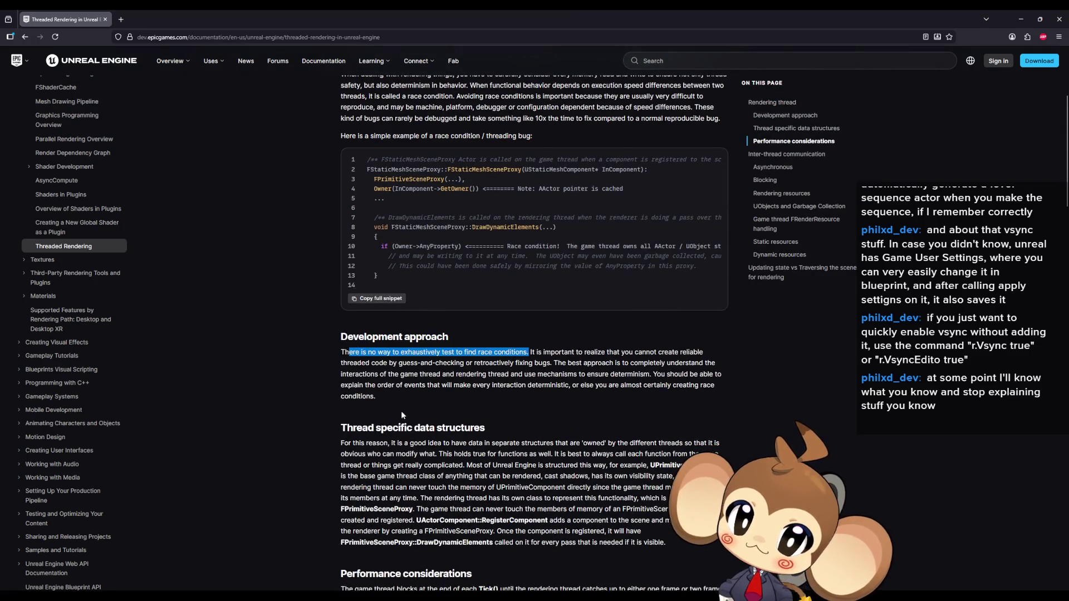
{"action": "scroll", "coordinate": [390, 388], "scroll_direction": "down", "scroll_amount": 1}
{"action": "left_click_drag", "start_coordinate": [387, 386], "coordinate": [494, 383]}
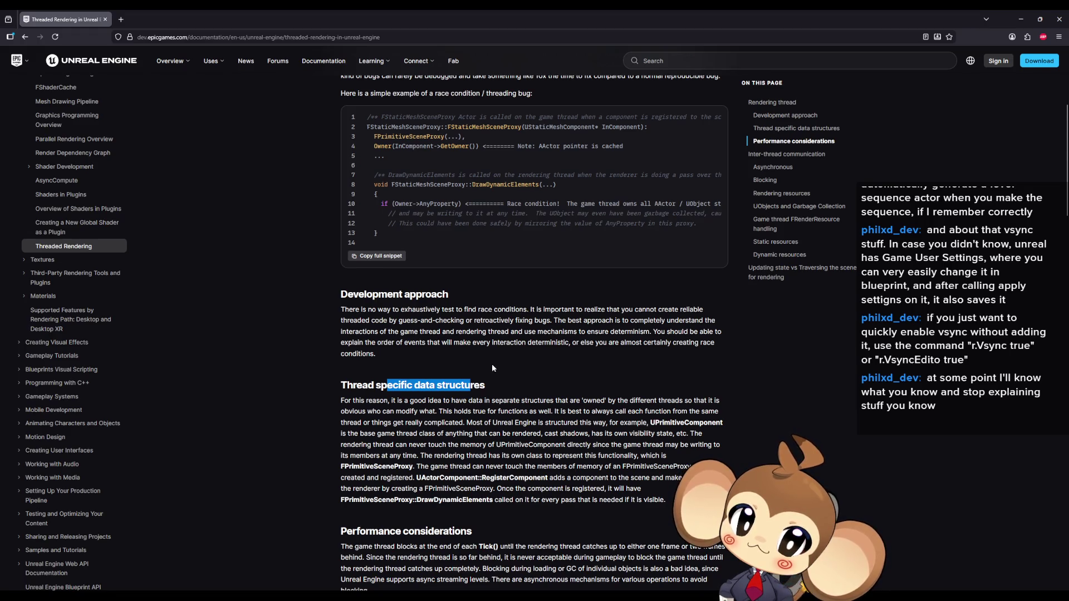
{"action": "left_click_drag", "start_coordinate": [417, 478], "coordinate": [514, 477]}
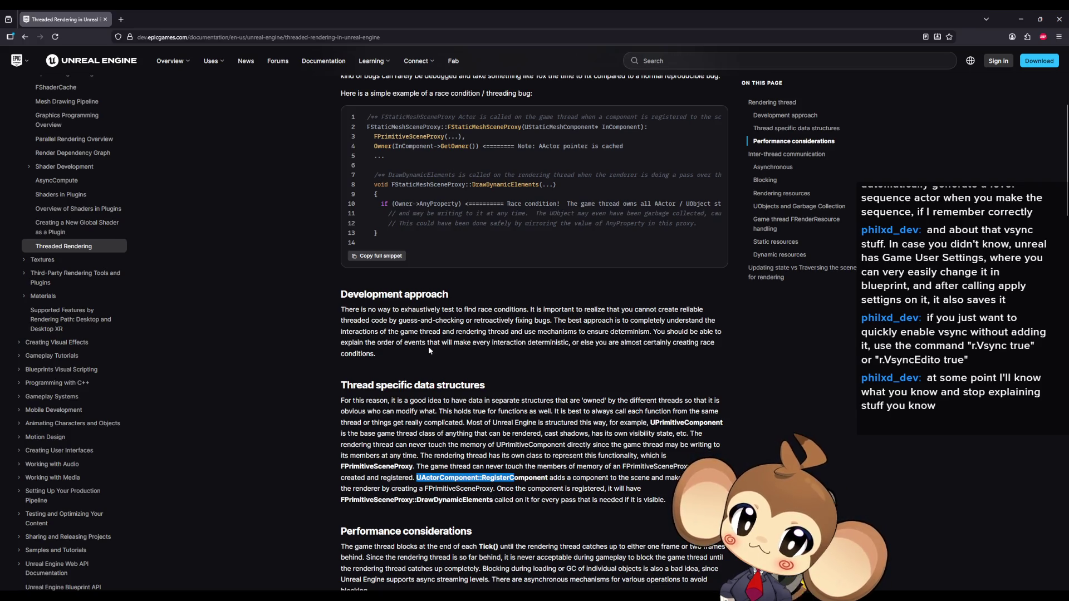
{"action": "left_click_drag", "start_coordinate": [433, 500], "coordinate": [489, 498]}
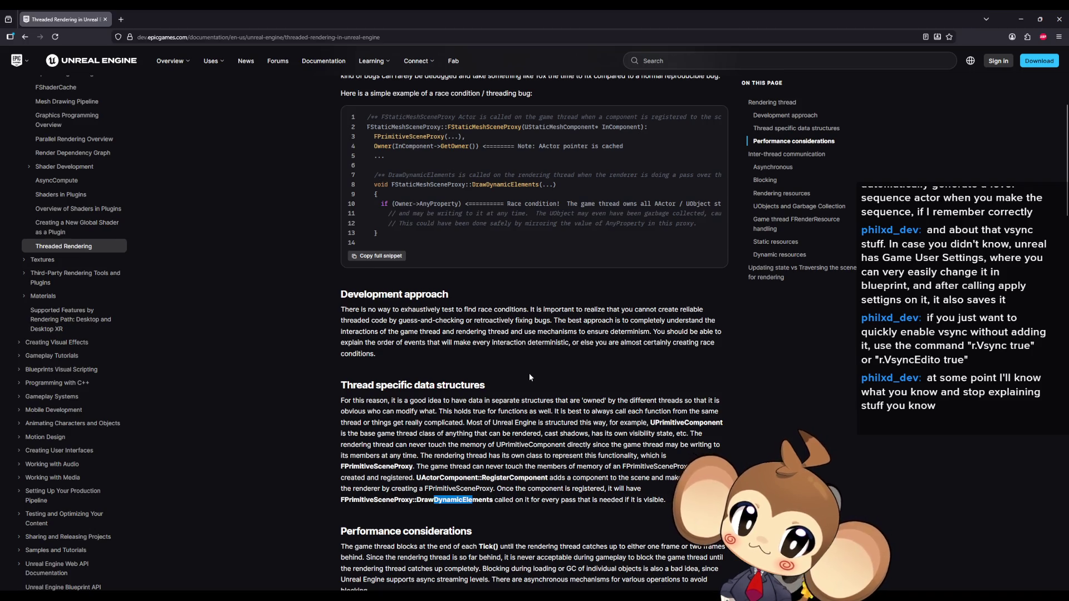
{"action": "scroll", "coordinate": [529, 374], "scroll_direction": "down", "scroll_amount": 2}
{"action": "scroll", "coordinate": [526, 376], "scroll_direction": "down", "scroll_amount": 2}
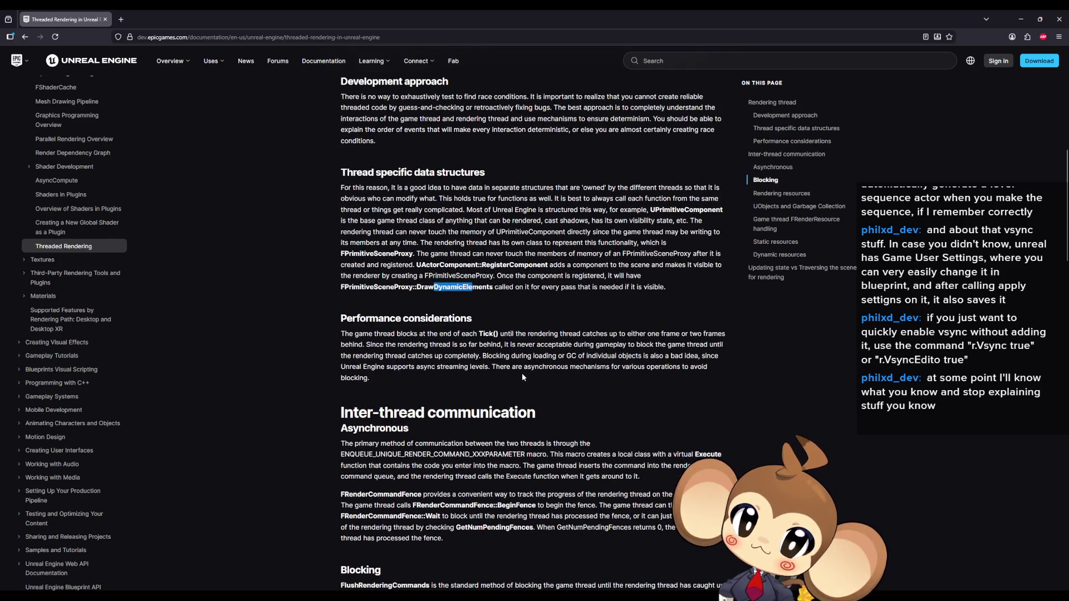
Read Inter-thread communication, highlighting the render command macro, BeginFence and GetNumPendingFences.
{"action": "left_click_drag", "start_coordinate": [373, 413], "coordinate": [436, 412]}
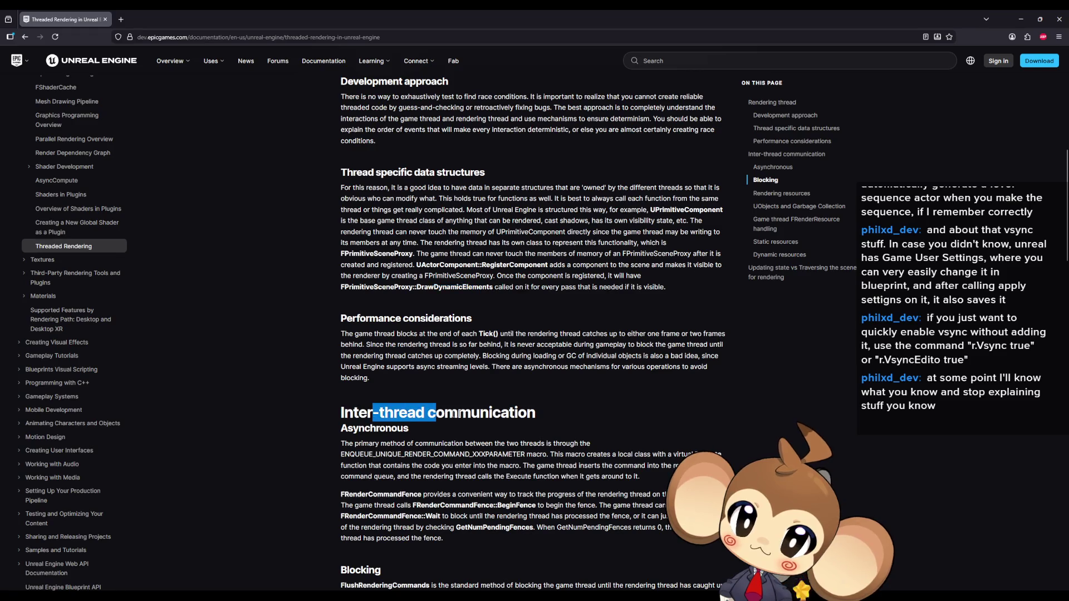
{"action": "scroll", "coordinate": [520, 399], "scroll_direction": "down", "scroll_amount": 2}
{"action": "mouse_move", "coordinate": [392, 301]}
{"action": "left_mouse_down"}
{"action": "mouse_move", "coordinate": [369, 301]}
{"action": "mouse_move", "coordinate": [412, 326]}
{"action": "left_mouse_up"}
{"action": "left_click_drag", "start_coordinate": [431, 381], "coordinate": [509, 381]}
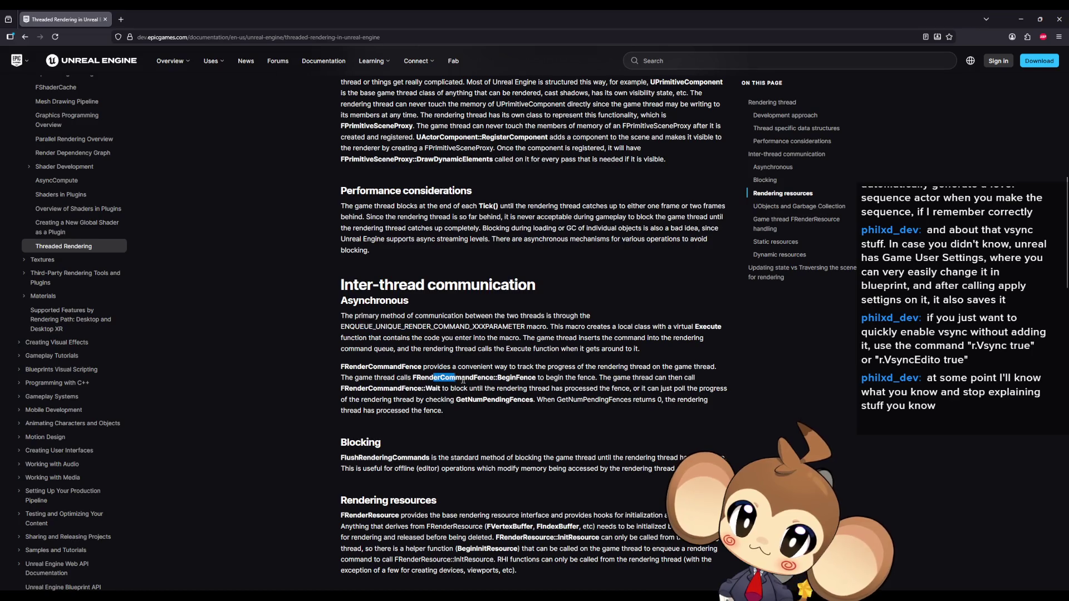
{"action": "left_click_drag", "start_coordinate": [399, 386], "coordinate": [523, 399]}
{"action": "scroll", "coordinate": [567, 354], "scroll_direction": "down", "scroll_amount": 2}
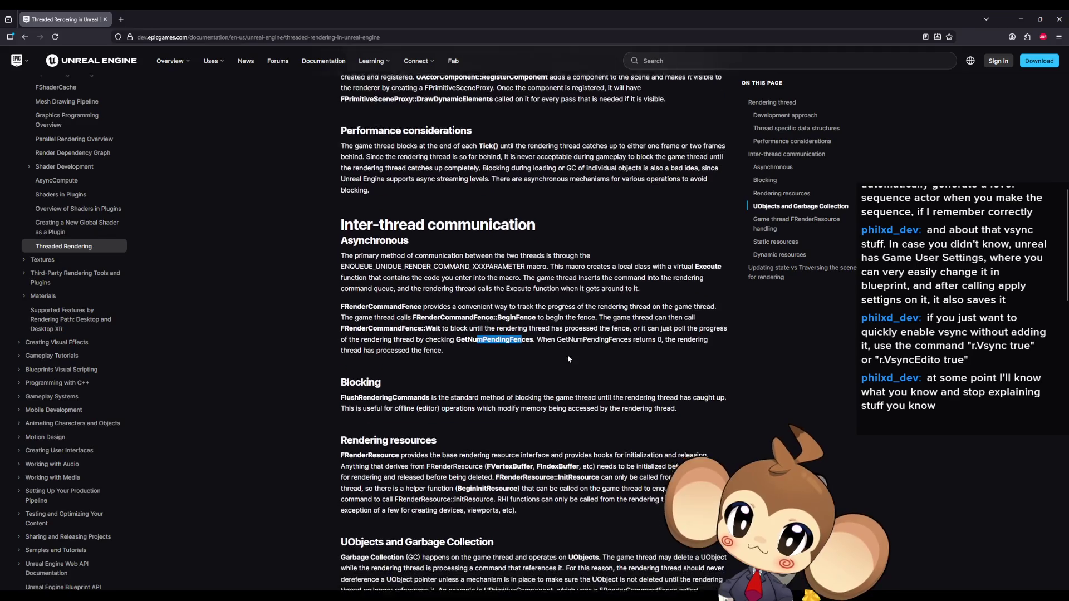
{"action": "scroll", "coordinate": [422, 375], "scroll_direction": "down", "scroll_amount": 2}
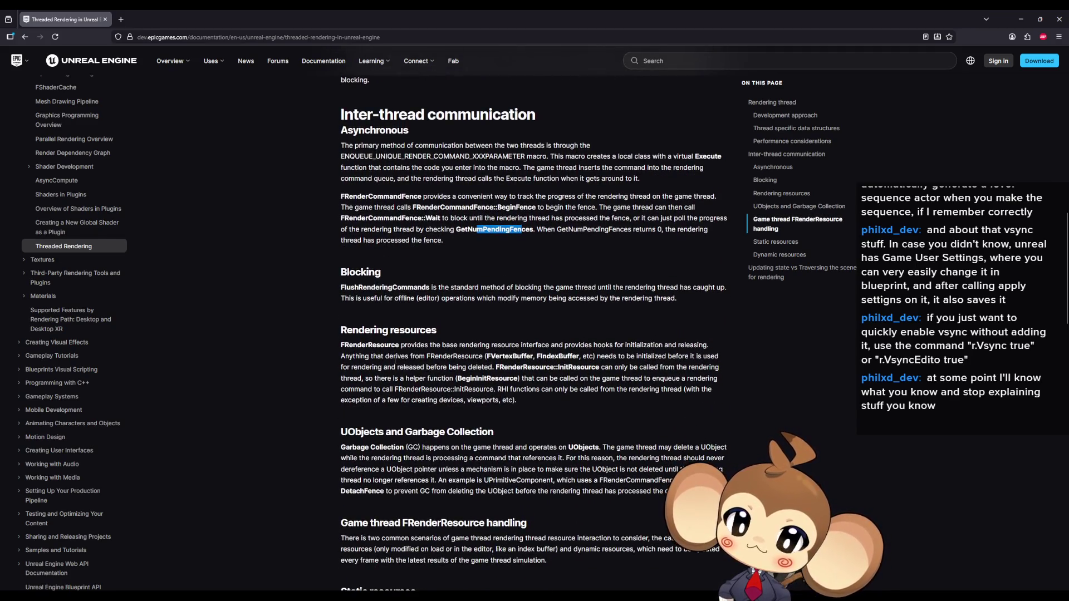
{"action": "scroll", "coordinate": [402, 382], "scroll_direction": "down", "scroll_amount": 1}
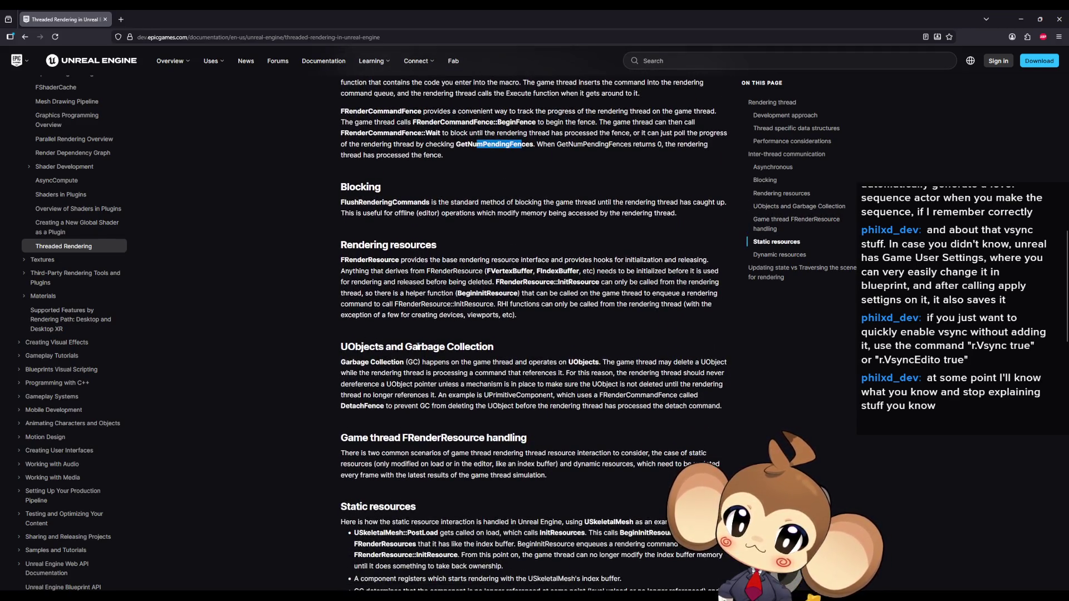
Read UObjects and Garbage Collection, highlighting PostLoad, component registers and BeginDestroy.
{"action": "left_click_drag", "start_coordinate": [417, 347], "coordinate": [466, 346]}
{"action": "scroll", "coordinate": [423, 394], "scroll_direction": "down", "scroll_amount": 1}
{"action": "left_click_drag", "start_coordinate": [394, 395], "coordinate": [484, 395]}
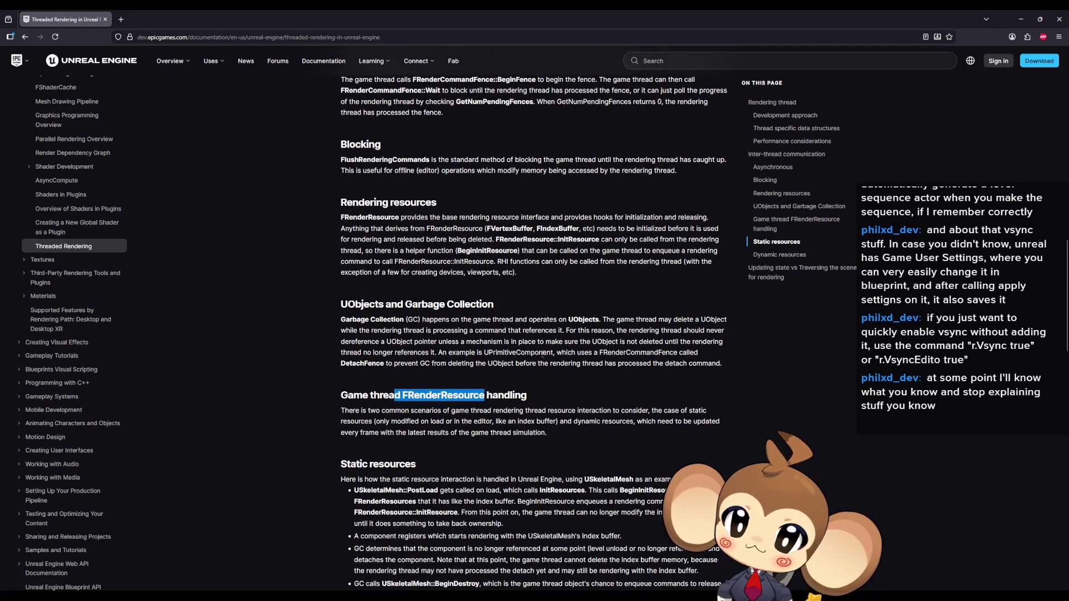
{"action": "scroll", "coordinate": [542, 354], "scroll_direction": "down", "scroll_amount": 3}
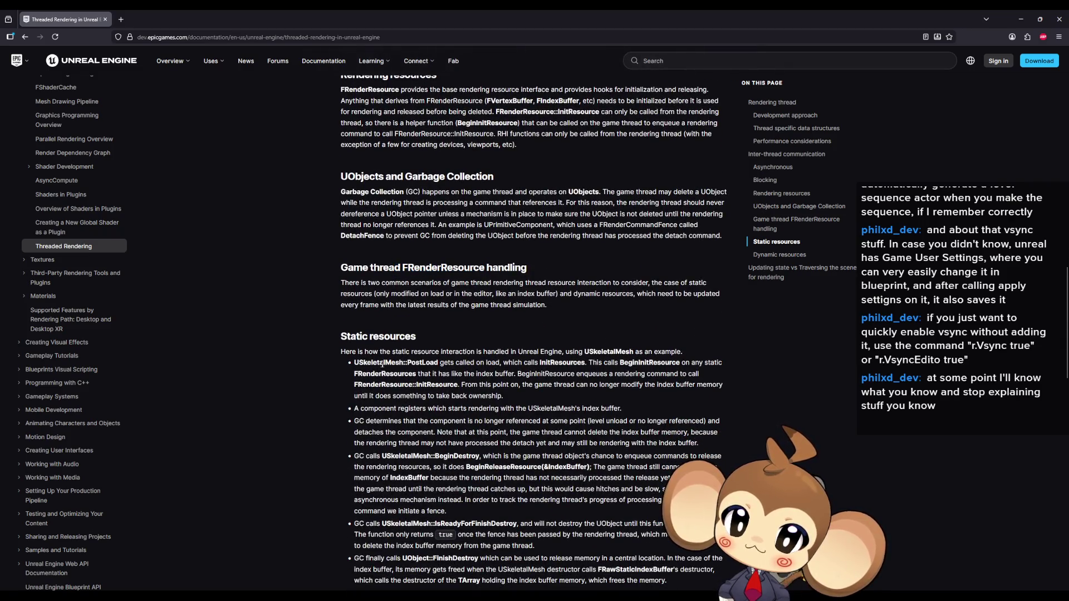
{"action": "left_click_drag", "start_coordinate": [382, 364], "coordinate": [440, 364]}
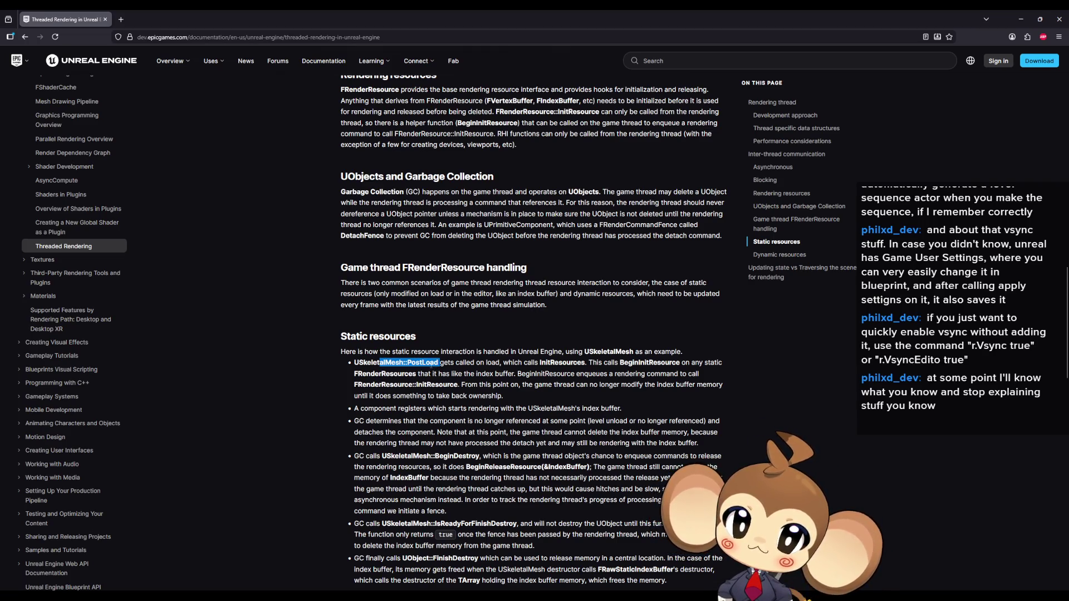
{"action": "left_click", "coordinate": [391, 373]}
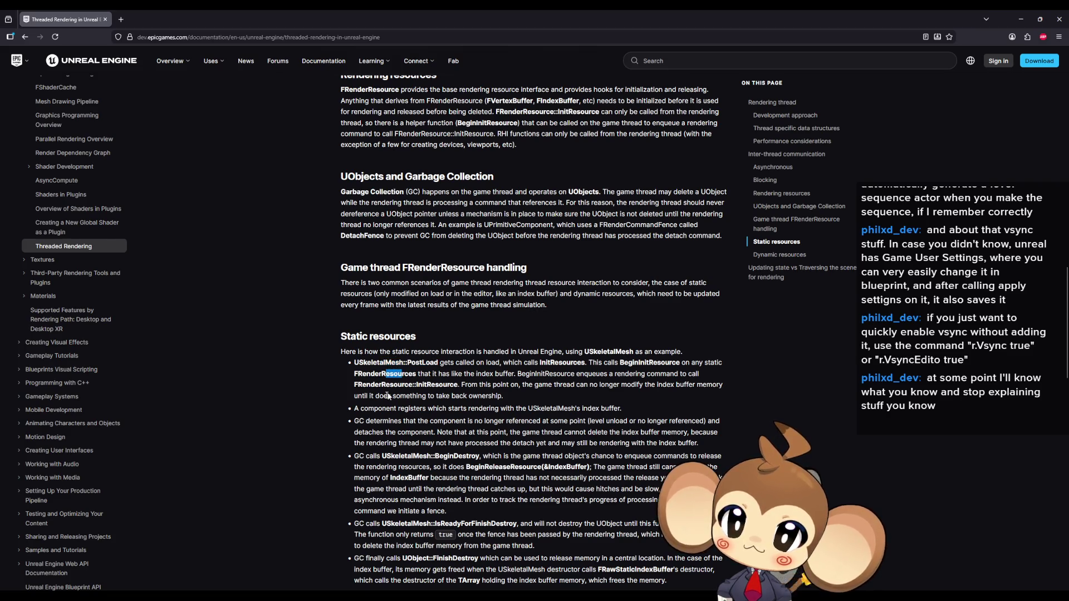
{"action": "left_click_drag", "start_coordinate": [360, 408], "coordinate": [426, 408]}
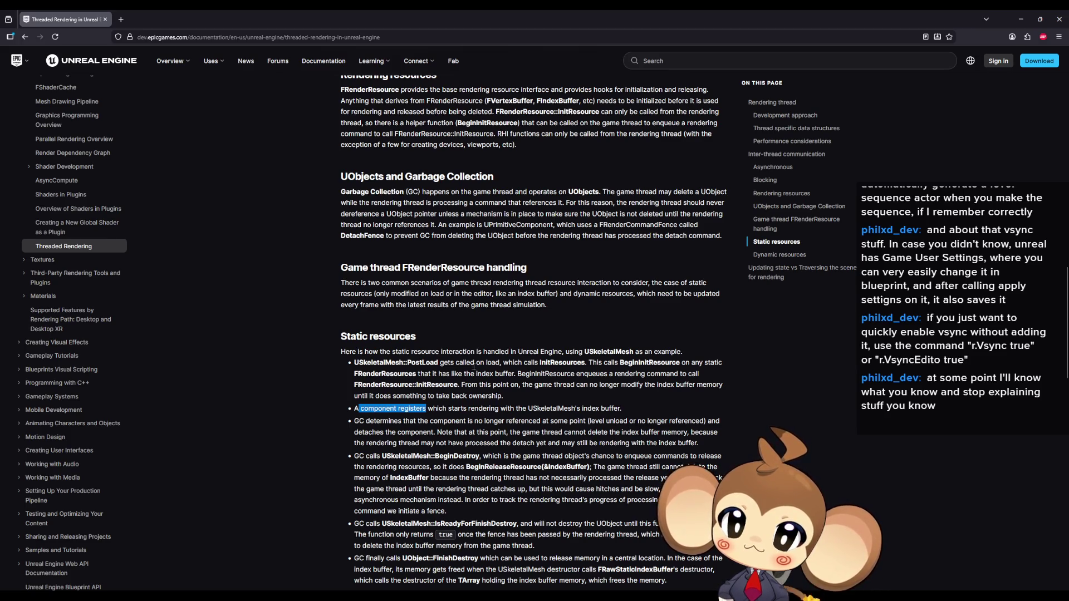
{"action": "left_click", "coordinate": [378, 425]}
{"action": "left_click_drag", "start_coordinate": [404, 456], "coordinate": [479, 457]}
{"action": "scroll", "coordinate": [476, 452], "scroll_direction": "down", "scroll_amount": 2}
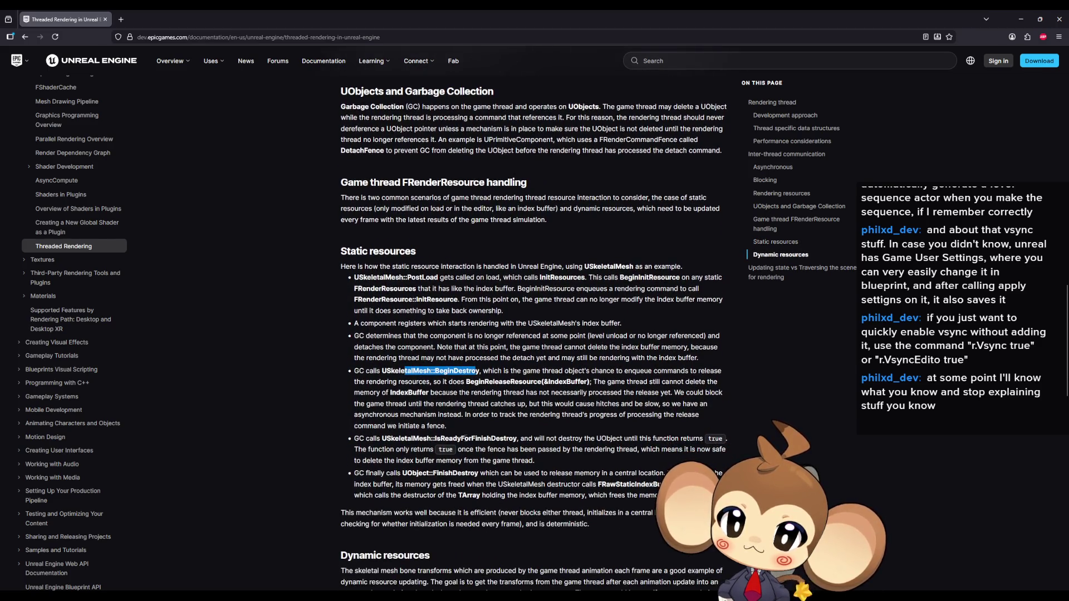
{"action": "scroll", "coordinate": [452, 415], "scroll_direction": "down", "scroll_amount": 1}
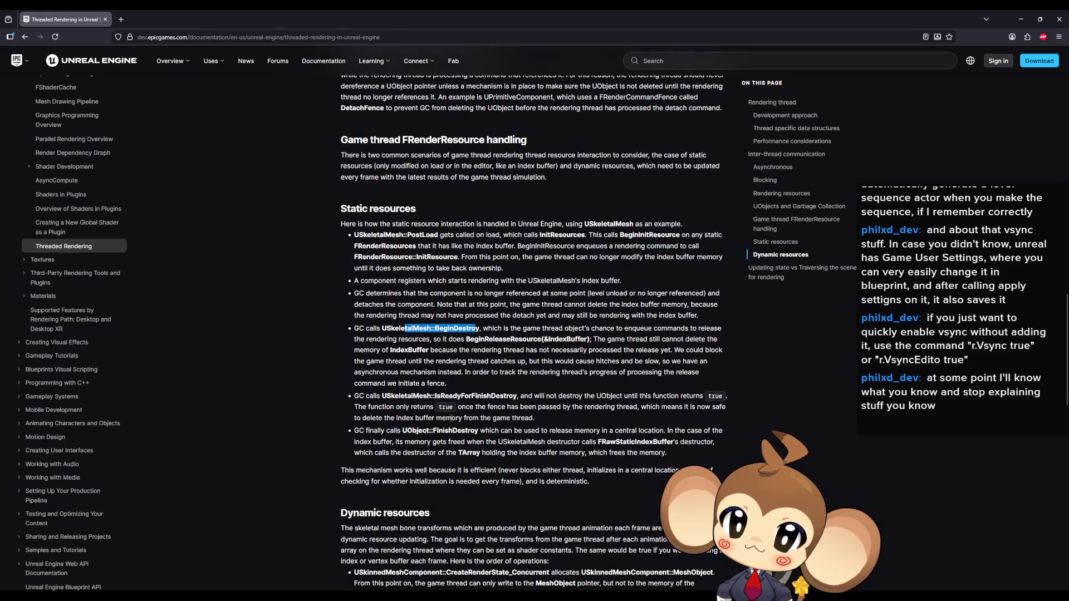
{"action": "scroll", "coordinate": [449, 419], "scroll_direction": "down", "scroll_amount": 2}
{"action": "scroll", "coordinate": [449, 422], "scroll_direction": "down", "scroll_amount": 2}
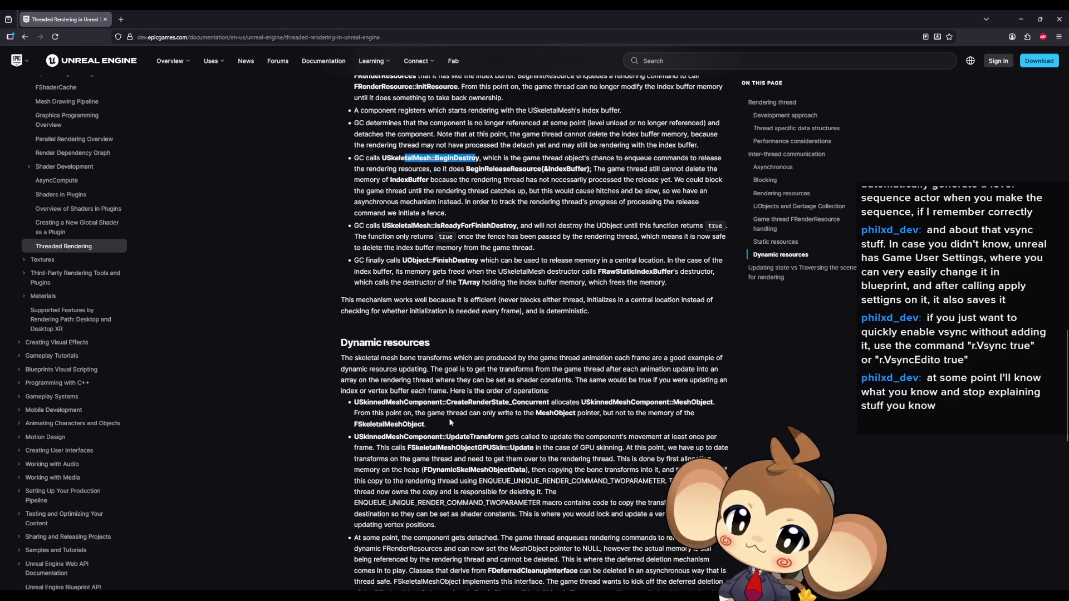
{"action": "scroll", "coordinate": [450, 422], "scroll_direction": "down", "scroll_amount": 1}
{"action": "scroll", "coordinate": [535, 334], "scroll_direction": "down", "scroll_amount": 2}
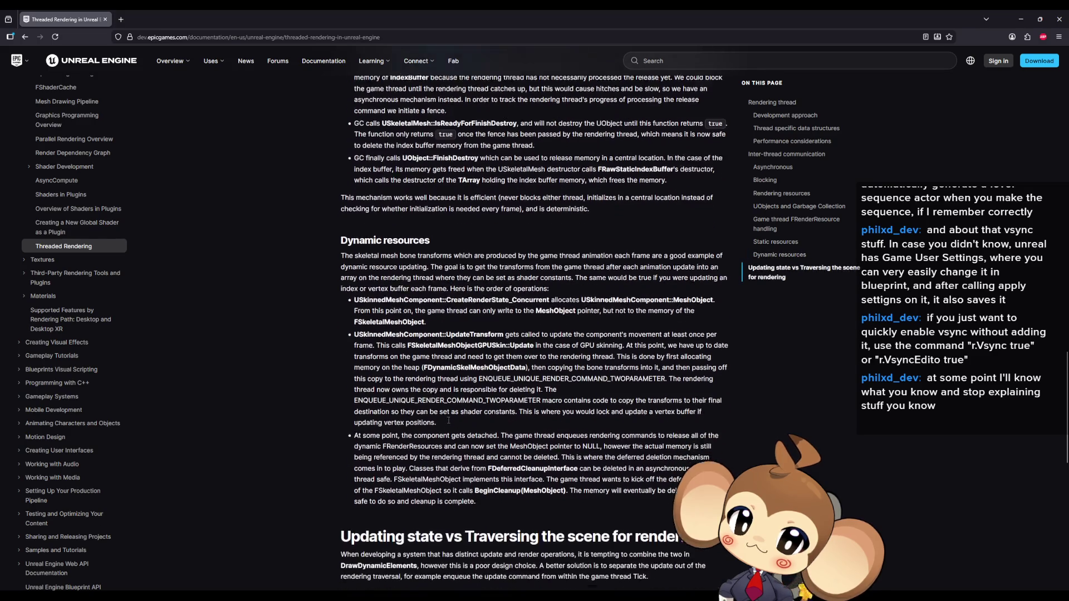
{"action": "scroll", "coordinate": [535, 334], "scroll_direction": "down", "scroll_amount": 4}
{"action": "scroll", "coordinate": [534, 334], "scroll_direction": "down", "scroll_amount": 2}
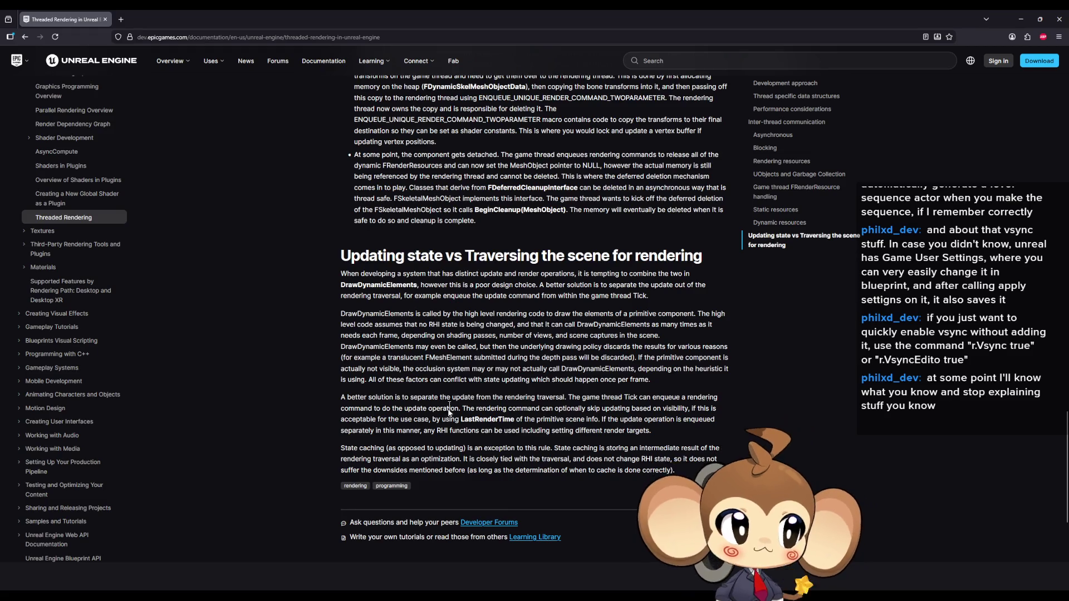
Return from the docs to the Unreal Blueprint editor.
{"action": "key", "text": "alt+Tab"}
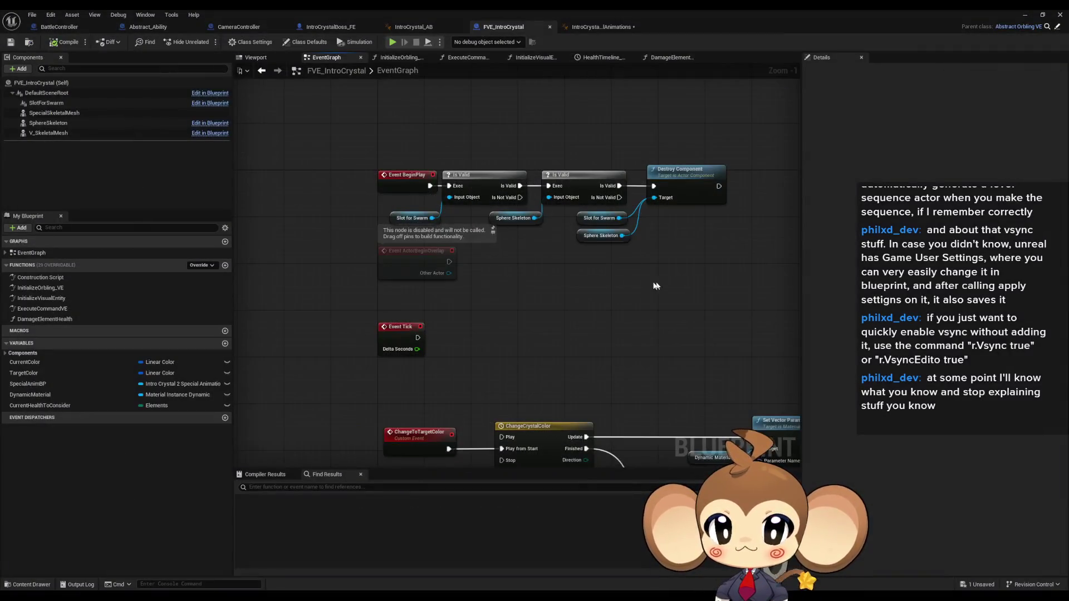
Look through IntroCrystal2_SpecialAnimations and Abstract_Ability, then open the Play Sequence function graph.
{"action": "left_click_drag", "start_coordinate": [660, 250], "coordinate": [625, 269]}
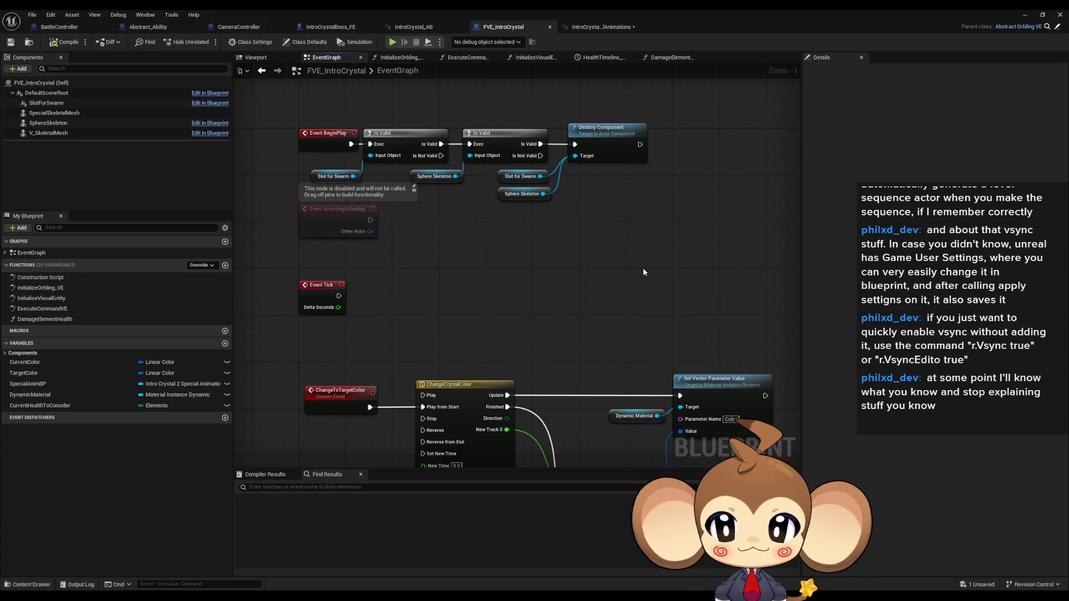
{"action": "left_click", "coordinate": [587, 27]}
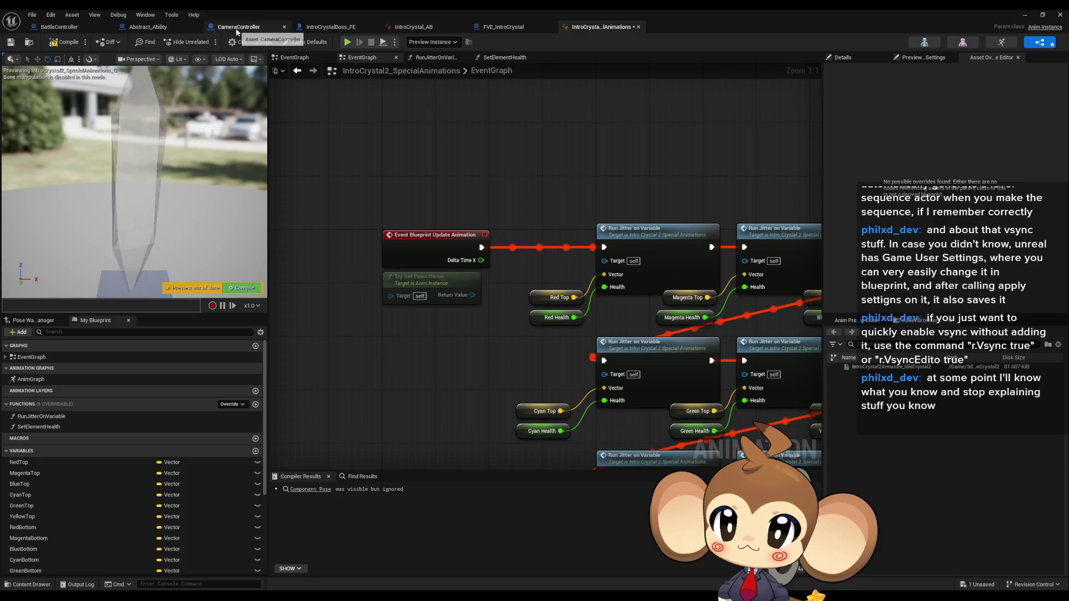
{"action": "left_click", "coordinate": [134, 26]}
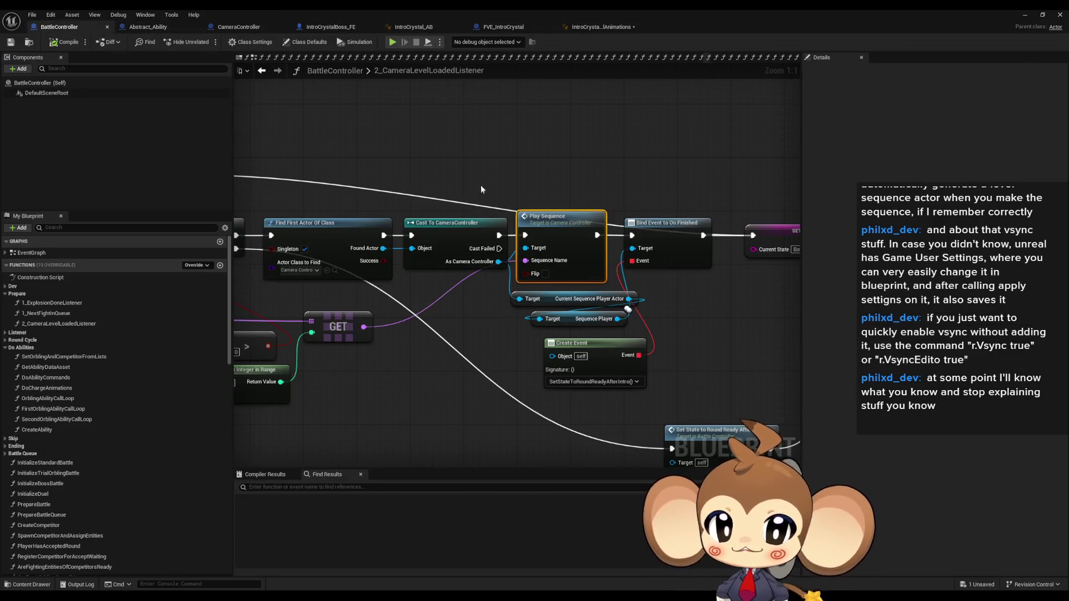
{"action": "scroll", "coordinate": [482, 190], "scroll_direction": "down", "scroll_amount": 6}
{"action": "scroll", "coordinate": [574, 235], "scroll_direction": "up", "scroll_amount": 2}
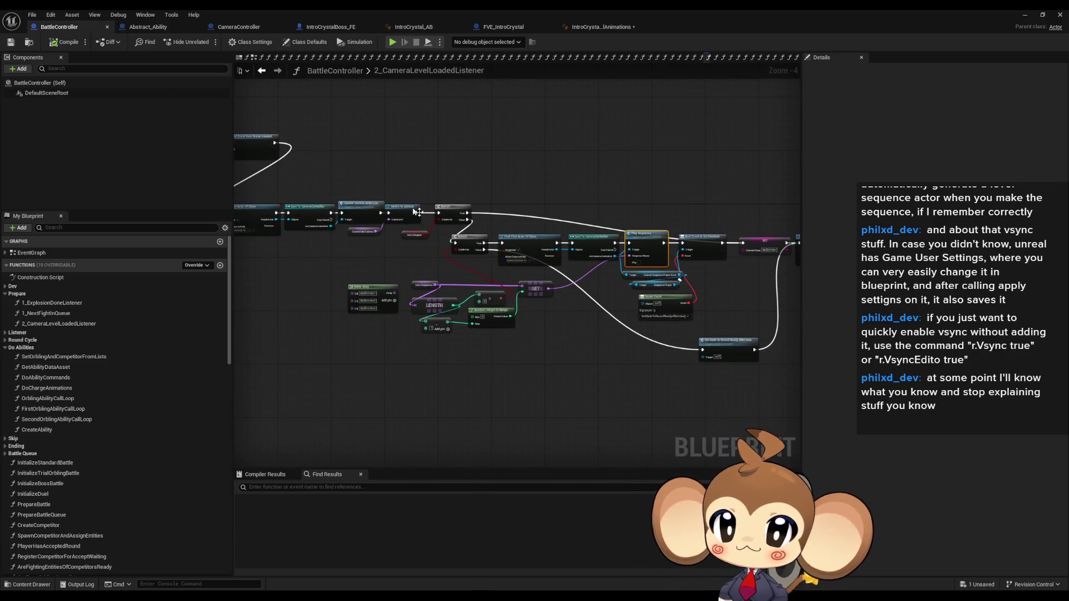
{"action": "scroll", "coordinate": [551, 254], "scroll_direction": "up", "scroll_amount": 3}
{"action": "scroll", "coordinate": [551, 253], "scroll_direction": "up", "scroll_amount": 2}
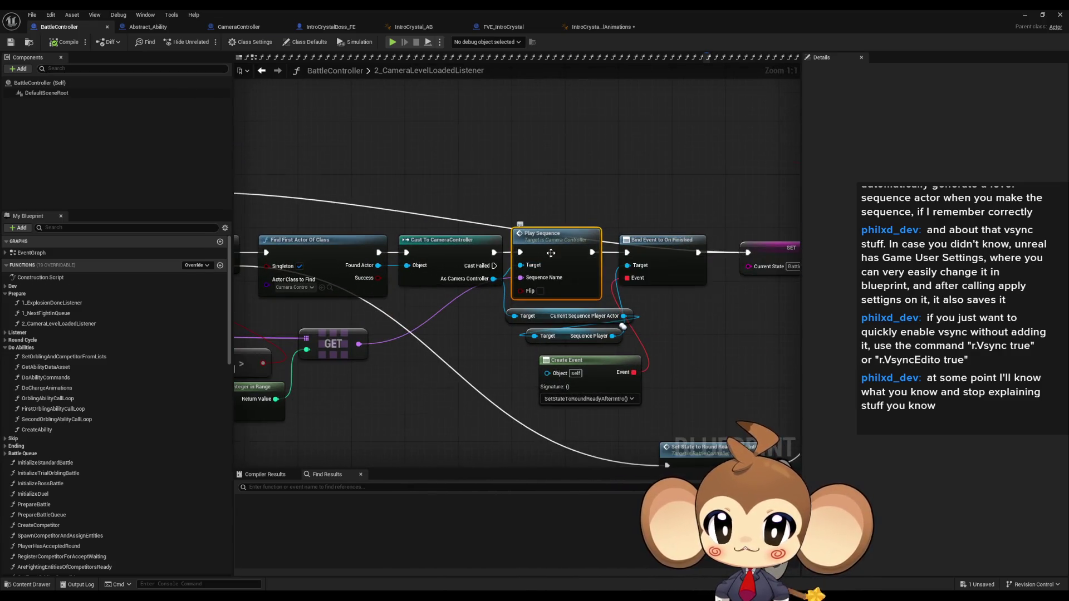
{"action": "double_click", "coordinate": [550, 252]}
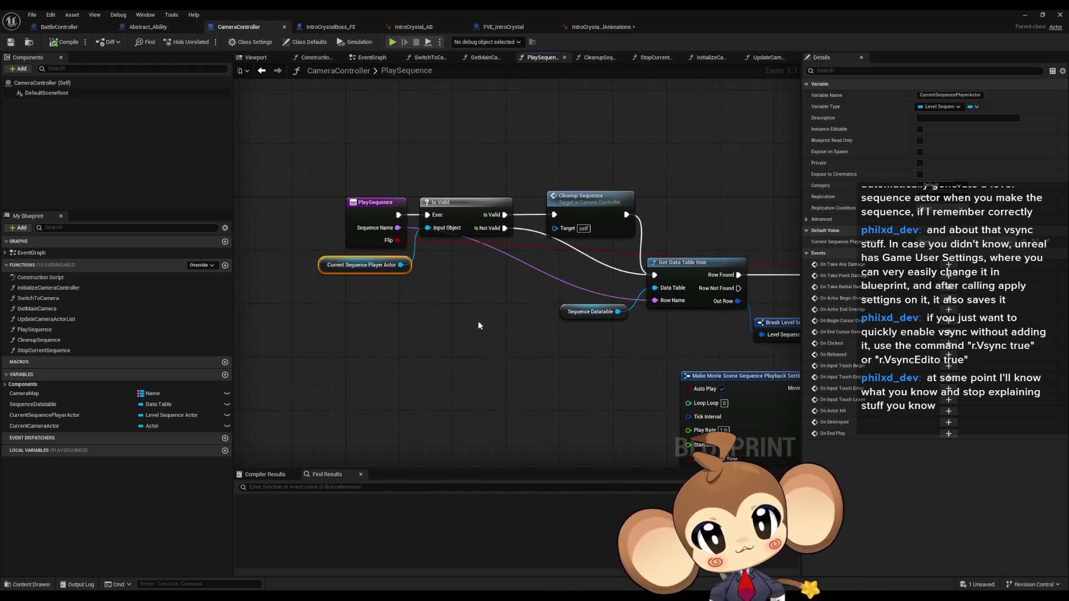
Inspect the sequence player creation nodes, pulling a connection from the player actor and dismissing its action list.
{"action": "mouse_move", "coordinate": [471, 321]}
{"action": "left_mouse_down"}
{"action": "mouse_move", "coordinate": [330, 330]}
{"action": "mouse_move", "coordinate": [472, 299]}
{"action": "left_mouse_up"}
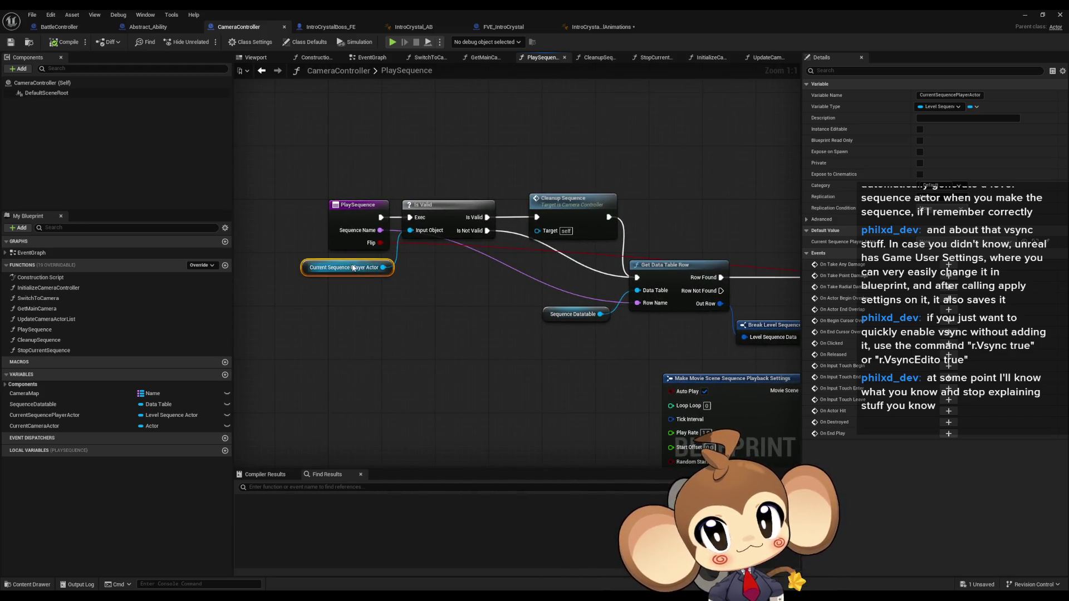
{"action": "mouse_move", "coordinate": [384, 267]}
{"action": "left_mouse_down"}
{"action": "mouse_move", "coordinate": [424, 355]}
{"action": "mouse_move", "coordinate": [463, 368]}
{"action": "left_mouse_up"}
{"action": "key", "text": "ctrl+c"}
{"action": "key", "text": "ctrl+v"}
{"action": "type", "text": "transf"}
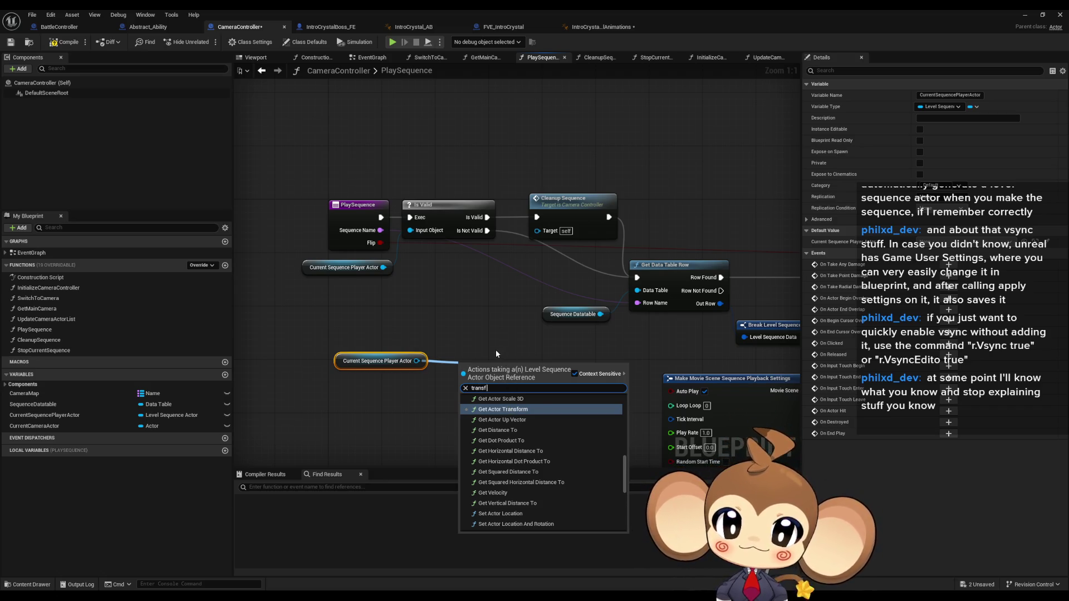
{"action": "type", "text": " set"}
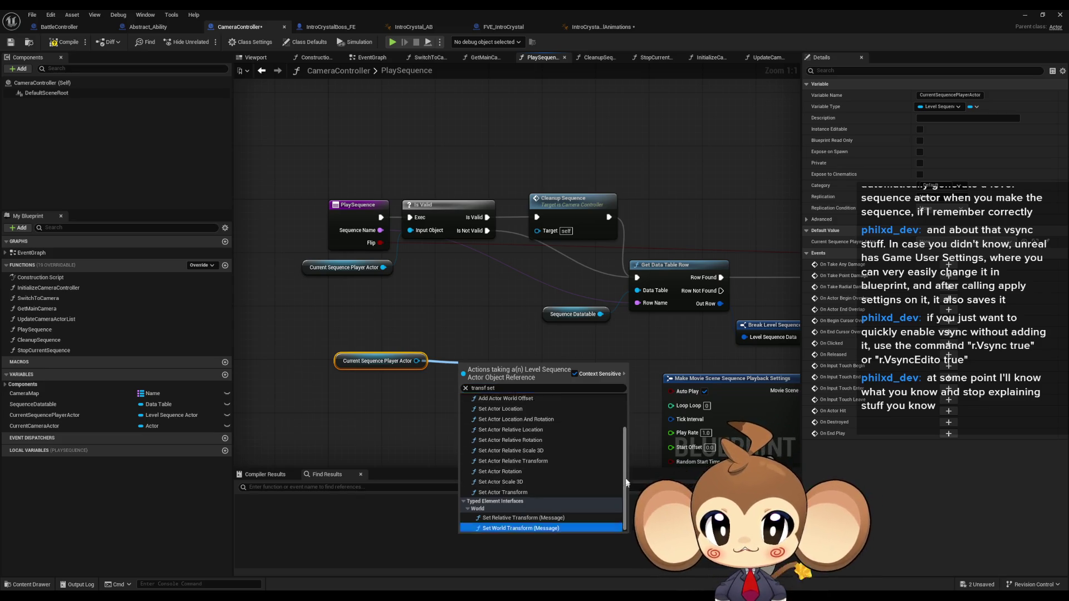
{"action": "scroll", "coordinate": [628, 428], "scroll_direction": "up", "scroll_amount": 2}
{"action": "scroll", "coordinate": [630, 454], "scroll_direction": "down", "scroll_amount": 2}
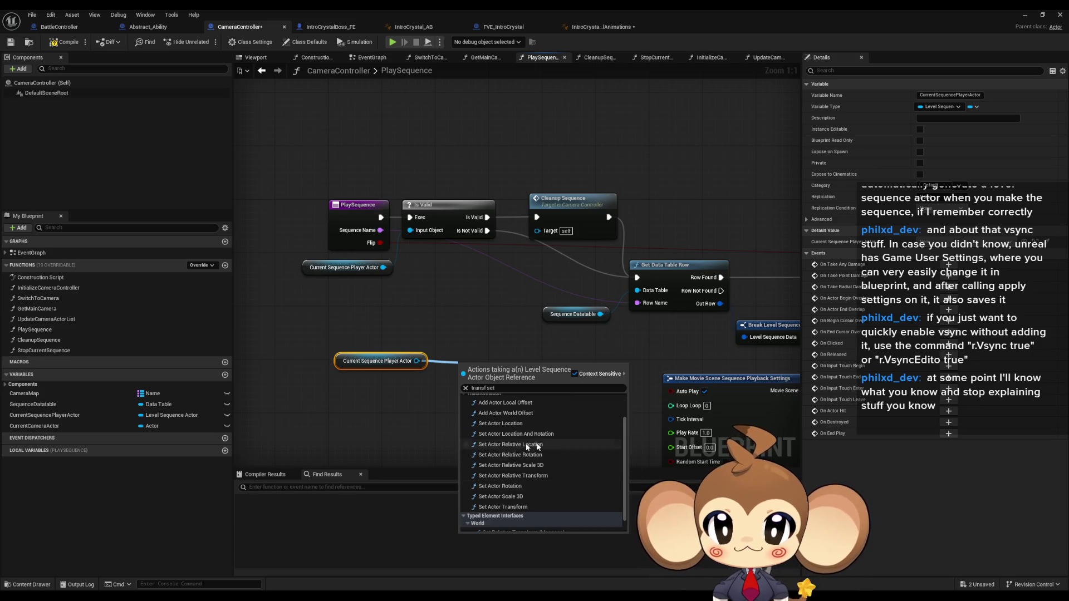
{"action": "scroll", "coordinate": [547, 477], "scroll_direction": "down", "scroll_amount": 2}
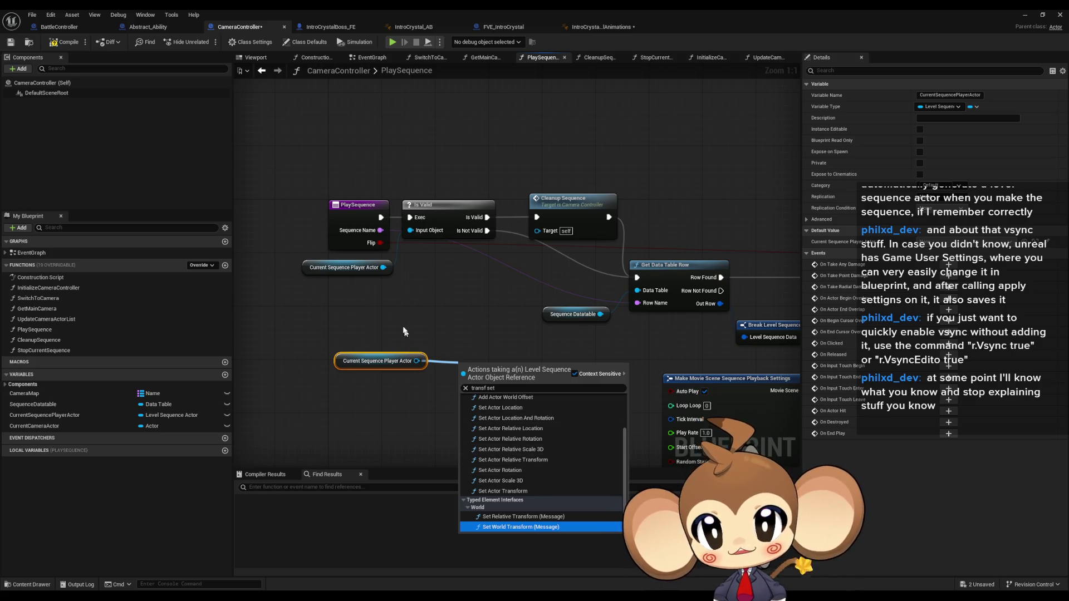
{"action": "left_click", "coordinate": [461, 372]}
{"action": "mouse_move", "coordinate": [461, 372]}
{"action": "left_mouse_down"}
{"action": "mouse_move", "coordinate": [313, 339]}
{"action": "mouse_move", "coordinate": [332, 226]}
{"action": "left_mouse_up"}
{"action": "scroll", "coordinate": [322, 275], "scroll_direction": "up", "scroll_amount": 2}
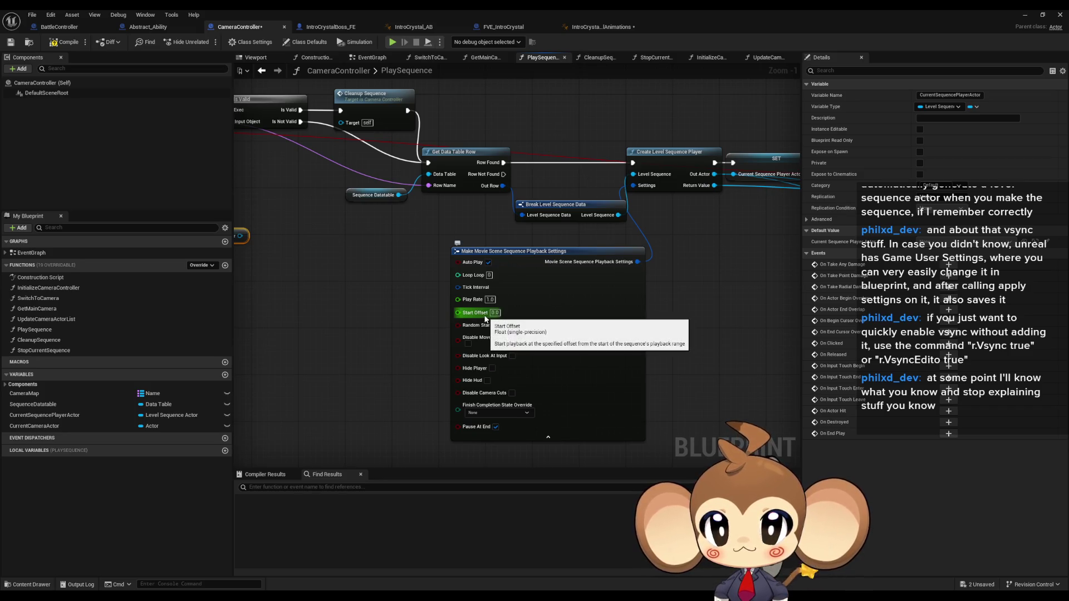
Review the Transform Origin SET, cast, break transform and add nodes, selecting them together.
{"action": "mouse_move", "coordinate": [547, 208]}
{"action": "left_mouse_down"}
{"action": "mouse_move", "coordinate": [562, 296]}
{"action": "mouse_move", "coordinate": [251, 326]}
{"action": "left_mouse_up"}
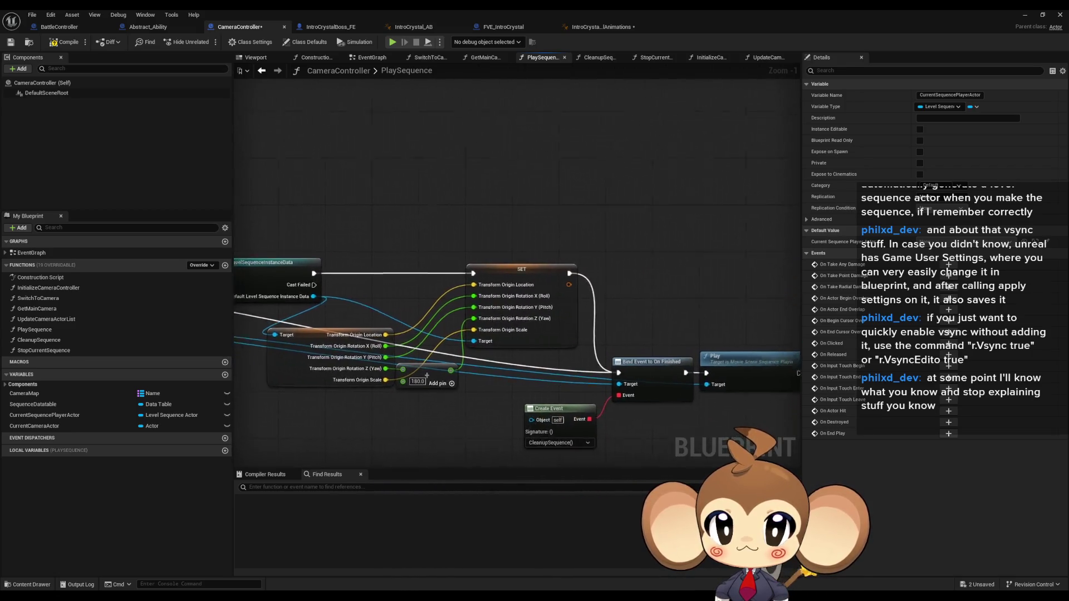
{"action": "left_click_drag", "start_coordinate": [427, 375], "coordinate": [348, 338]}
{"action": "left_click", "coordinate": [451, 238]}
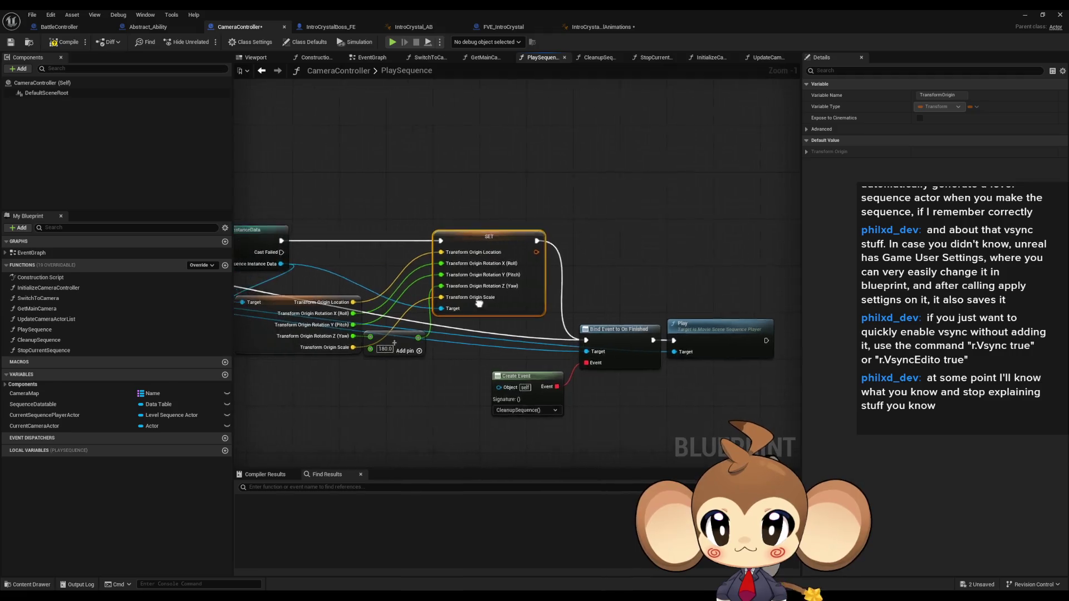
{"action": "left_click_drag", "start_coordinate": [451, 238], "coordinate": [610, 311]}
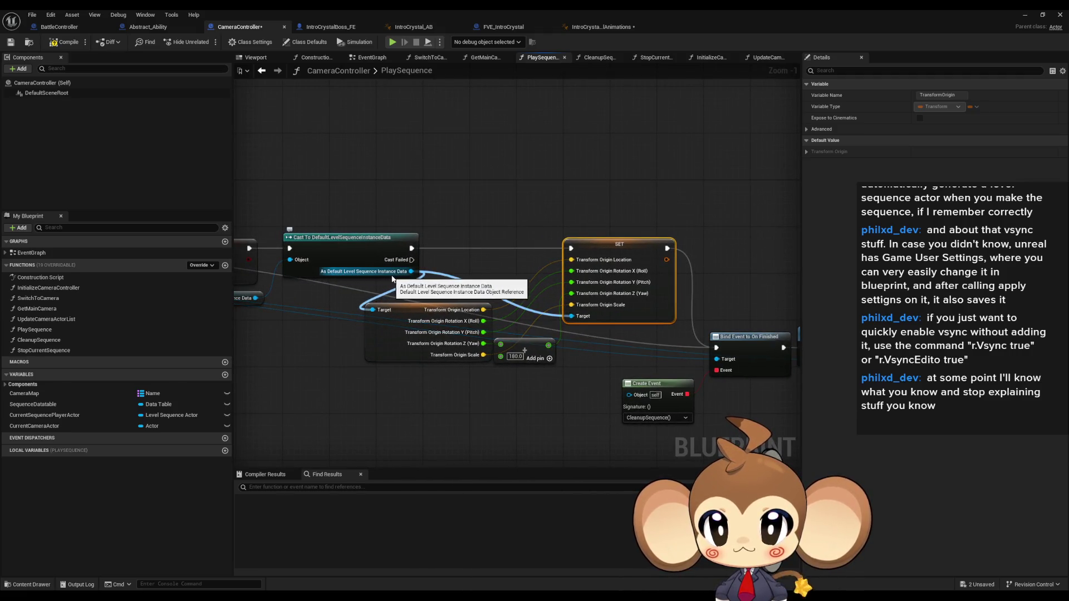
{"action": "left_click_drag", "start_coordinate": [442, 394], "coordinate": [396, 318]}
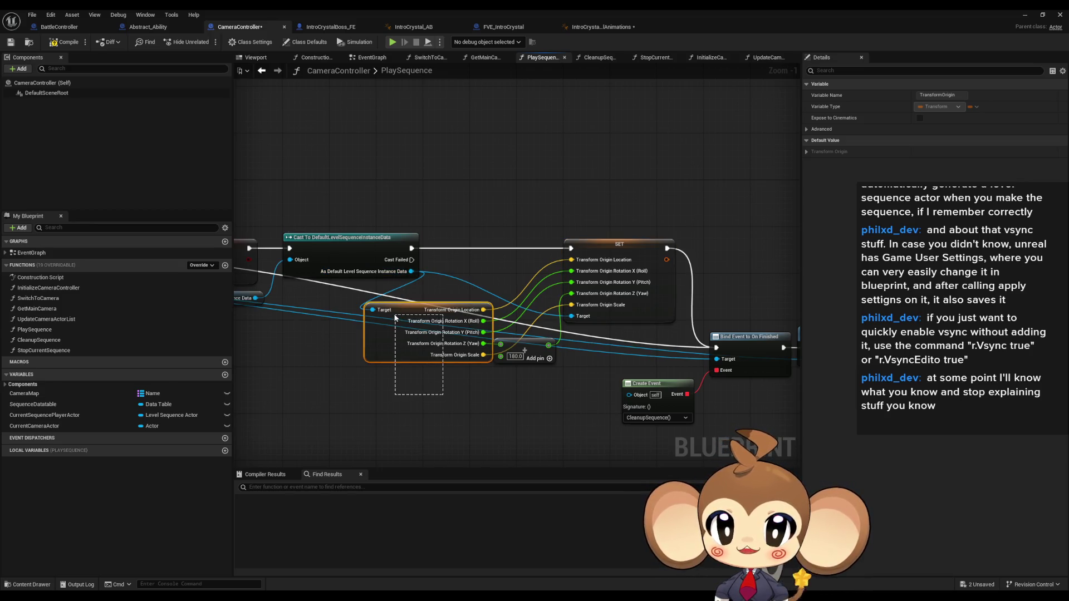
{"action": "left_click_drag", "start_coordinate": [462, 180], "coordinate": [594, 412]}
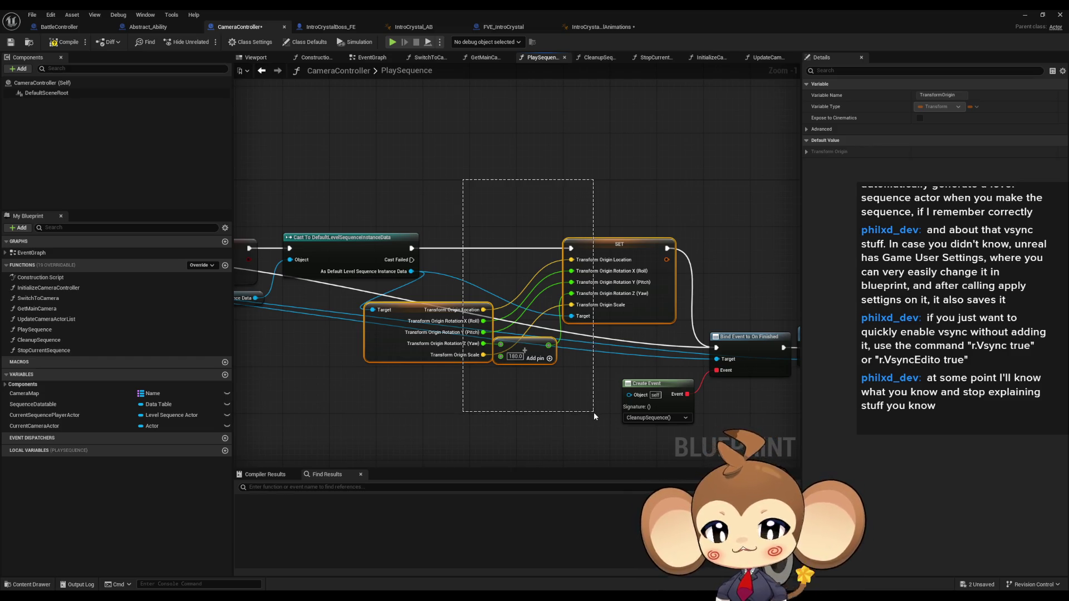
{"action": "left_click_drag", "start_coordinate": [594, 412], "coordinate": [594, 413]}
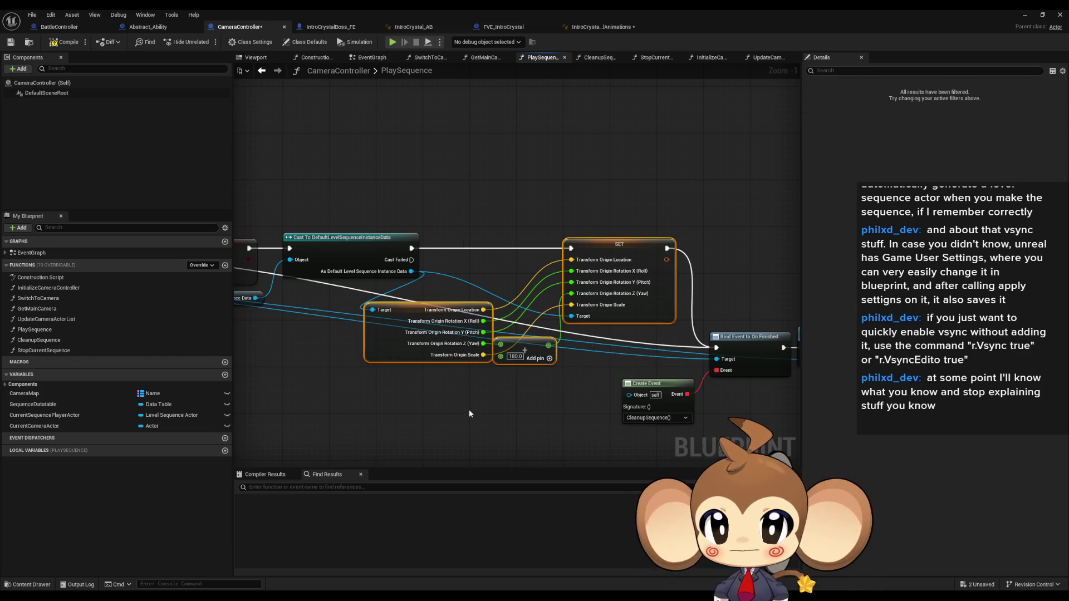
Review the Branch, Cast, Get Data Table Row and playback settings nodes, then open LevelSequenceDataTable from the Sequence Datatable variable.
{"action": "mouse_move", "coordinate": [394, 399]}
{"action": "left_mouse_down"}
{"action": "mouse_move", "coordinate": [681, 419]}
{"action": "mouse_move", "coordinate": [669, 415]}
{"action": "left_mouse_up"}
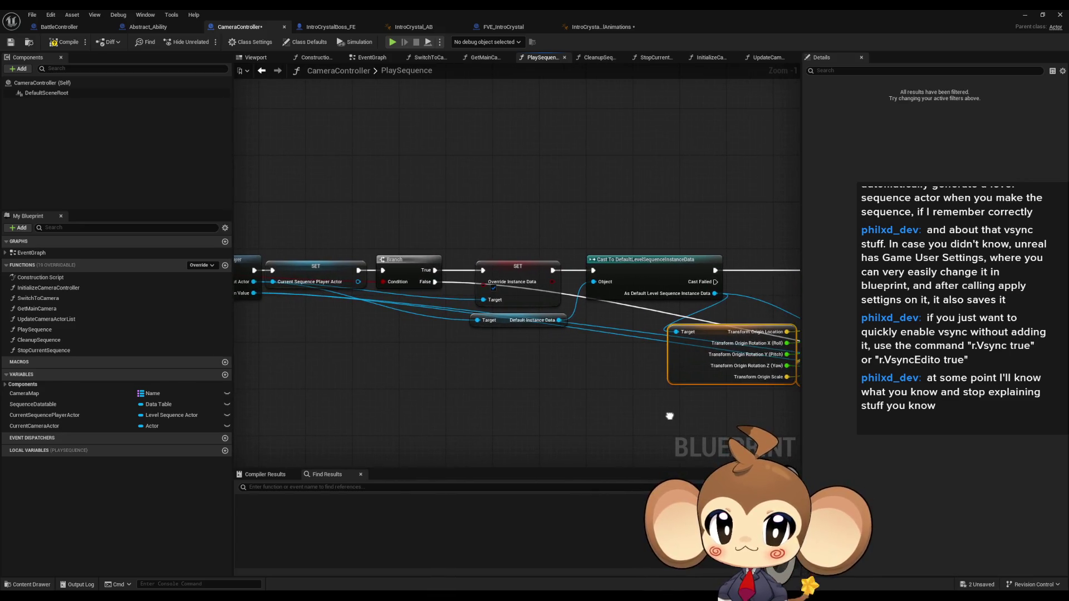
{"action": "left_click_drag", "start_coordinate": [471, 332], "coordinate": [665, 349]}
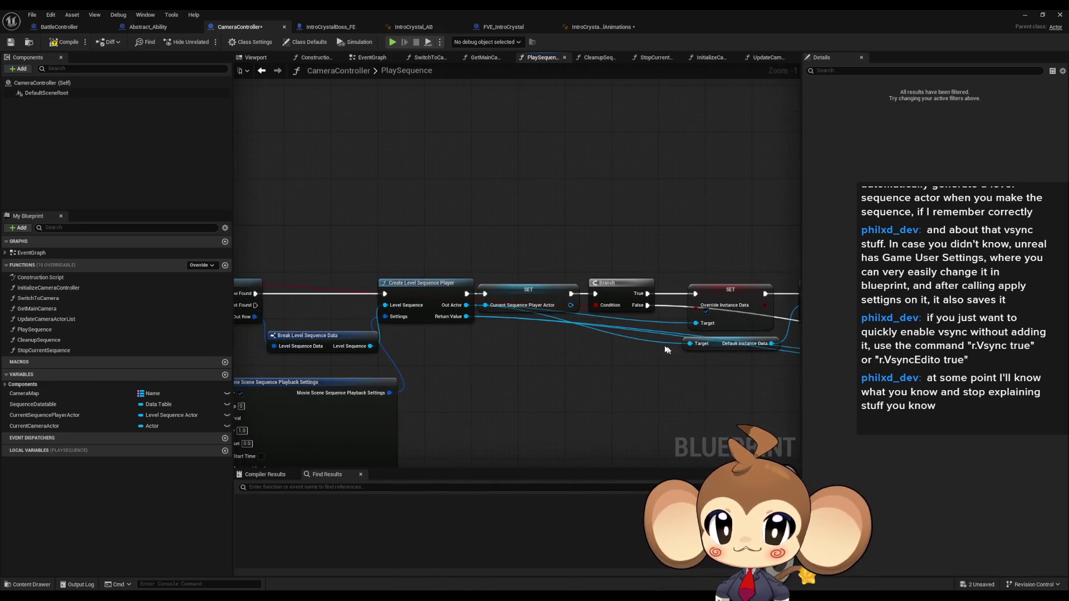
{"action": "left_click_drag", "start_coordinate": [391, 380], "coordinate": [598, 351]}
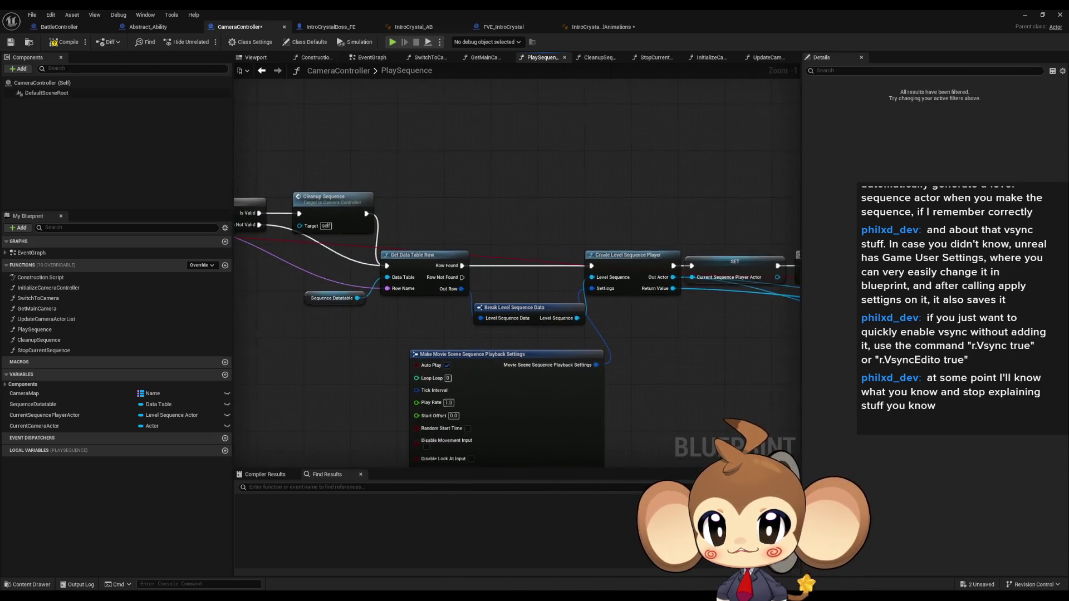
{"action": "left_click", "coordinate": [574, 386]}
{"action": "mouse_move", "coordinate": [701, 390]}
{"action": "left_mouse_down"}
{"action": "mouse_move", "coordinate": [608, 324]}
{"action": "mouse_move", "coordinate": [669, 328]}
{"action": "mouse_move", "coordinate": [597, 326]}
{"action": "left_mouse_up"}
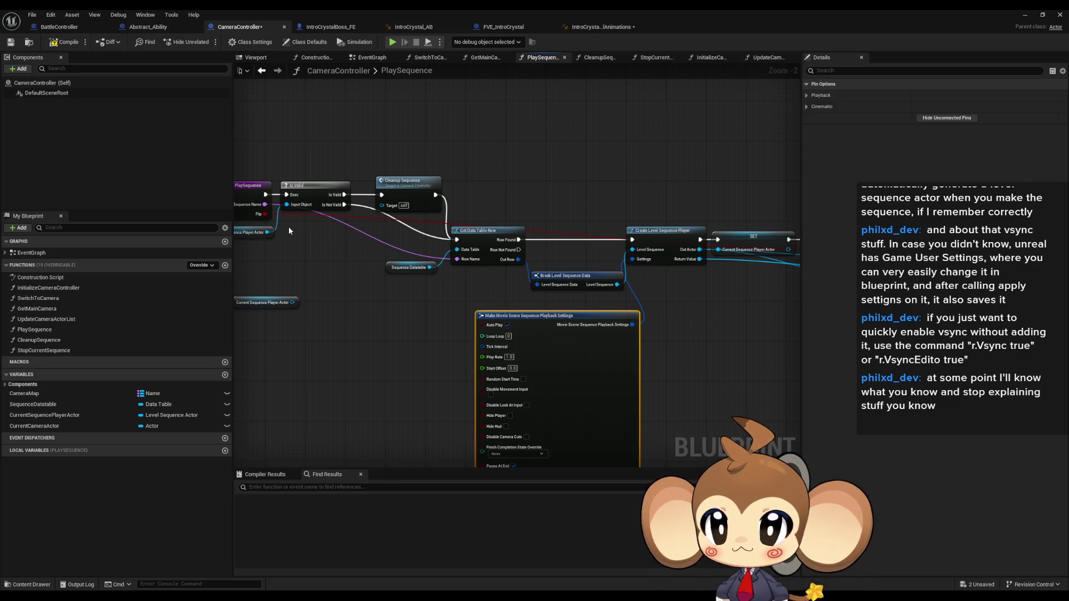
{"action": "left_click_drag", "start_coordinate": [289, 227], "coordinate": [325, 243]}
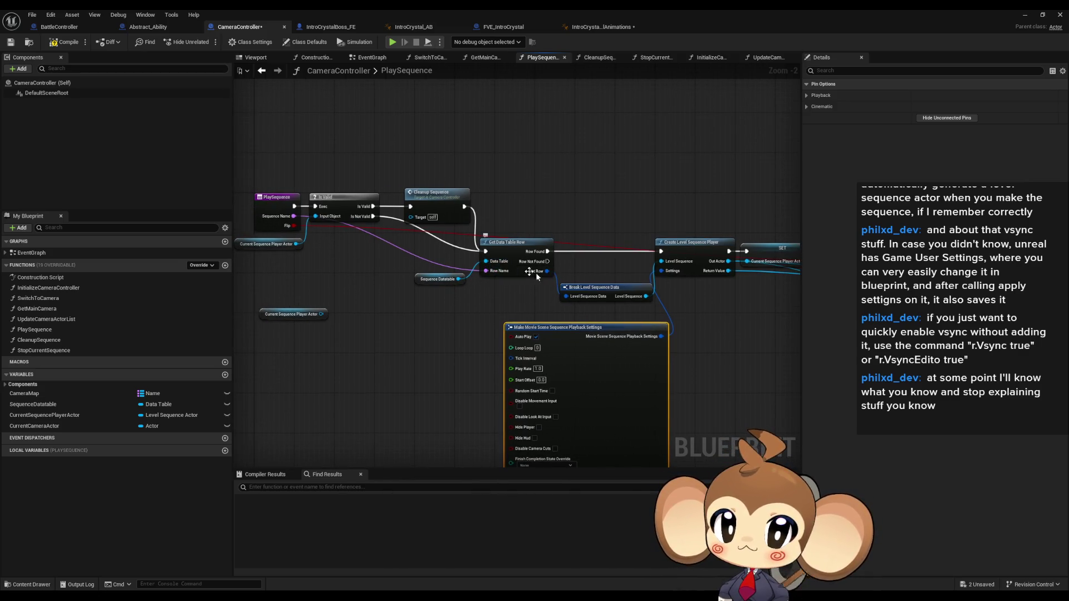
{"action": "scroll", "coordinate": [557, 308], "scroll_direction": "up", "scroll_amount": 2}
{"action": "mouse_move", "coordinate": [615, 249]}
{"action": "left_mouse_down"}
{"action": "mouse_move", "coordinate": [648, 308]}
{"action": "mouse_move", "coordinate": [541, 315]}
{"action": "left_mouse_up"}
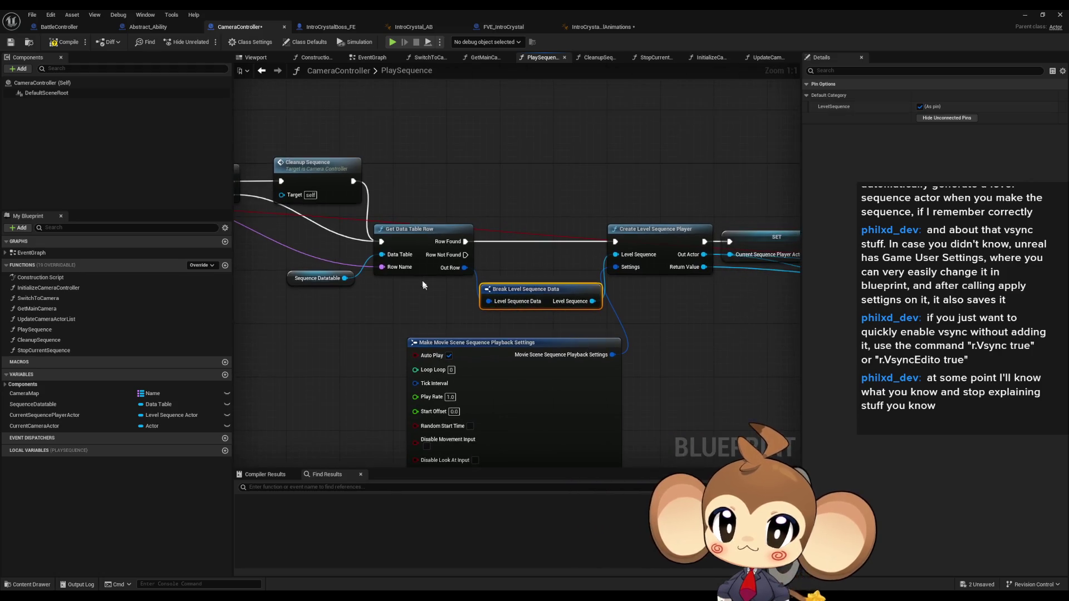
{"action": "left_click", "coordinate": [320, 278]}
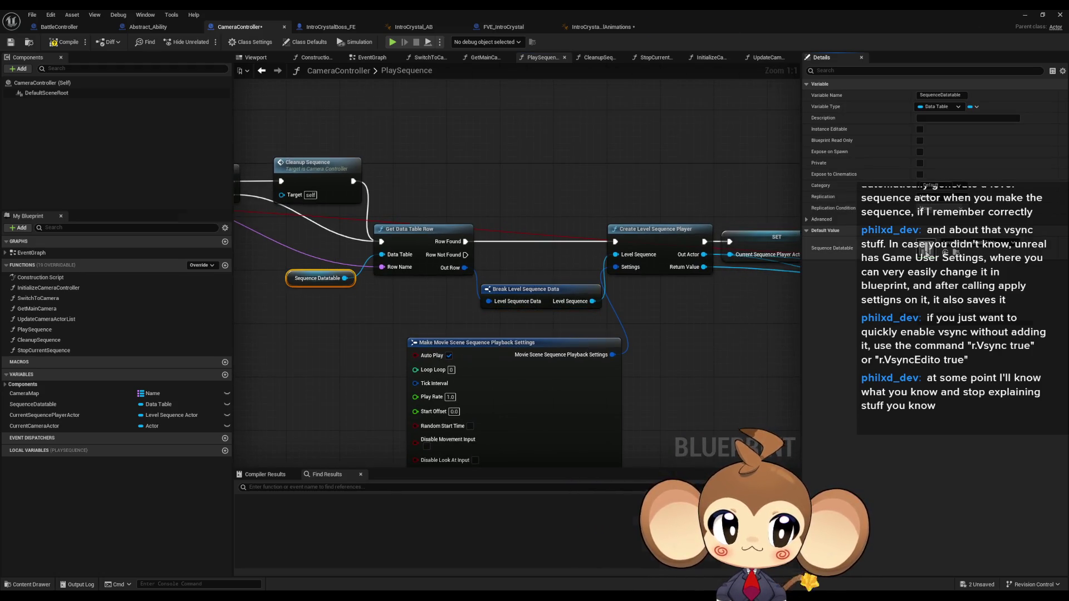
{"action": "double_click", "coordinate": [924, 248]}
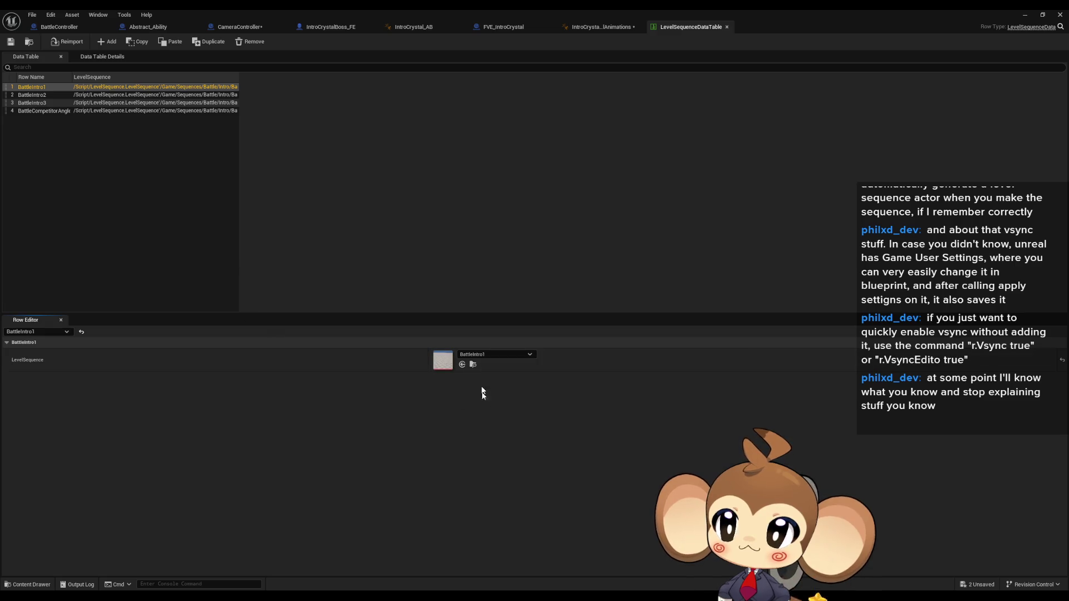
Return to CameraController's PlaySequence graph and review the playback settings, Branch and Cast nodes.
{"action": "left_click", "coordinate": [67, 26]}
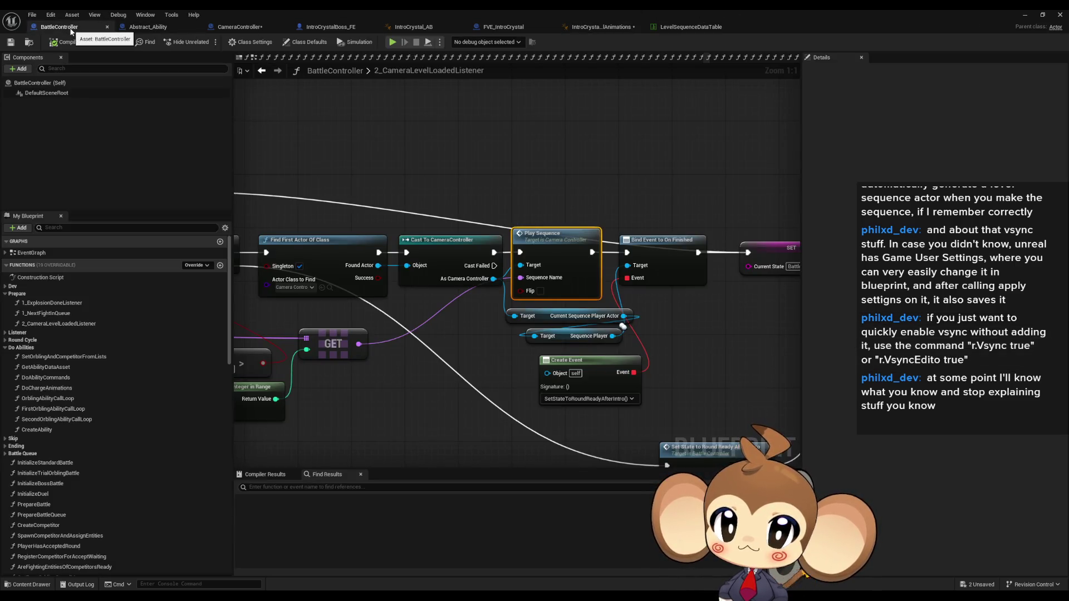
{"action": "double_click", "coordinate": [580, 248]}
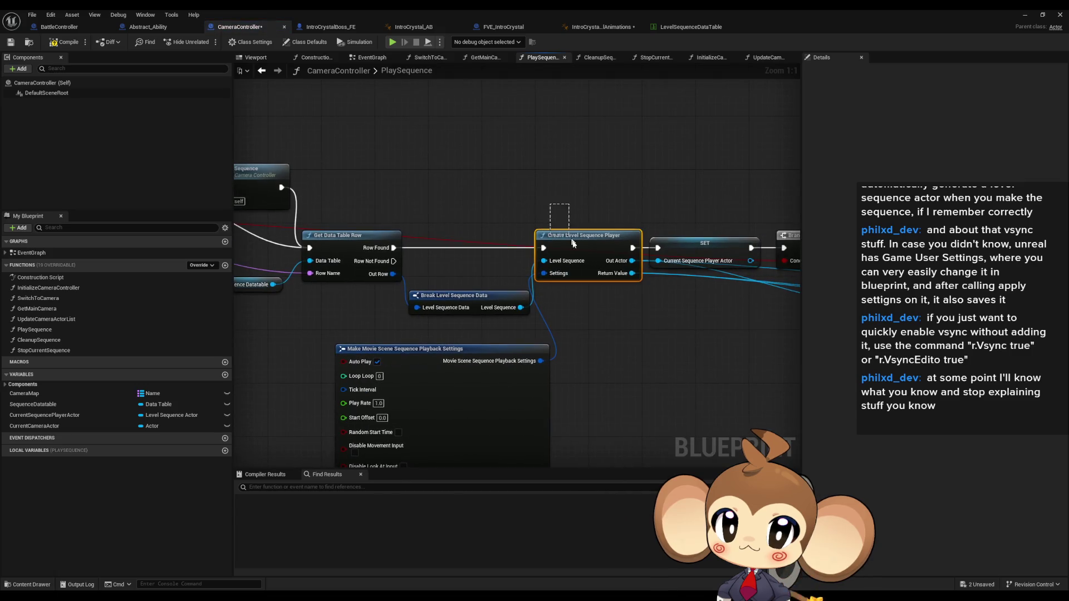
{"action": "mouse_move", "coordinate": [551, 342]}
{"action": "left_mouse_down"}
{"action": "mouse_move", "coordinate": [556, 200]}
{"action": "mouse_move", "coordinate": [530, 270]}
{"action": "left_mouse_up"}
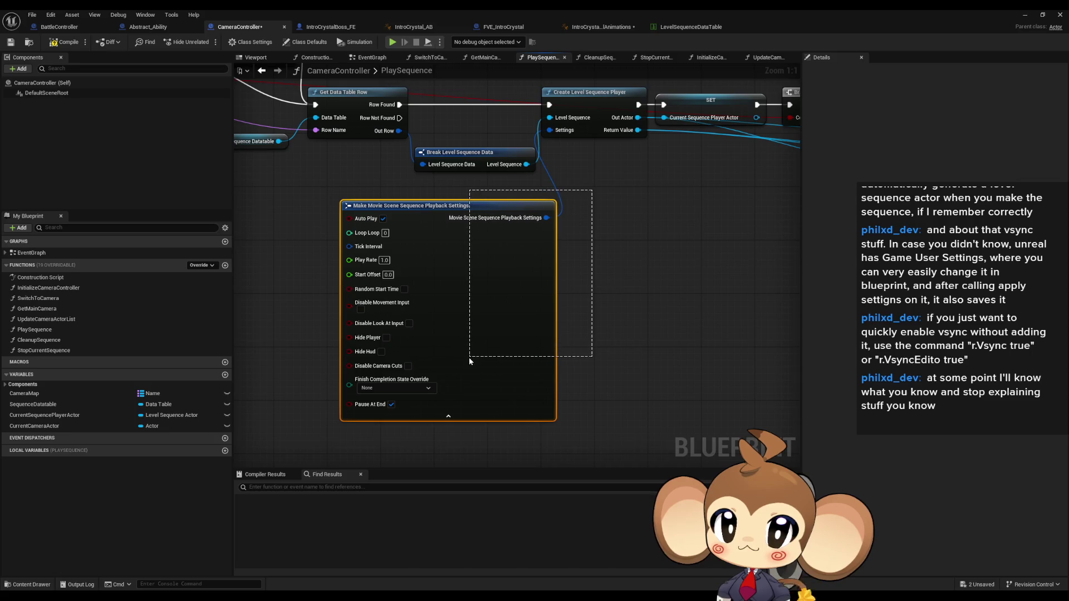
{"action": "left_click_drag", "start_coordinate": [468, 358], "coordinate": [468, 357]}
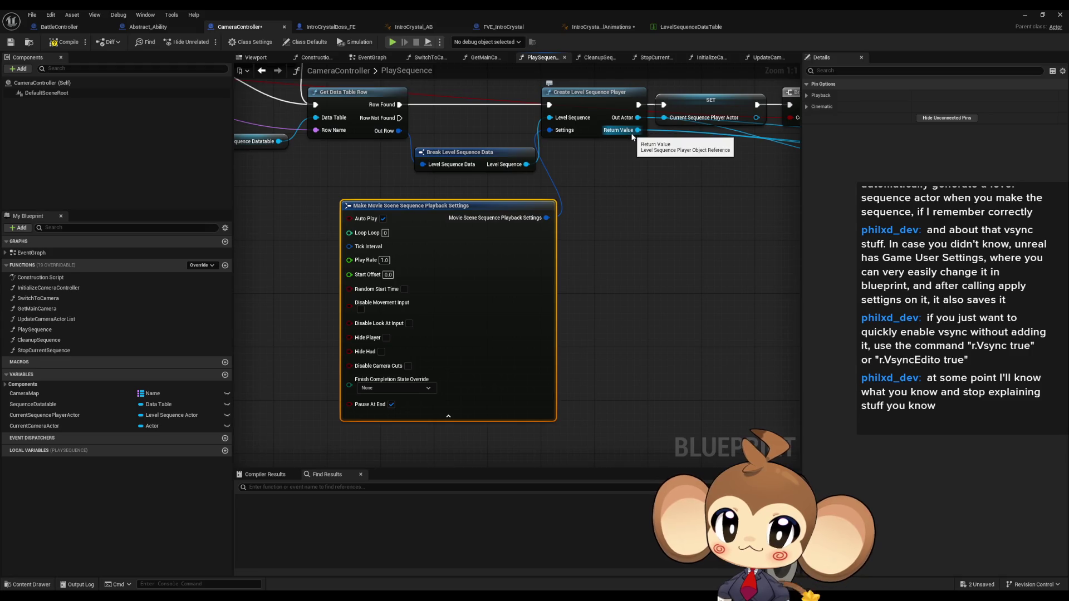
{"action": "left_click_drag", "start_coordinate": [631, 133], "coordinate": [252, 177]}
{"action": "scroll", "coordinate": [254, 179], "scroll_direction": "down", "scroll_amount": 1}
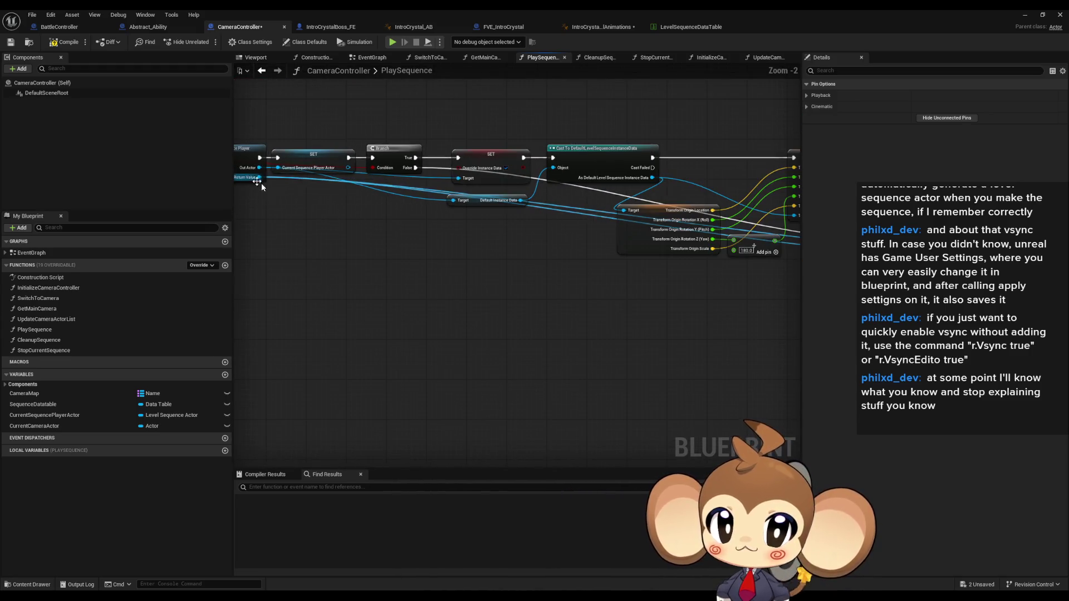
{"action": "scroll", "coordinate": [463, 199], "scroll_direction": "up", "scroll_amount": 1}
{"action": "left_click_drag", "start_coordinate": [463, 199], "coordinate": [537, 238]}
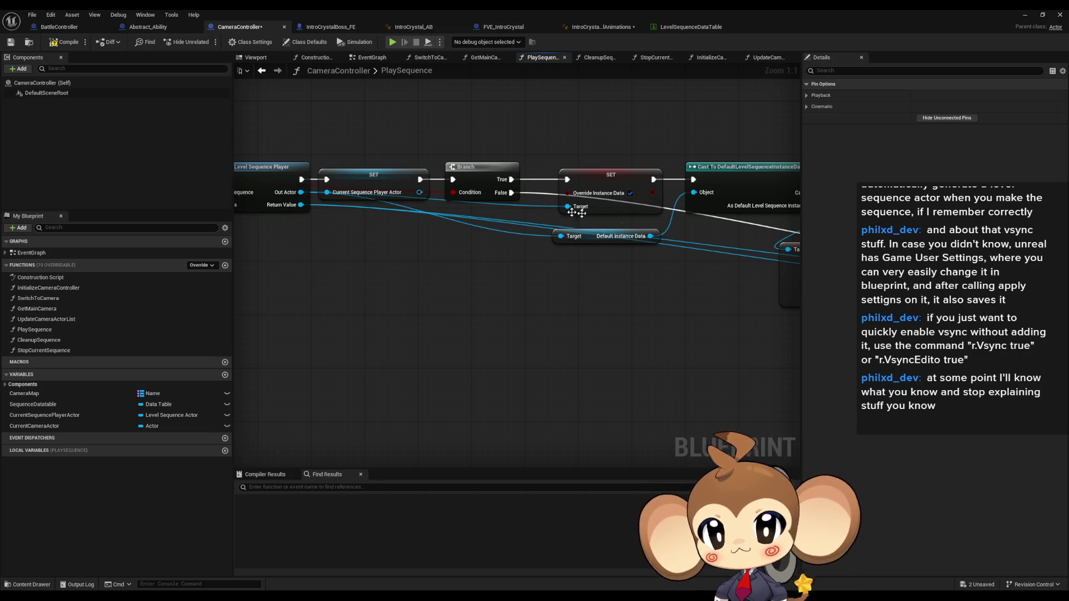
Select and wire the 180 Add node into Set Transform Origin, then minimize the Blueprint editor.
{"action": "left_click_drag", "start_coordinate": [576, 212], "coordinate": [521, 210]}
{"action": "left_click", "coordinate": [705, 251]}
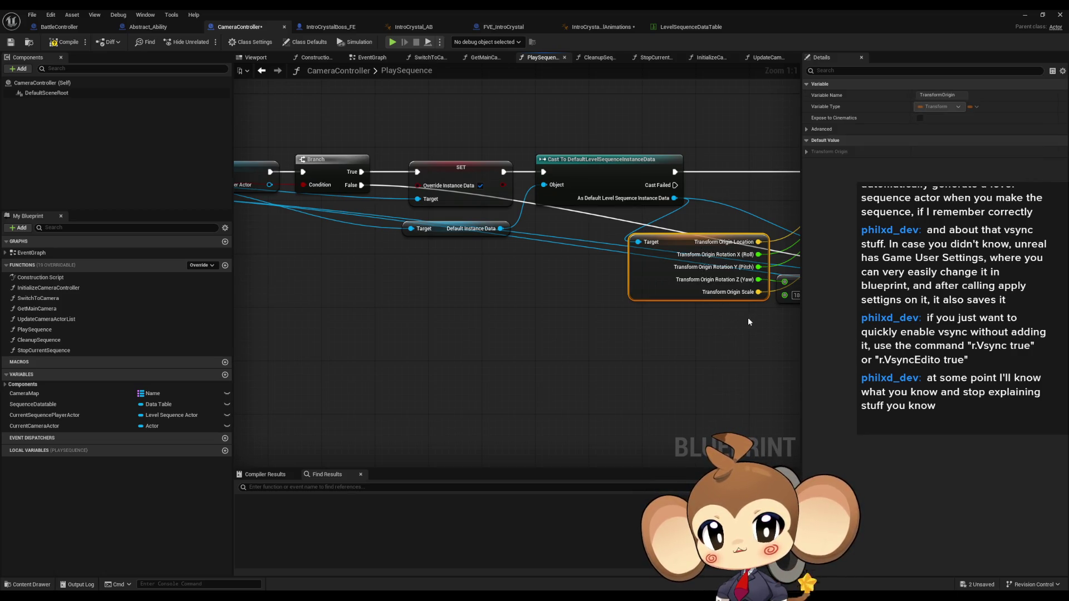
{"action": "left_click_drag", "start_coordinate": [732, 349], "coordinate": [544, 322]}
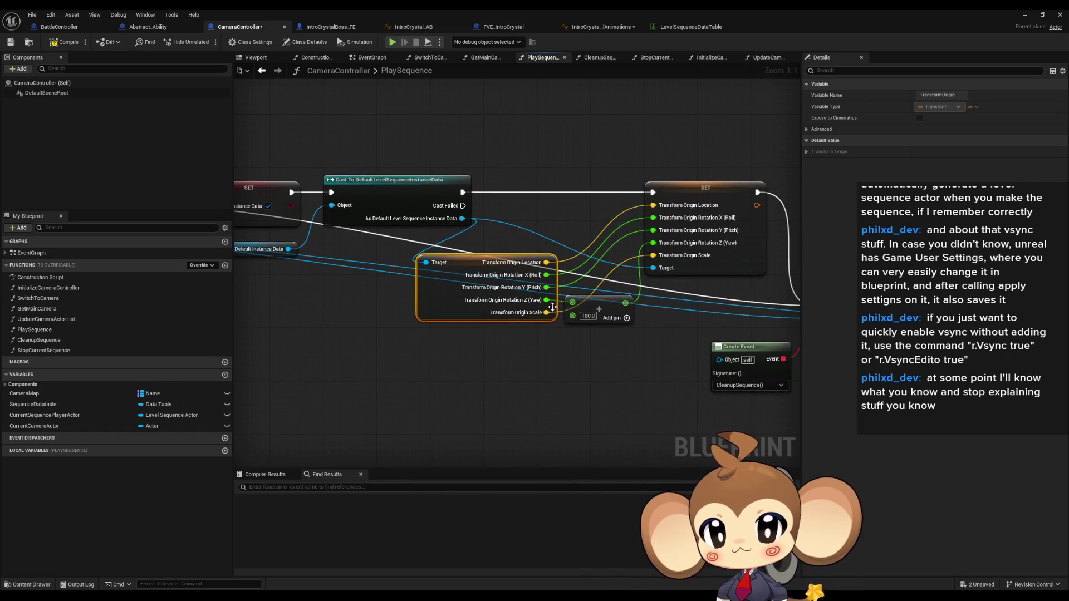
{"action": "left_click", "coordinate": [598, 298]}
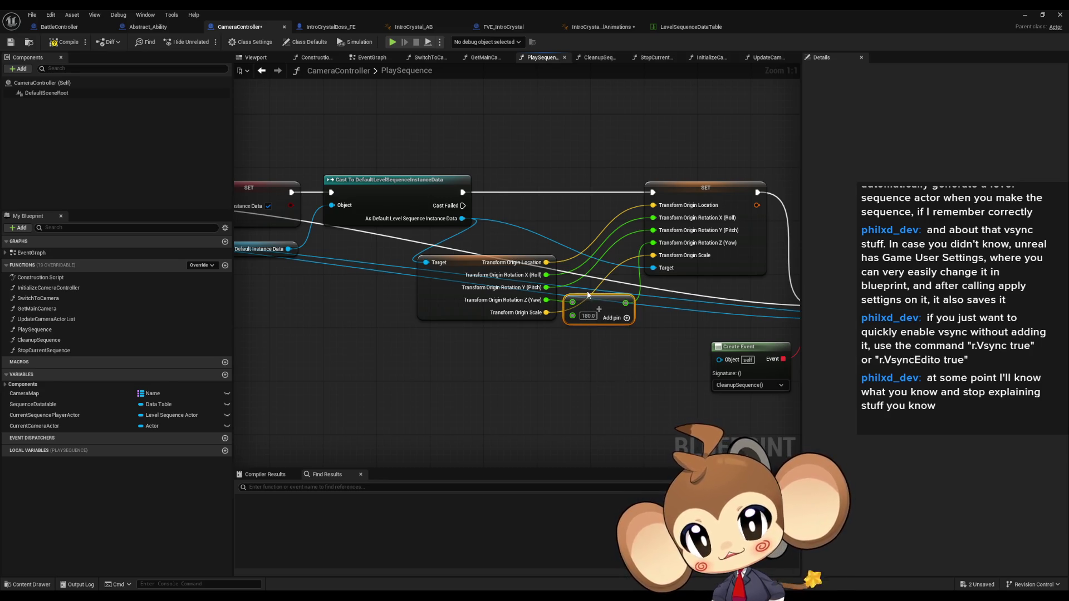
{"action": "left_click_drag", "start_coordinate": [610, 330], "coordinate": [611, 321]}
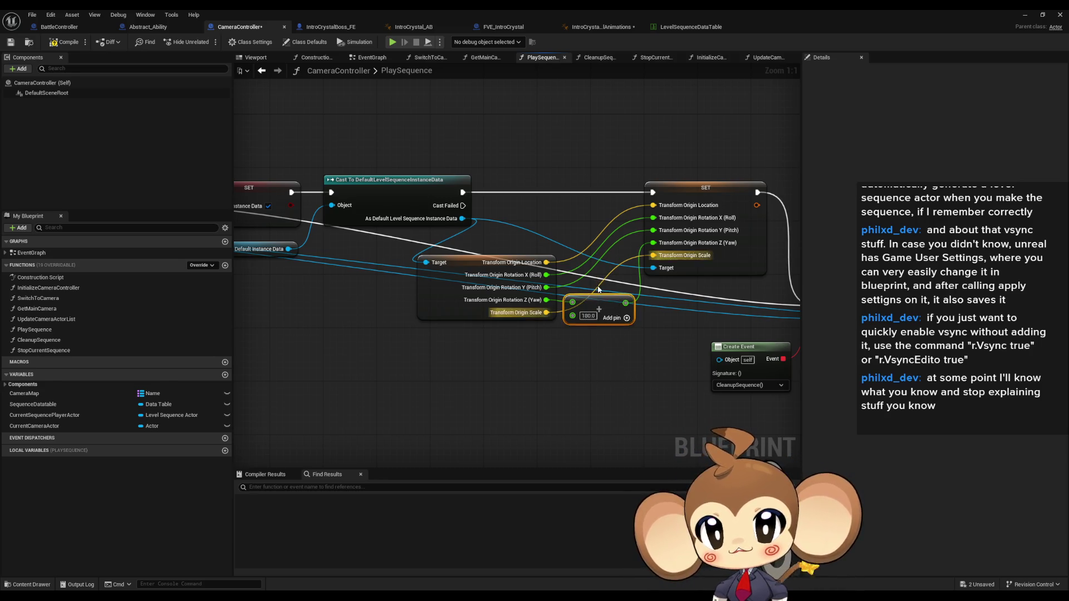
{"action": "left_click_drag", "start_coordinate": [629, 409], "coordinate": [589, 263]}
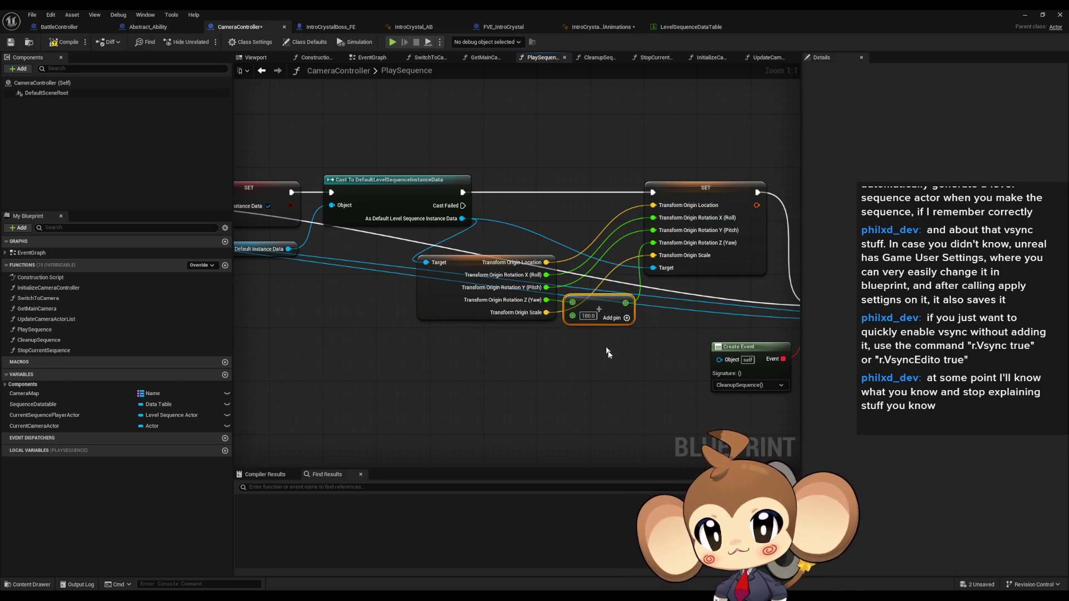
{"action": "left_click", "coordinate": [1021, 15]}
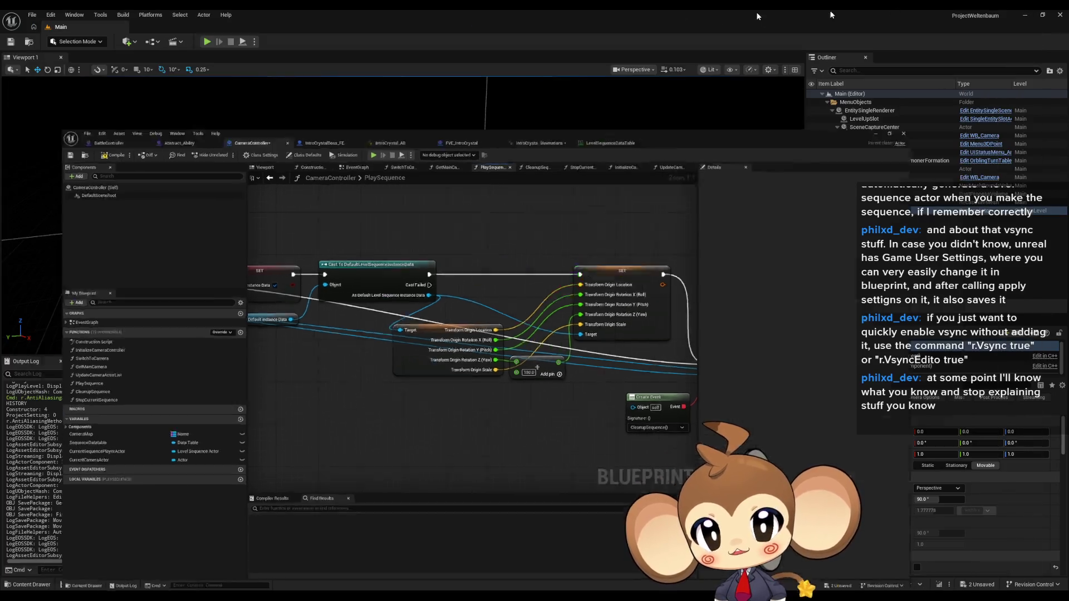
Run and stop a Play-in-Editor test, then restore the CameraController Blueprint window.
{"action": "left_click", "coordinate": [206, 42]}
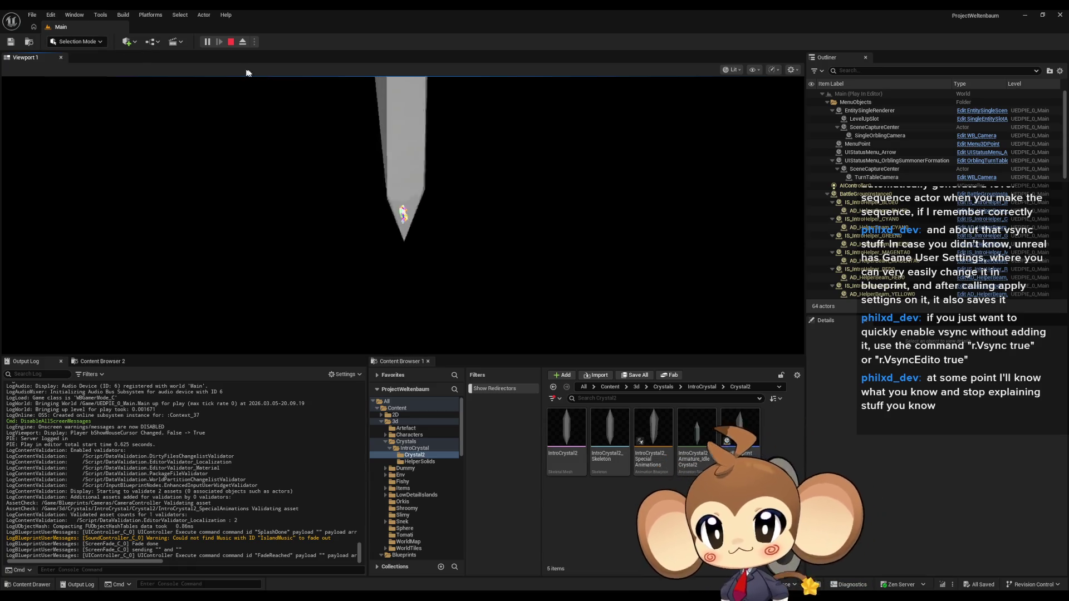
{"action": "left_click", "coordinate": [230, 42]}
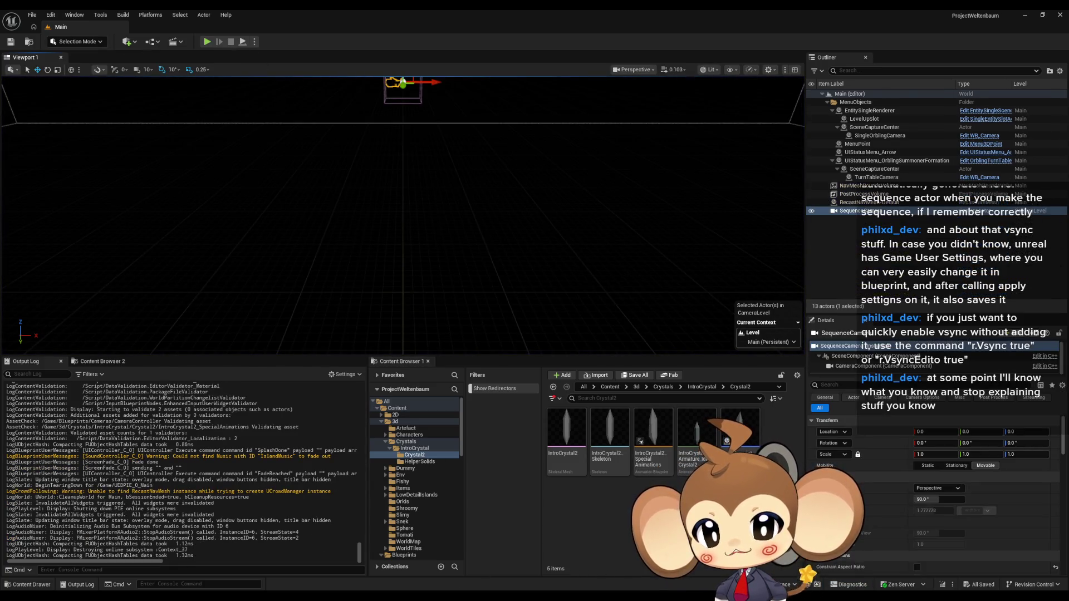
{"action": "left_click", "coordinate": [517, 572]}
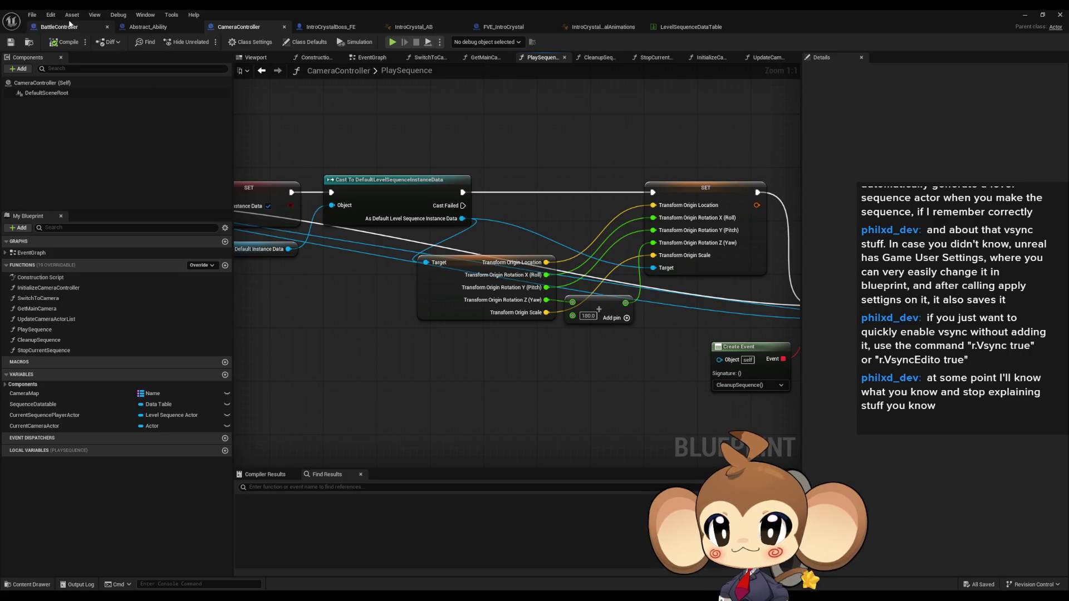
In BattleController's listener graph, select the Intro Sequences variable node to show its details.
{"action": "left_click", "coordinate": [59, 25]}
{"action": "left_click", "coordinate": [302, 321]}
{"action": "right_click", "coordinate": [418, 430]}
{"action": "key", "text": "Escape"}
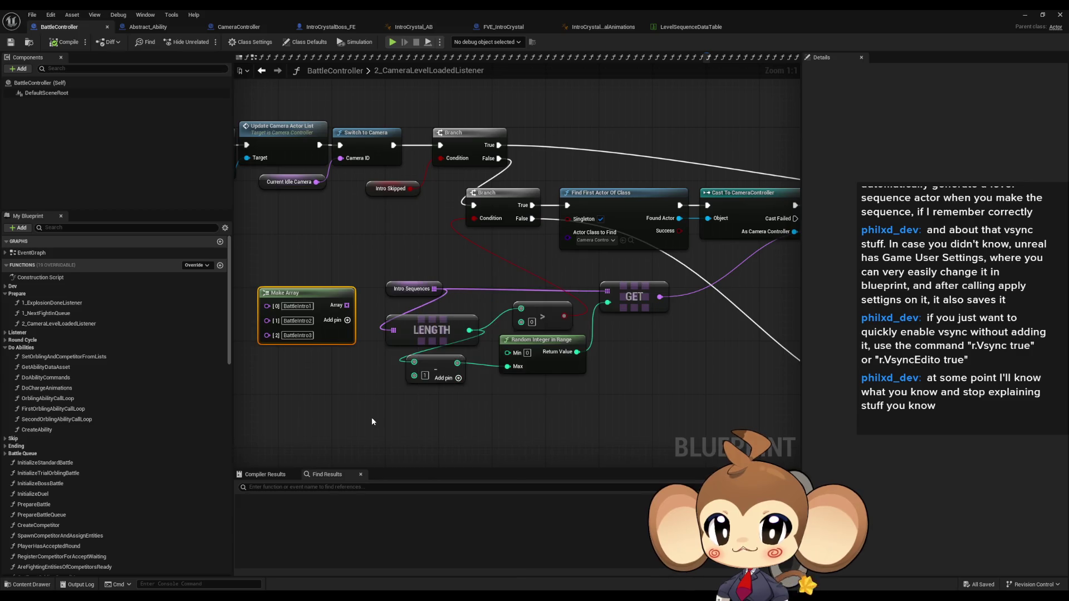
{"action": "left_click", "coordinate": [426, 289]}
{"action": "left_click_drag", "start_coordinate": [447, 299], "coordinate": [495, 334]}
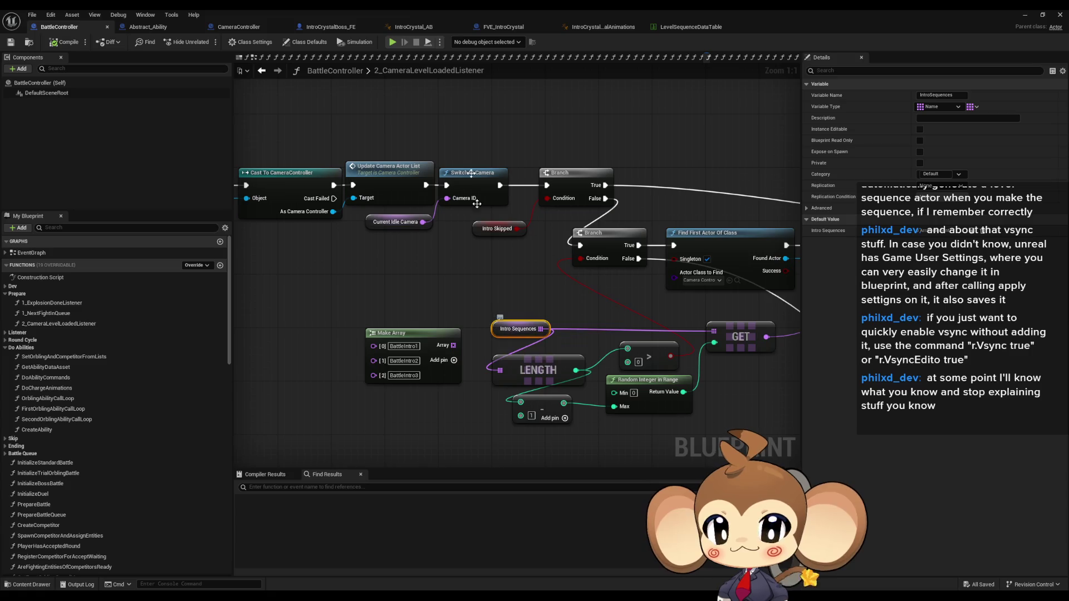
Restore the Blueprint editor to a smaller floating window and move it aside to reveal assets.
{"action": "double_click", "coordinate": [417, 9]}
{"action": "left_click_drag", "start_coordinate": [541, 87], "coordinate": [254, 188]}
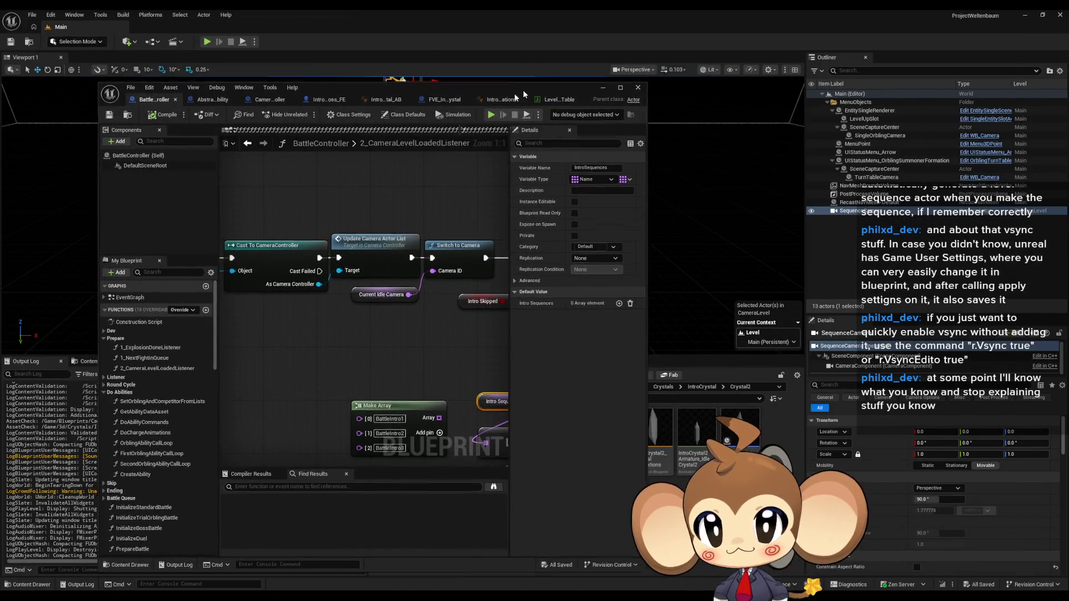
Browse the Content Browser to GameData > Battle > Camera.
{"action": "left_click", "coordinate": [610, 387]}
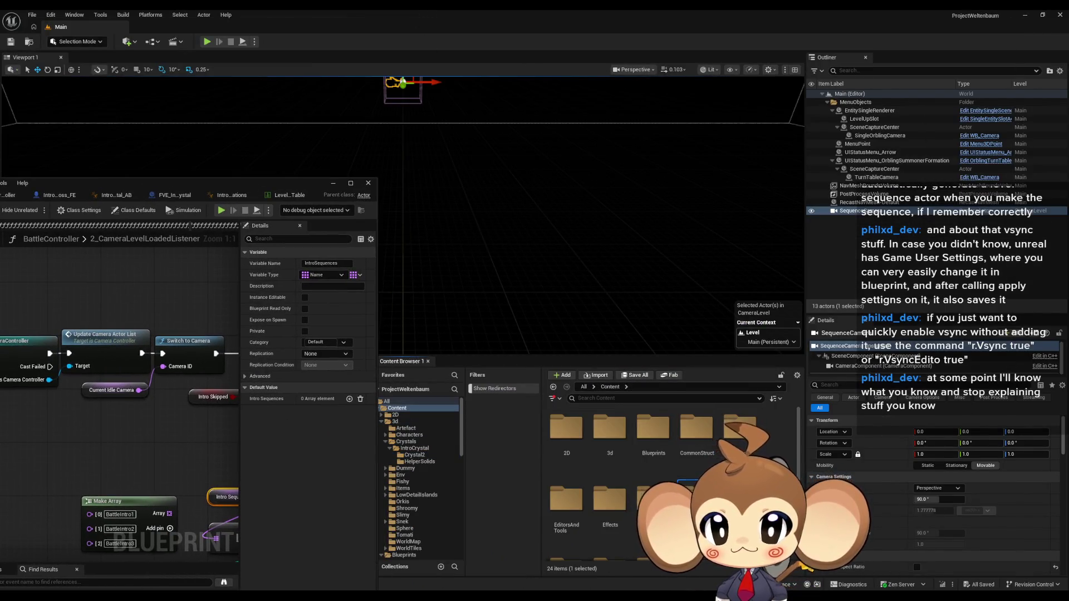
{"action": "double_click", "coordinate": [697, 497]}
{"action": "left_click", "coordinate": [654, 433]}
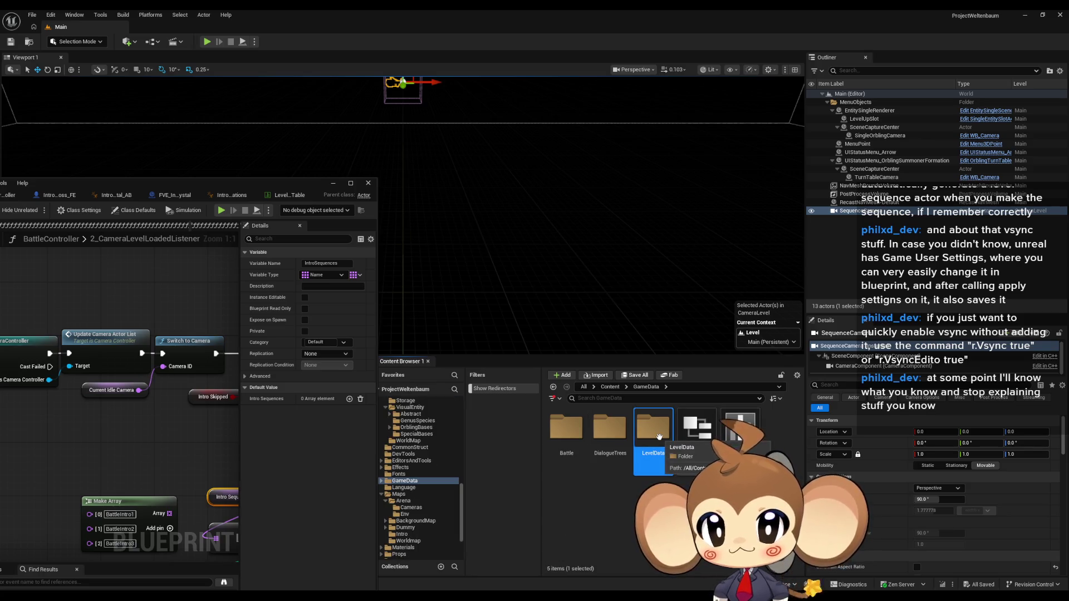
{"action": "double_click", "coordinate": [567, 429]}
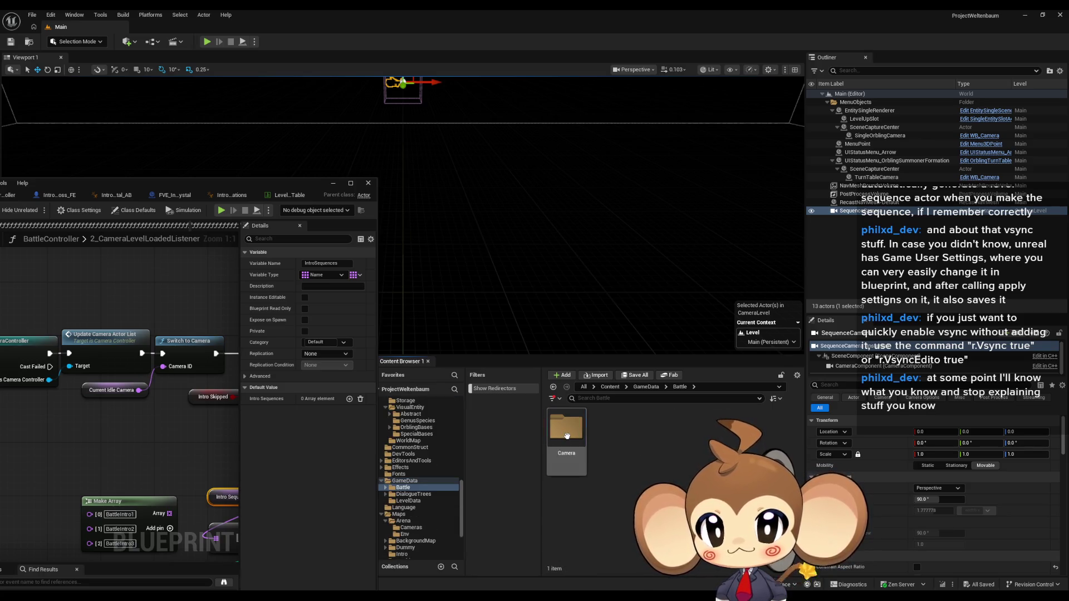
Open BattleCameraDataTable, then open the BCD_IntroCrystal data asset.
{"action": "left_click", "coordinate": [703, 448]}
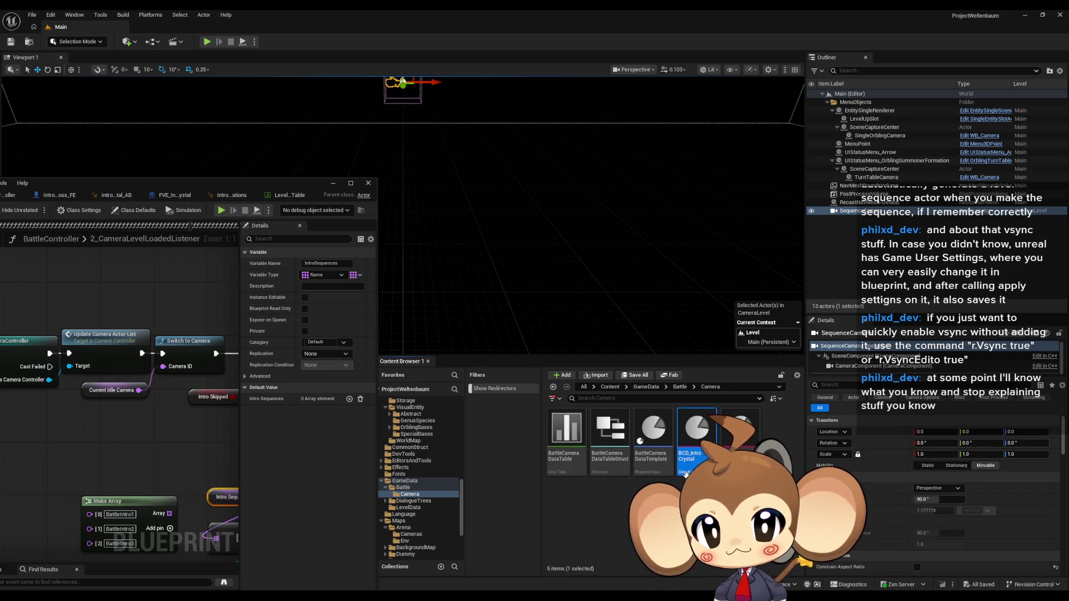
{"action": "double_click", "coordinate": [565, 441]}
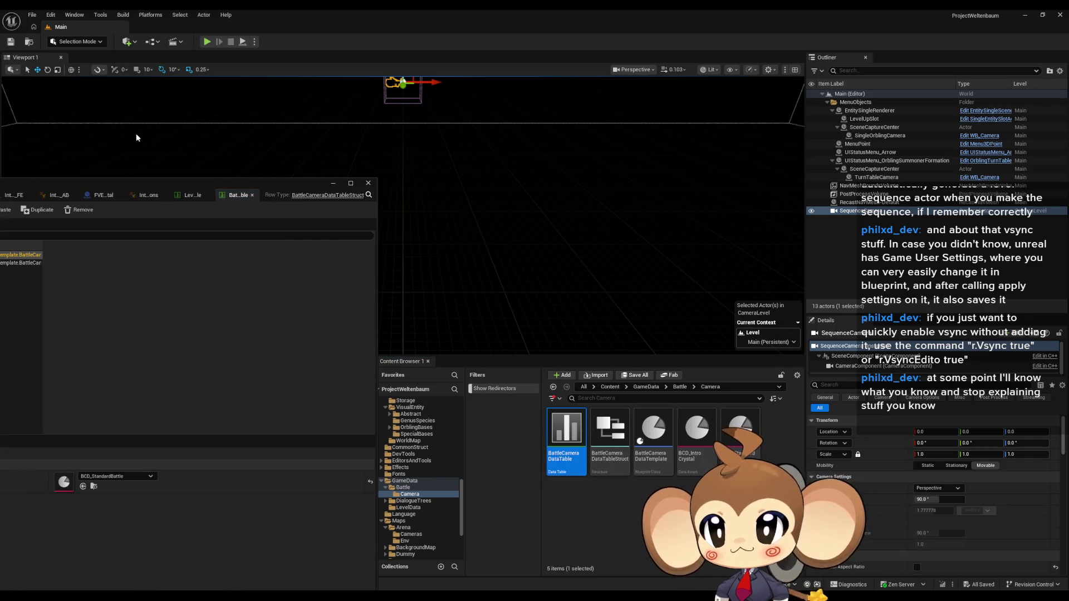
{"action": "mouse_move", "coordinate": [120, 179]}
{"action": "left_mouse_down"}
{"action": "mouse_move", "coordinate": [387, 140]}
{"action": "mouse_move", "coordinate": [241, 183]}
{"action": "left_mouse_up"}
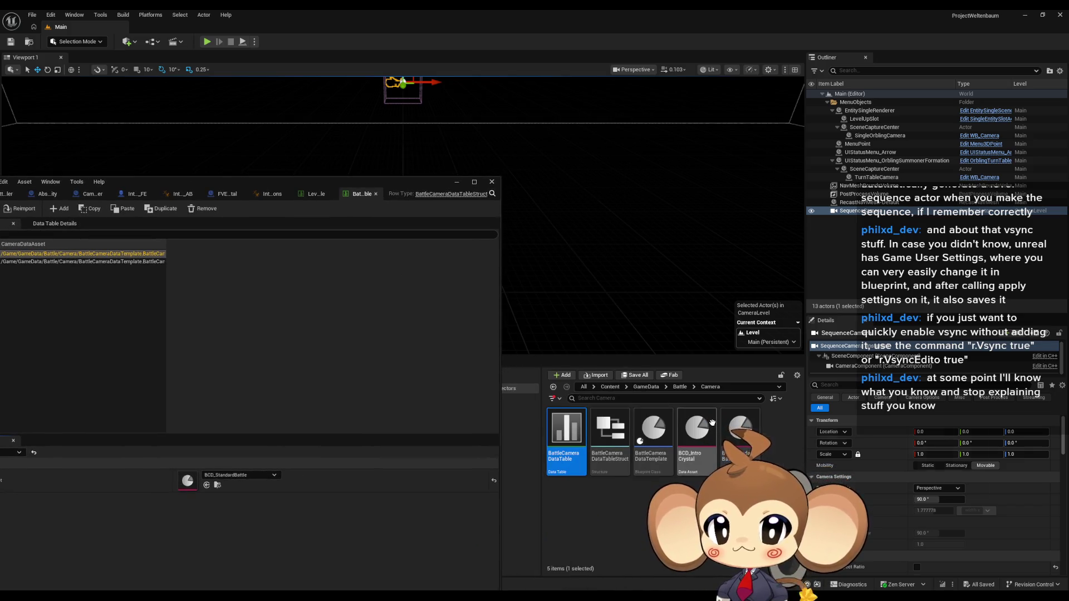
{"action": "double_click", "coordinate": [697, 430]}
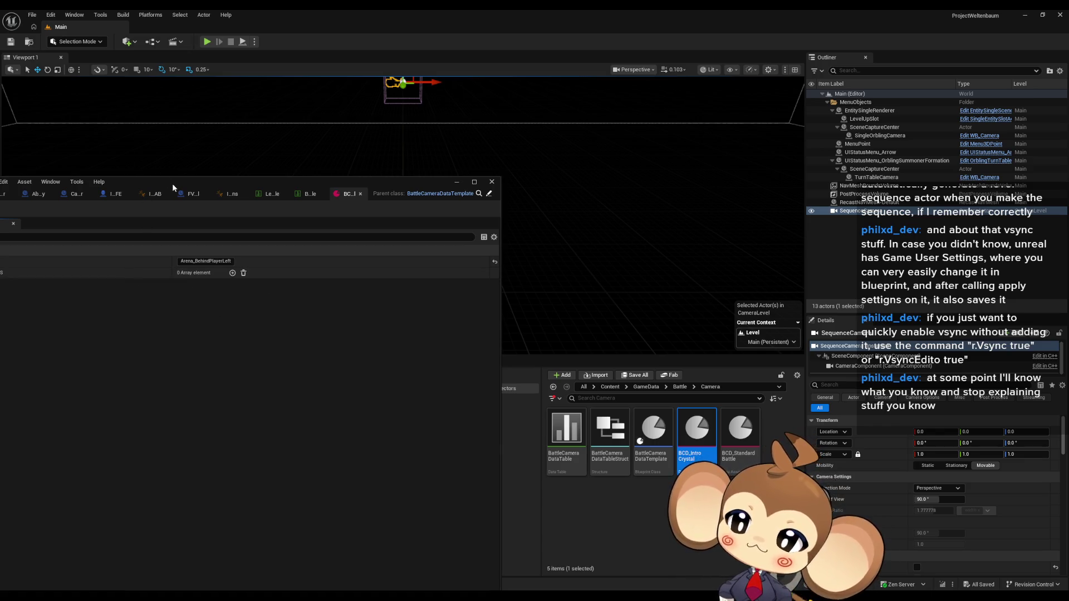
Add an Intro Sequence IDs element to BCD_IntroCrystal, set to BattleIntro1.
{"action": "left_click_drag", "start_coordinate": [172, 187], "coordinate": [303, 139]}
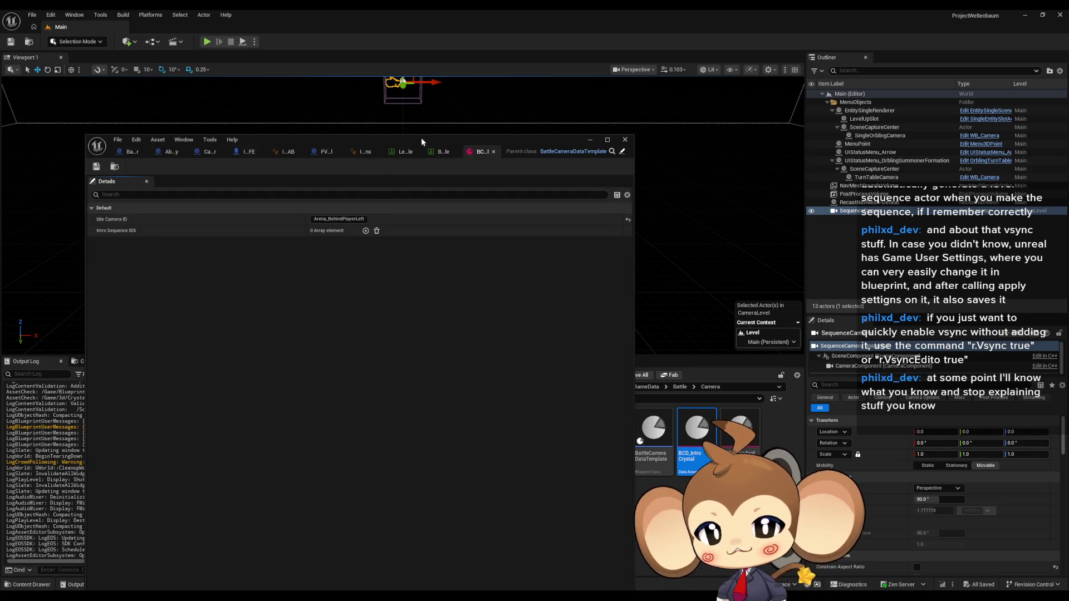
{"action": "left_click", "coordinate": [131, 151]}
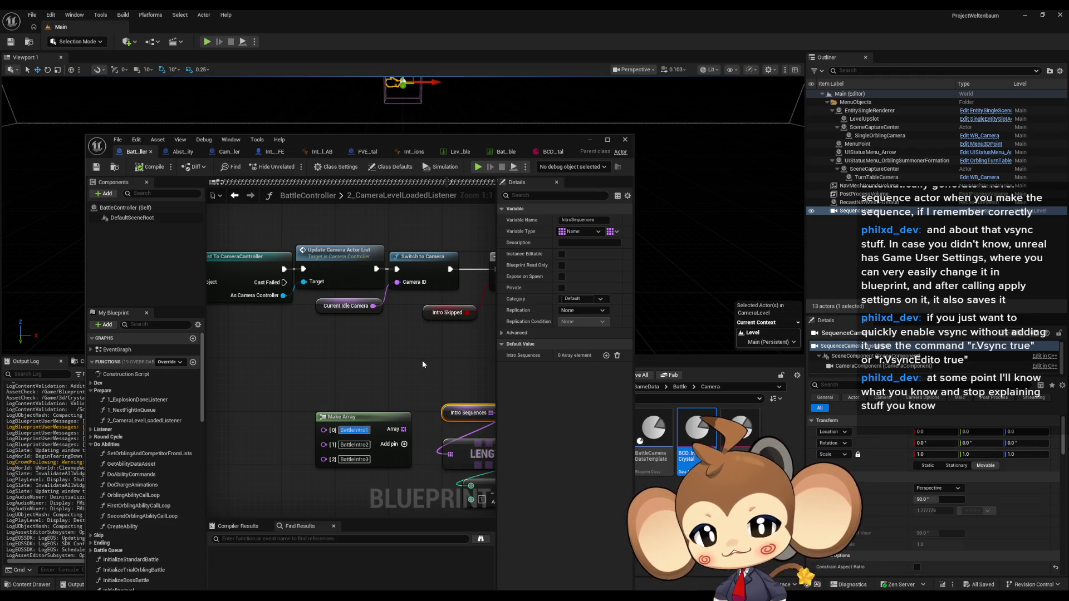
{"action": "left_click", "coordinate": [543, 151]}
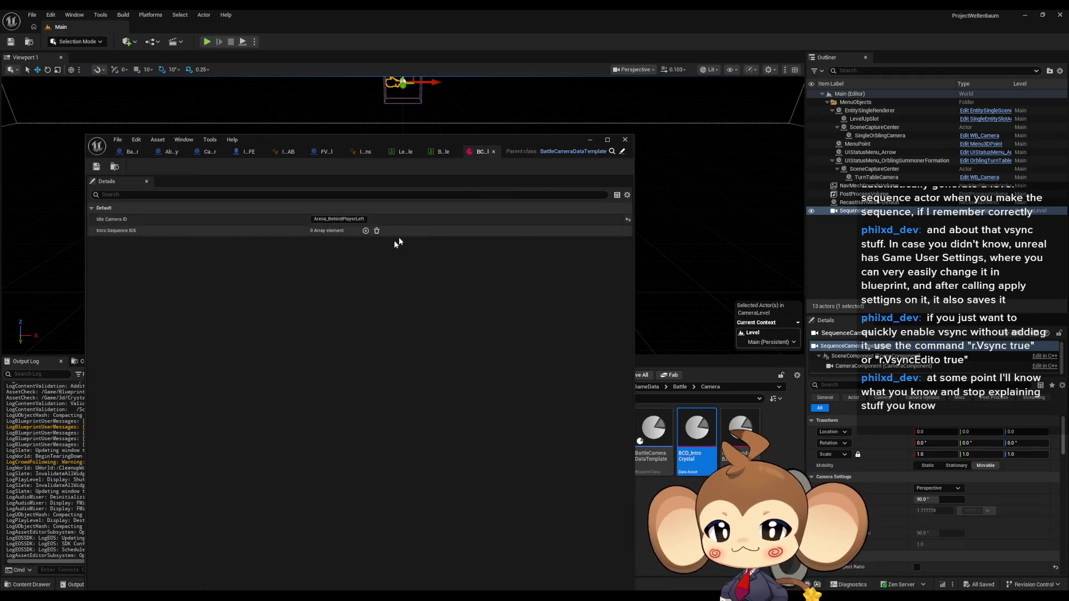
{"action": "left_click", "coordinate": [365, 232]}
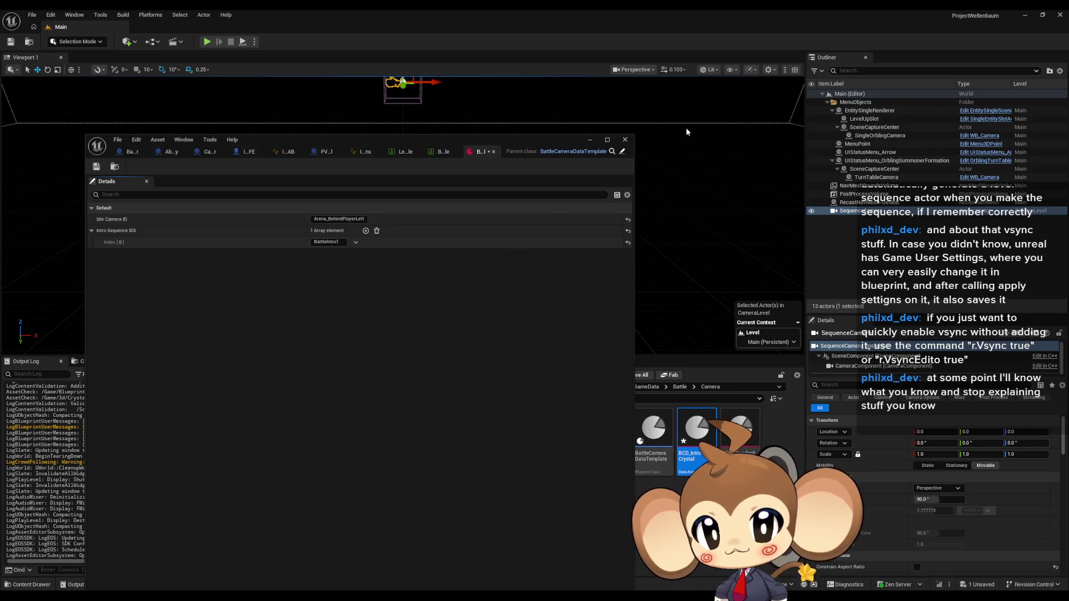
Start a Play-in-Editor test of the level.
{"action": "left_click", "coordinate": [588, 143]}
{"action": "left_click", "coordinate": [207, 41]}
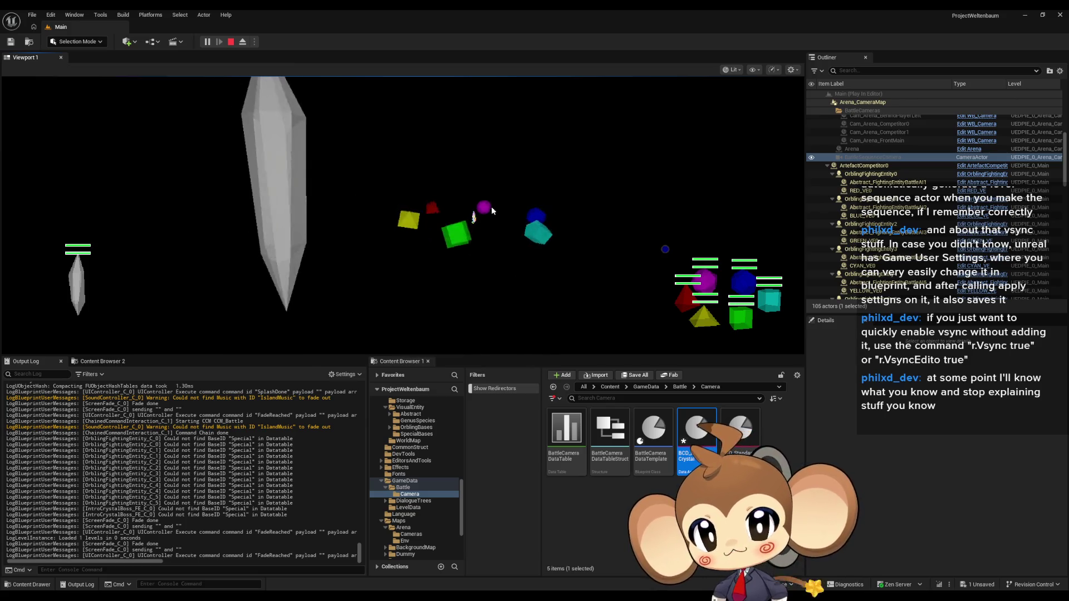
Stop the play test and bring the editor windows back in front.
{"action": "key", "text": "Escape"}
{"action": "mouse_move", "coordinate": [442, 576]}
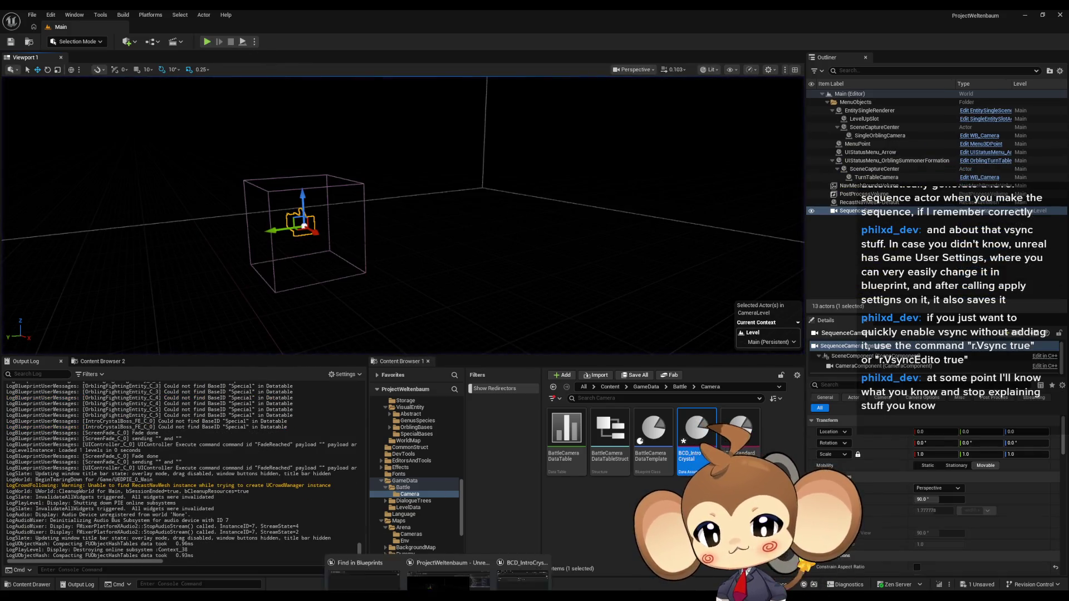
{"action": "left_click", "coordinate": [457, 570]}
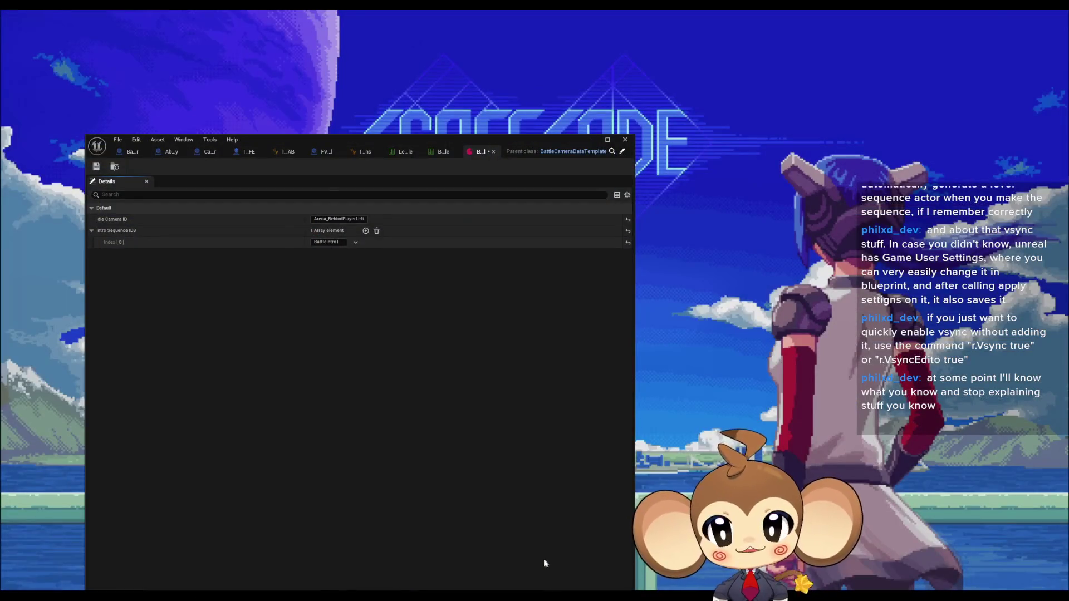
Step through the open asset tabs back to the CameraController PlaySequence graph.
{"action": "left_click", "coordinate": [522, 555]}
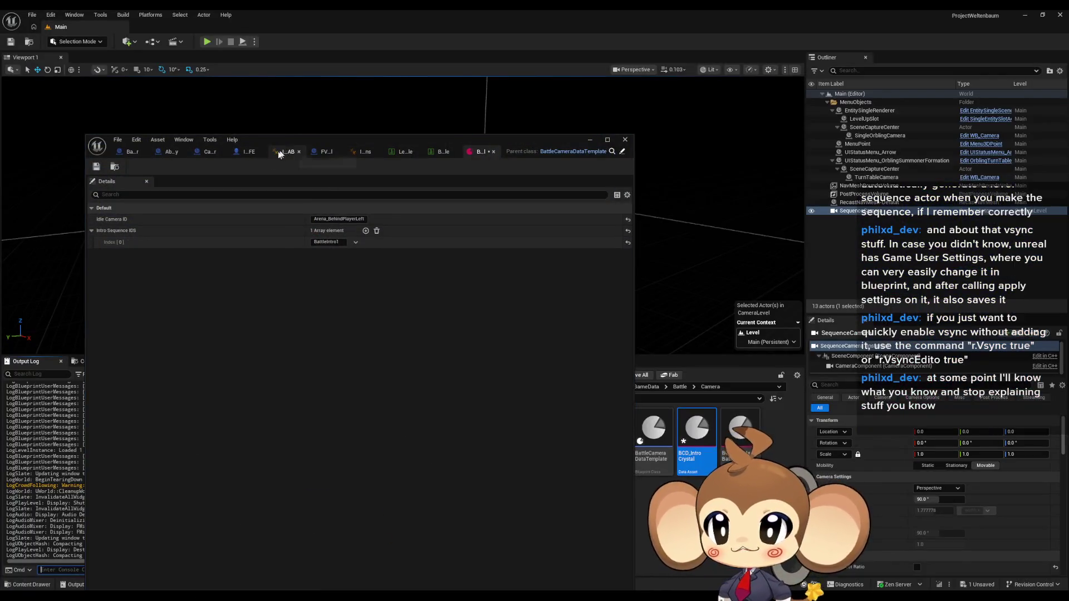
{"action": "left_click", "coordinate": [326, 153]}
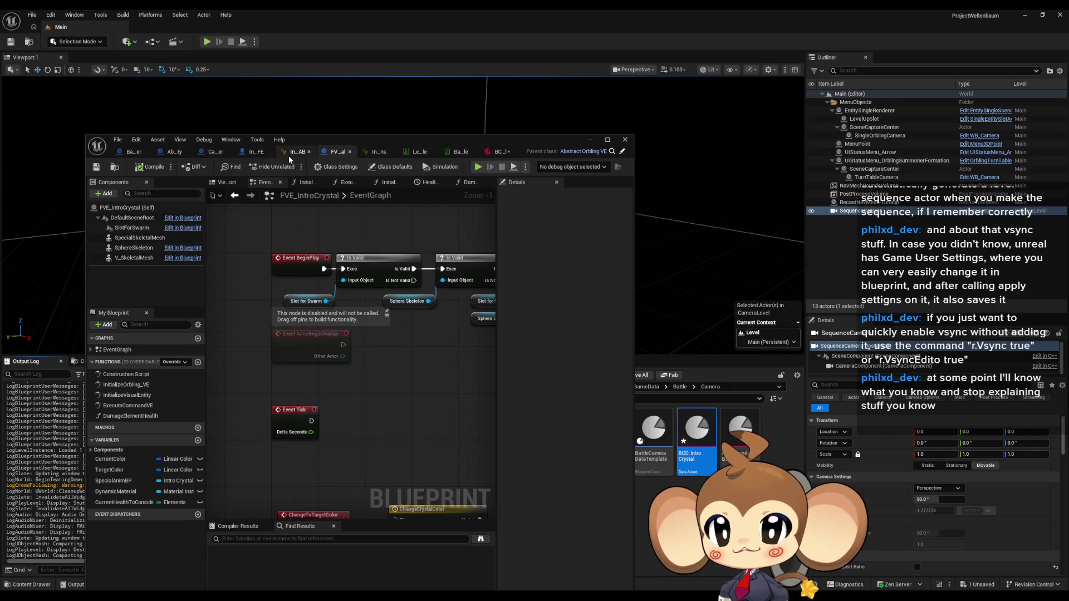
{"action": "left_click", "coordinate": [255, 152]}
{"action": "left_click", "coordinate": [214, 154]}
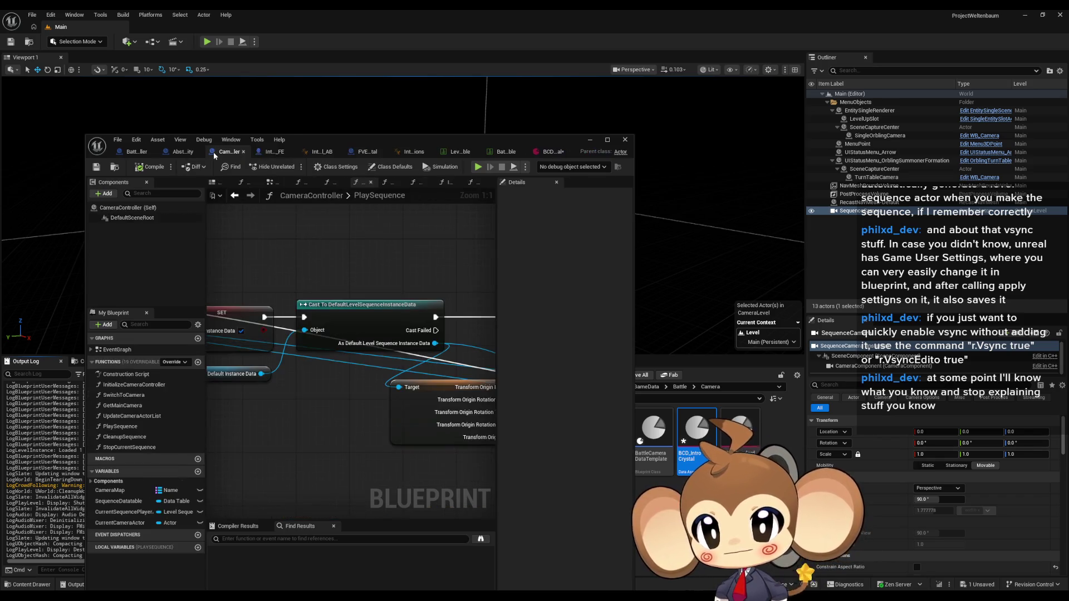
Set the Add node's 180.0 offset to 0 and start a play test with it.
{"action": "left_click", "coordinate": [384, 354]}
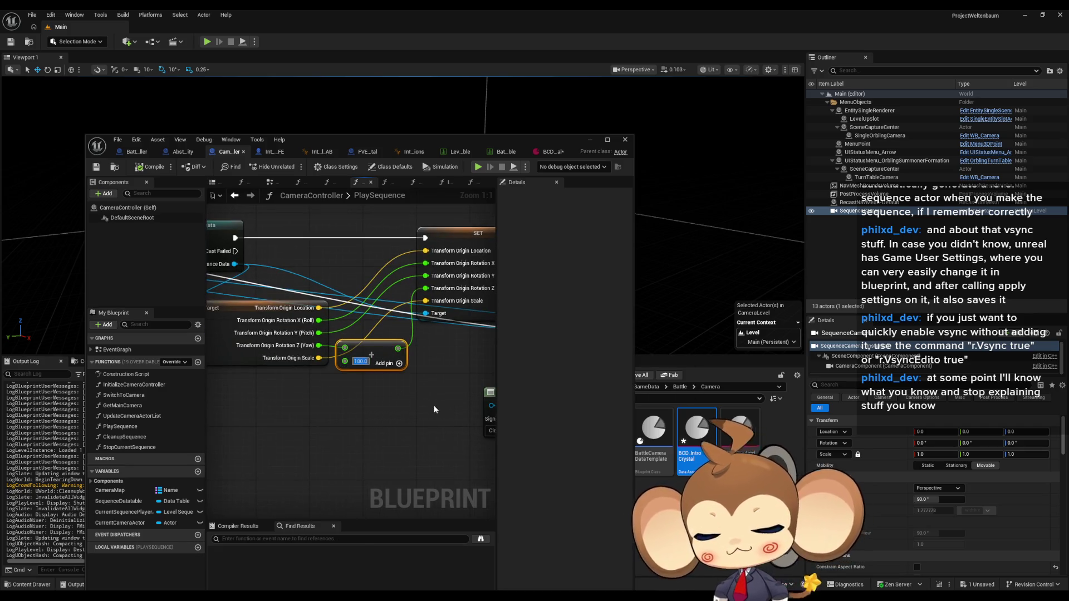
{"action": "type", "text": "0"}
{"action": "key", "text": "Return"}
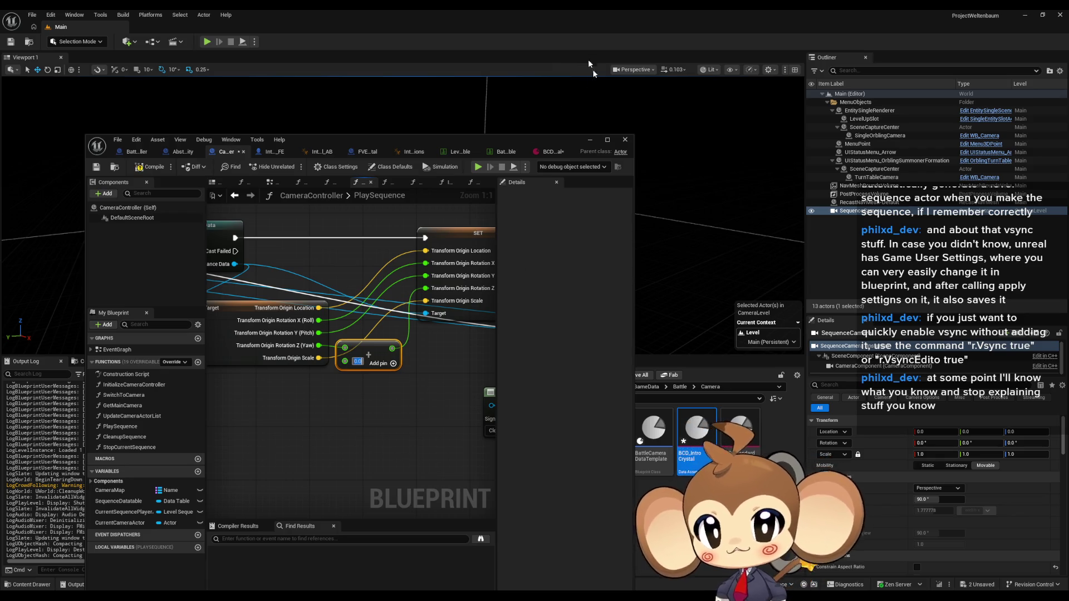
{"action": "left_click", "coordinate": [591, 145]}
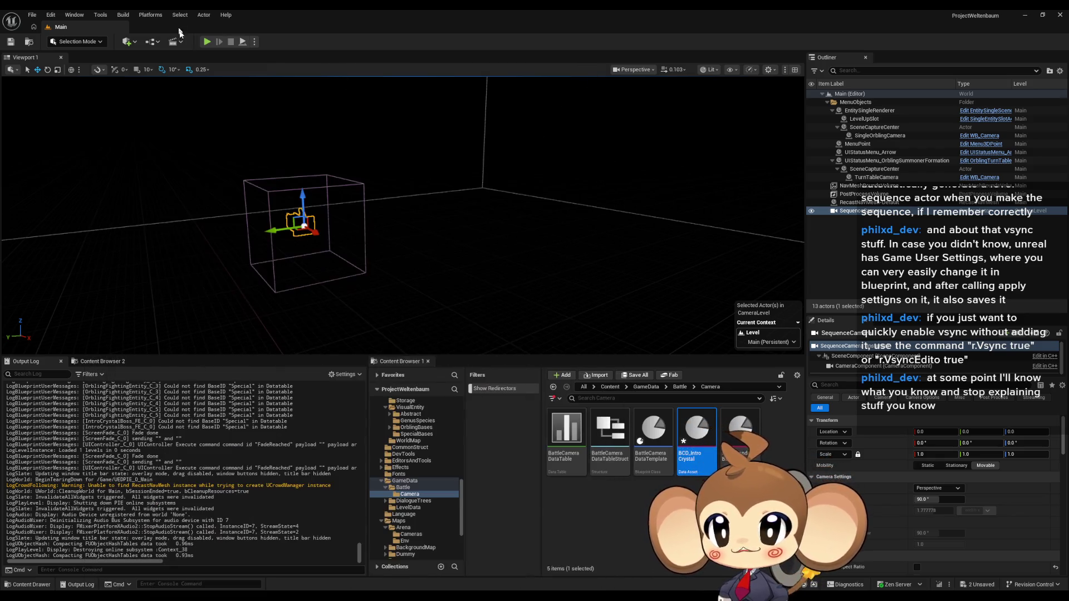
{"action": "left_click", "coordinate": [207, 42]}
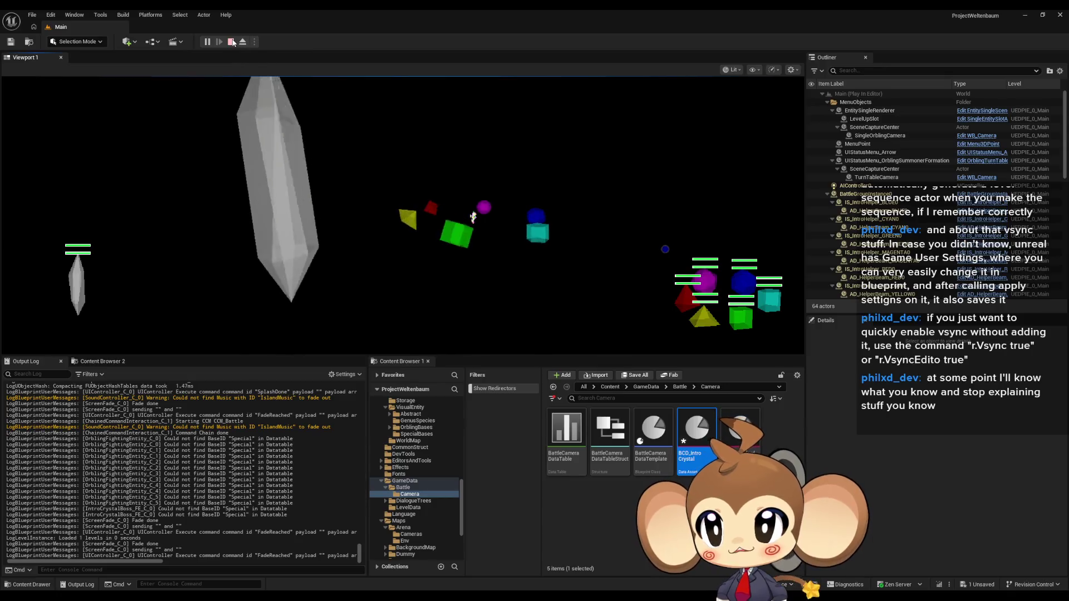
{"action": "left_click", "coordinate": [231, 41]}
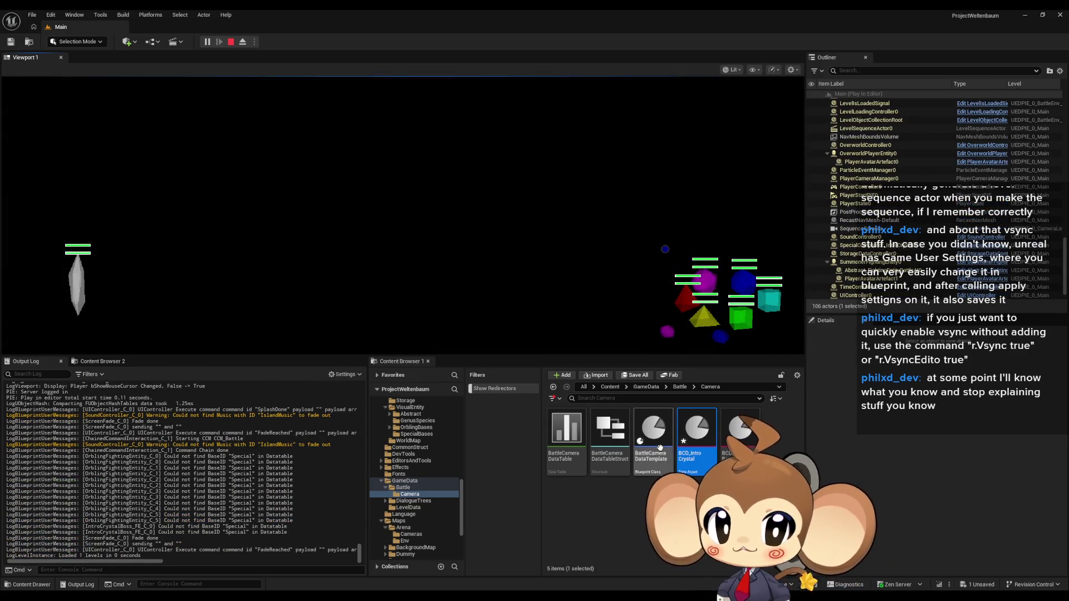
{"action": "left_click", "coordinate": [228, 42]}
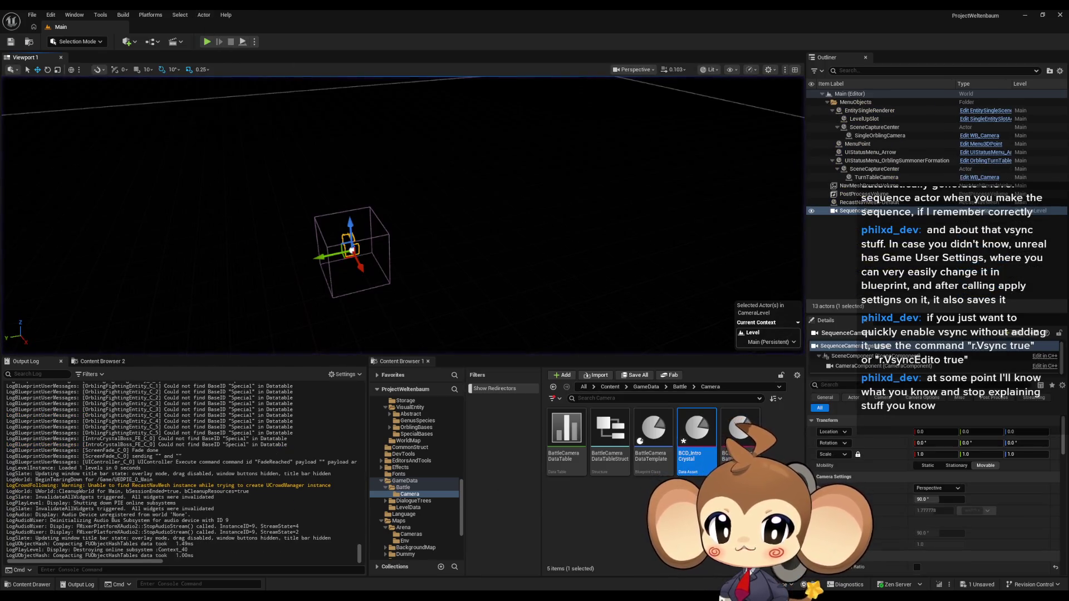
Commit 180.0 on the Add node and run a play-in-editor test from the level editor.
{"action": "key", "text": "alt+Tab"}
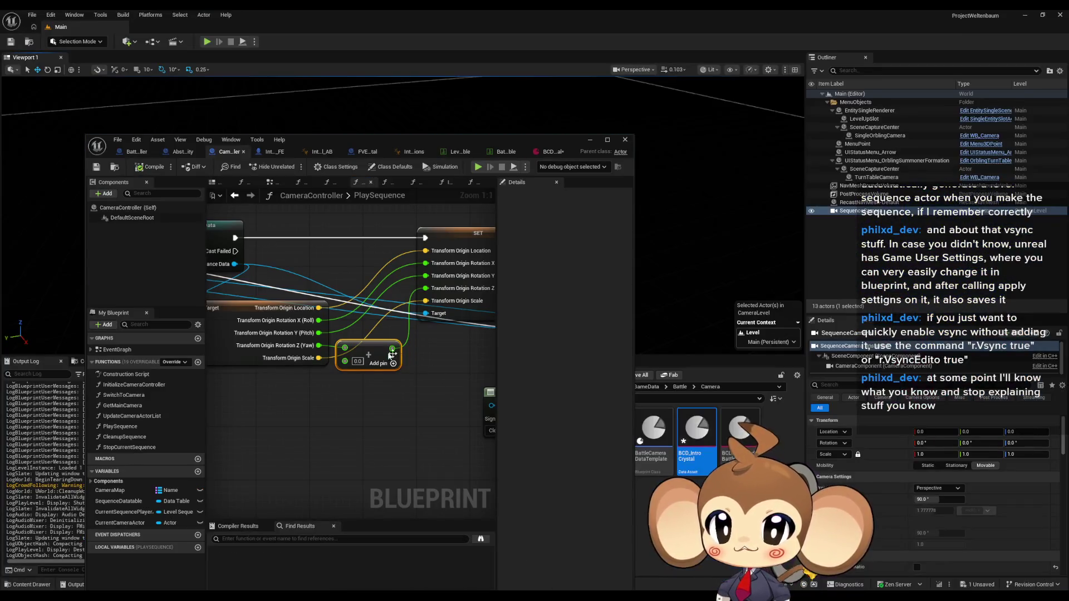
{"action": "left_click", "coordinate": [405, 435]}
{"action": "type", "text": "180"}
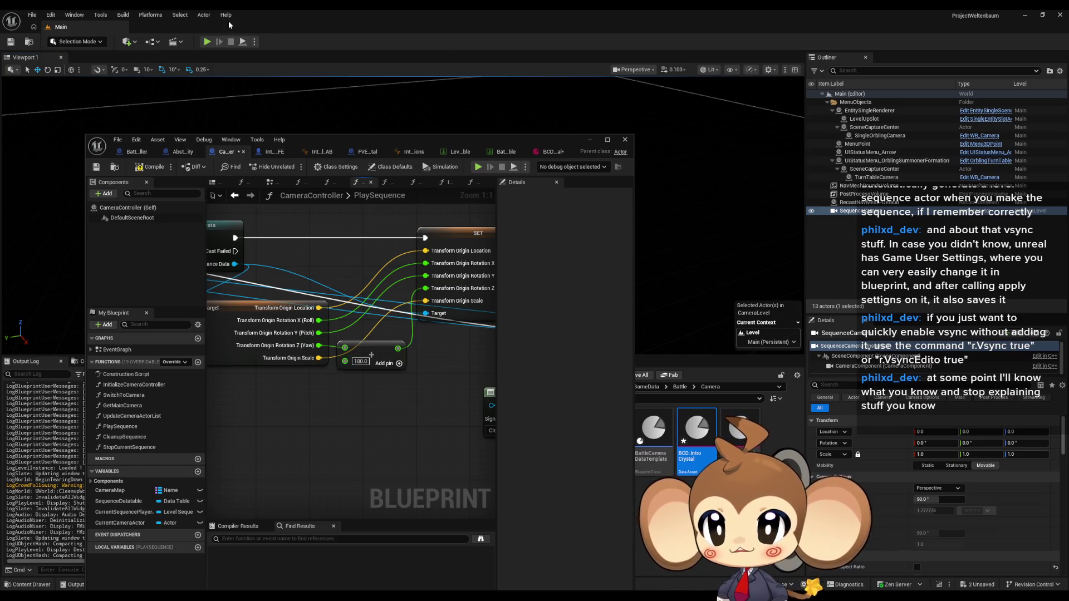
{"action": "left_click", "coordinate": [207, 42]}
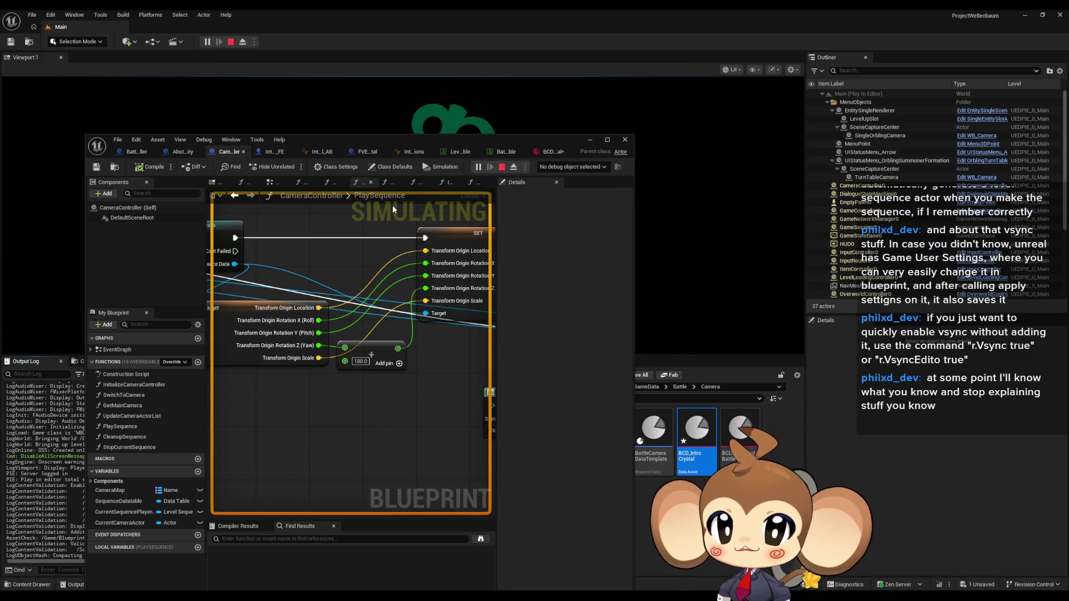
{"action": "left_click", "coordinate": [590, 140]}
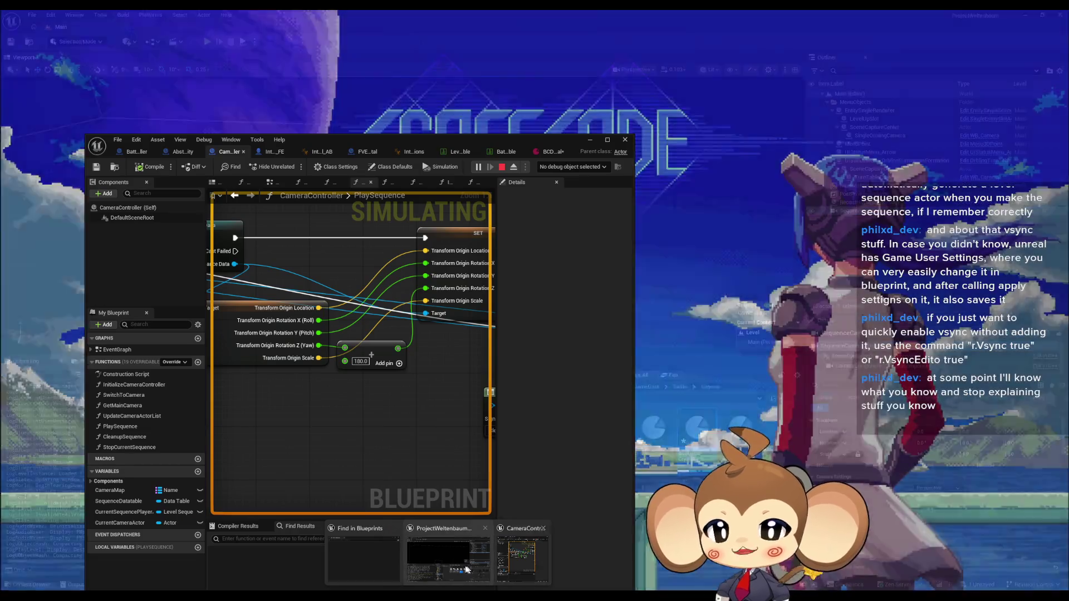
Bring the CameraController blueprint back in front and maximize it.
{"action": "left_click", "coordinate": [465, 569]}
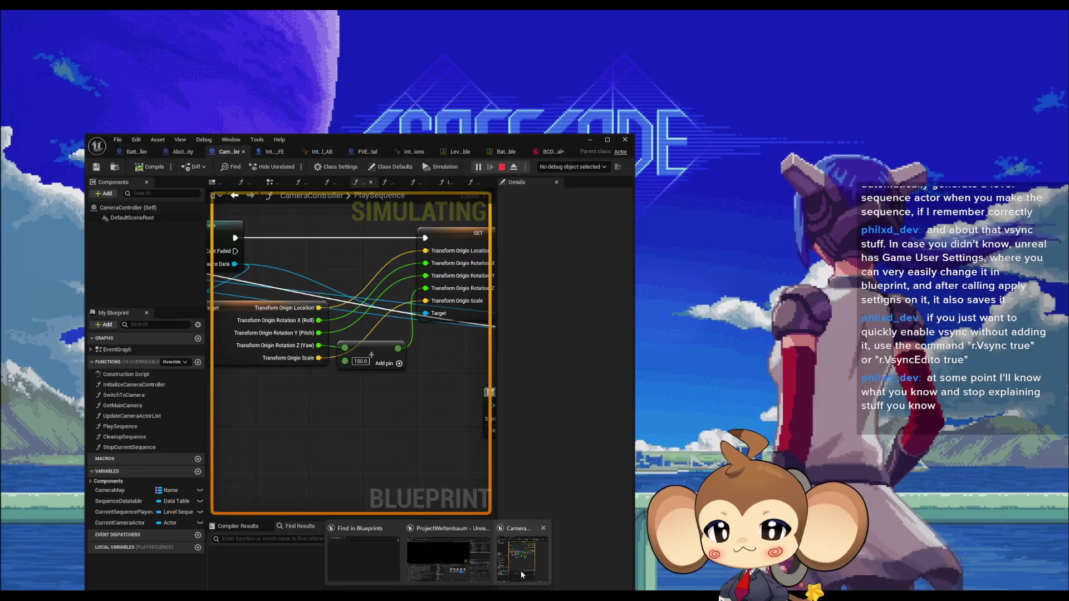
{"action": "left_click", "coordinate": [520, 570]}
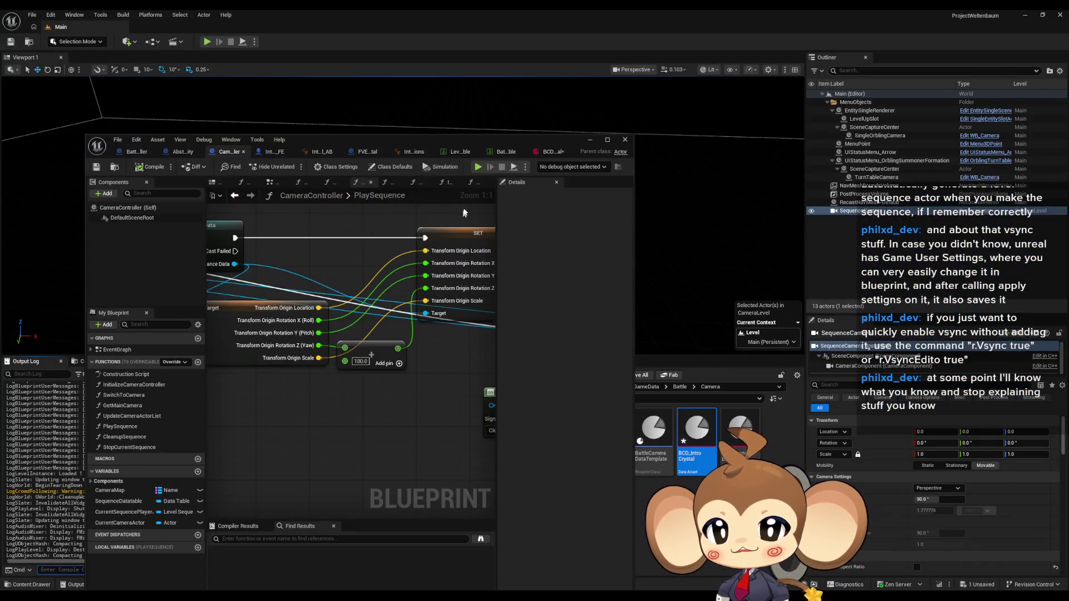
{"action": "double_click", "coordinate": [460, 140]}
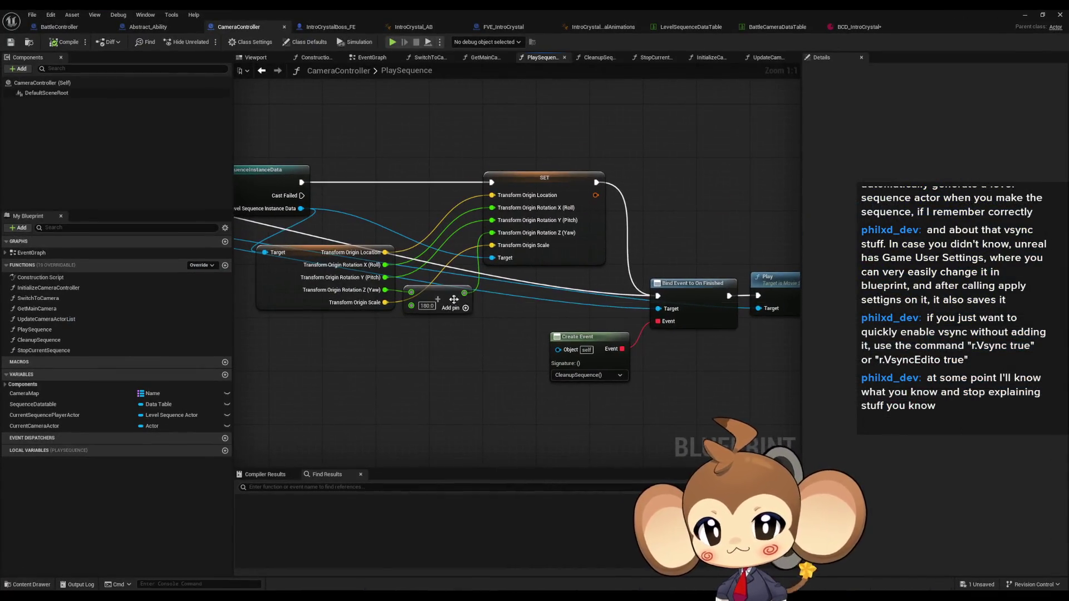
Pan through the PlaySequence sequence-player chain and show the Override Instance Data SET node's actions.
{"action": "mouse_move", "coordinate": [279, 143]}
{"action": "left_mouse_down"}
{"action": "mouse_move", "coordinate": [520, 181]}
{"action": "mouse_move", "coordinate": [710, 351]}
{"action": "mouse_move", "coordinate": [517, 328]}
{"action": "left_mouse_up"}
{"action": "left_click_drag", "start_coordinate": [421, 283], "coordinate": [700, 311]}
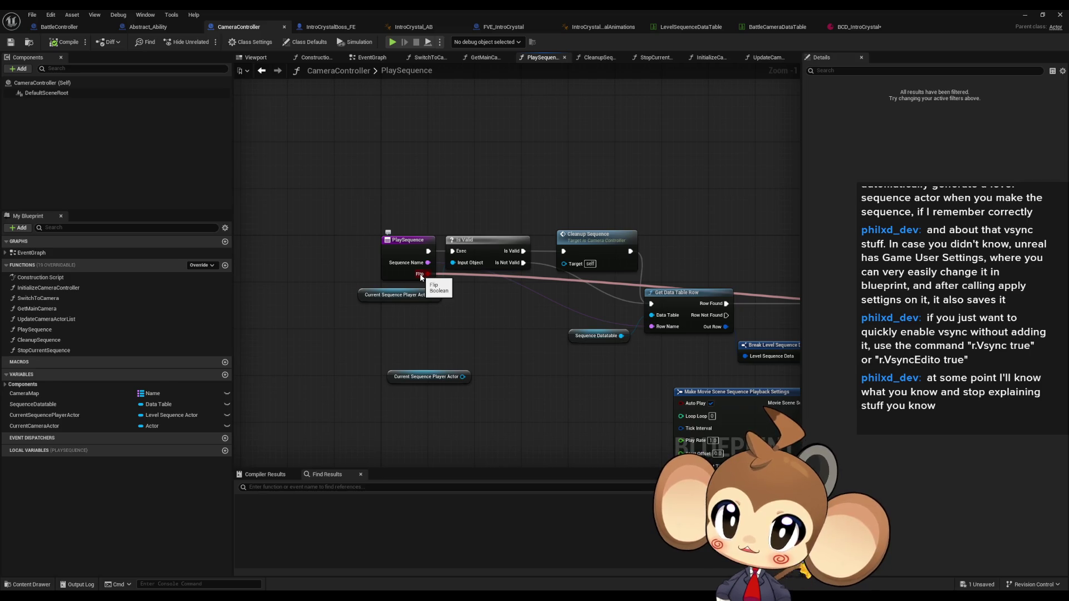
{"action": "scroll", "coordinate": [468, 288], "scroll_direction": "down", "scroll_amount": 2}
{"action": "scroll", "coordinate": [559, 301], "scroll_direction": "down", "scroll_amount": 3}
{"action": "scroll", "coordinate": [559, 300], "scroll_direction": "up", "scroll_amount": 3}
{"action": "scroll", "coordinate": [504, 351], "scroll_direction": "up", "scroll_amount": 3}
{"action": "scroll", "coordinate": [579, 286], "scroll_direction": "down", "scroll_amount": 1}
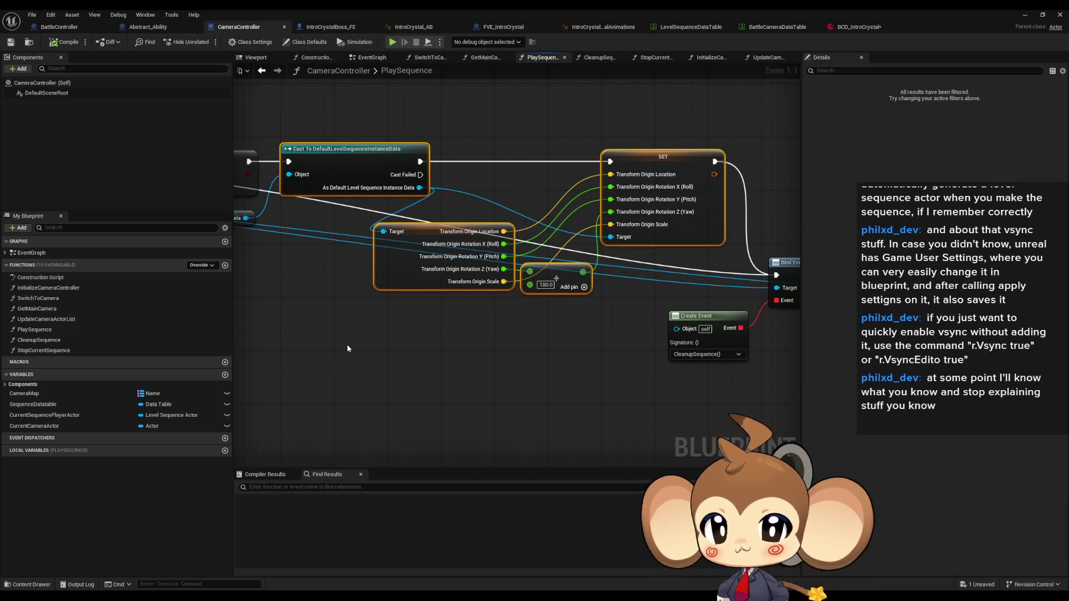
{"action": "scroll", "coordinate": [347, 345], "scroll_direction": "down", "scroll_amount": 3}
{"action": "left_click_drag", "start_coordinate": [347, 344], "coordinate": [637, 361]}
{"action": "scroll", "coordinate": [637, 361], "scroll_direction": "up", "scroll_amount": 2}
{"action": "scroll", "coordinate": [619, 343], "scroll_direction": "up", "scroll_amount": 1}
{"action": "left_click", "coordinate": [534, 242]}
{"action": "scroll", "coordinate": [584, 316], "scroll_direction": "down", "scroll_amount": 1}
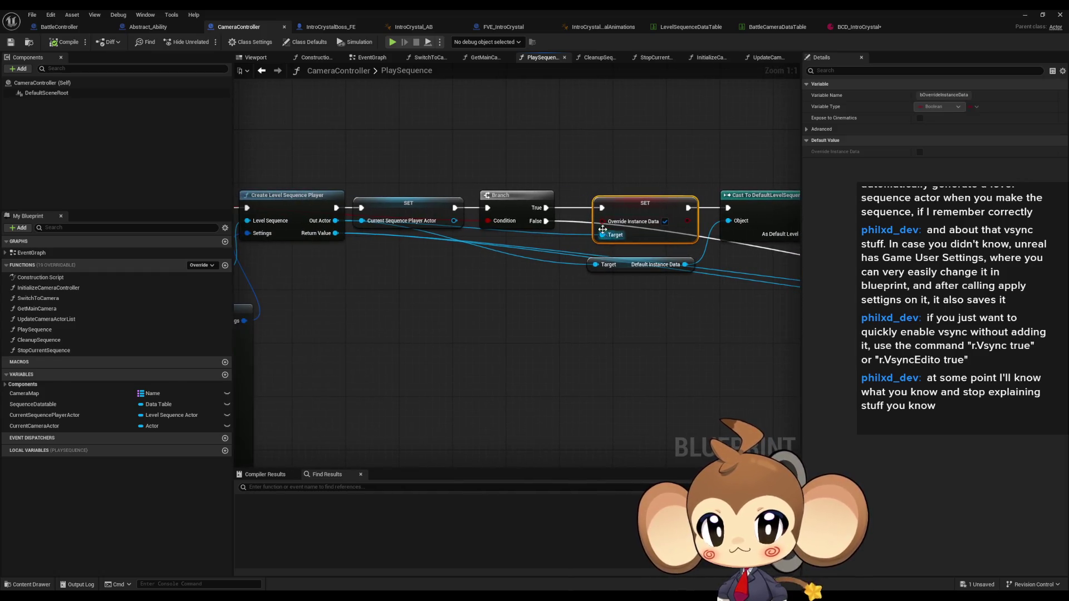
{"action": "scroll", "coordinate": [620, 228], "scroll_direction": "down", "scroll_amount": 1}
{"action": "scroll", "coordinate": [620, 227], "scroll_direction": "down", "scroll_amount": 2}
{"action": "scroll", "coordinate": [619, 227], "scroll_direction": "down", "scroll_amount": 1}
{"action": "scroll", "coordinate": [620, 225], "scroll_direction": "up", "scroll_amount": 1}
{"action": "scroll", "coordinate": [620, 226], "scroll_direction": "up", "scroll_amount": 2}
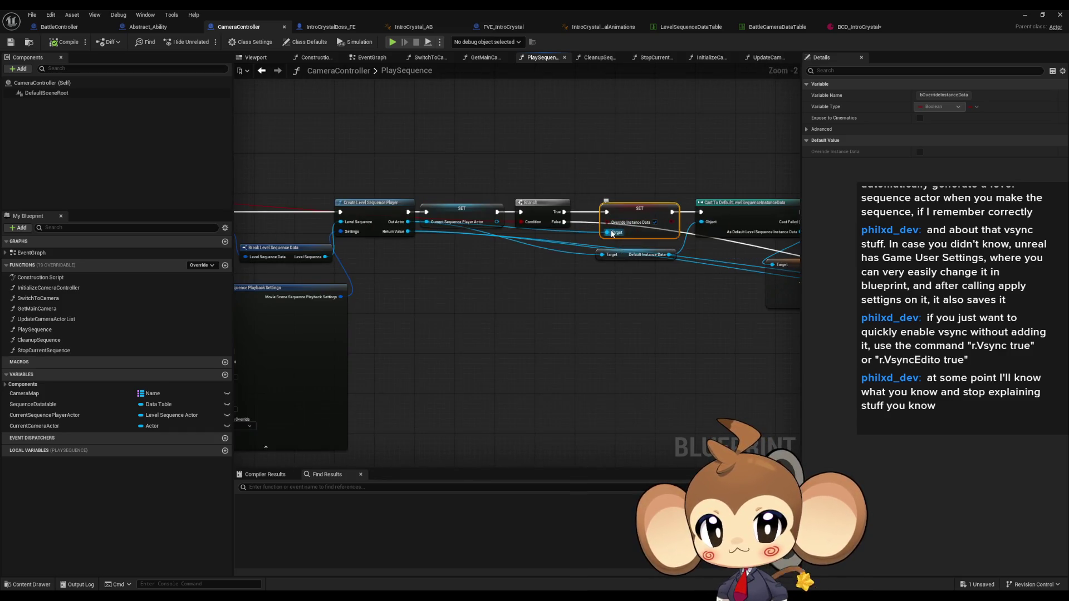
{"action": "scroll", "coordinate": [616, 234], "scroll_direction": "down", "scroll_amount": 2}
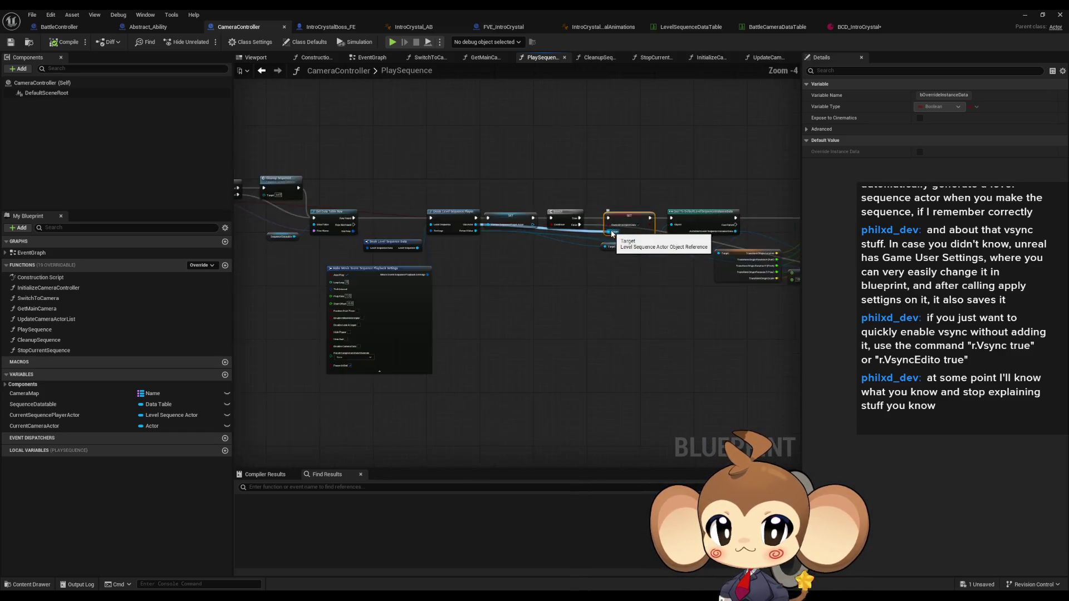
{"action": "scroll", "coordinate": [598, 235], "scroll_direction": "down", "scroll_amount": 1}
{"action": "scroll", "coordinate": [567, 227], "scroll_direction": "up", "scroll_amount": 1}
{"action": "scroll", "coordinate": [707, 268], "scroll_direction": "up", "scroll_amount": 1}
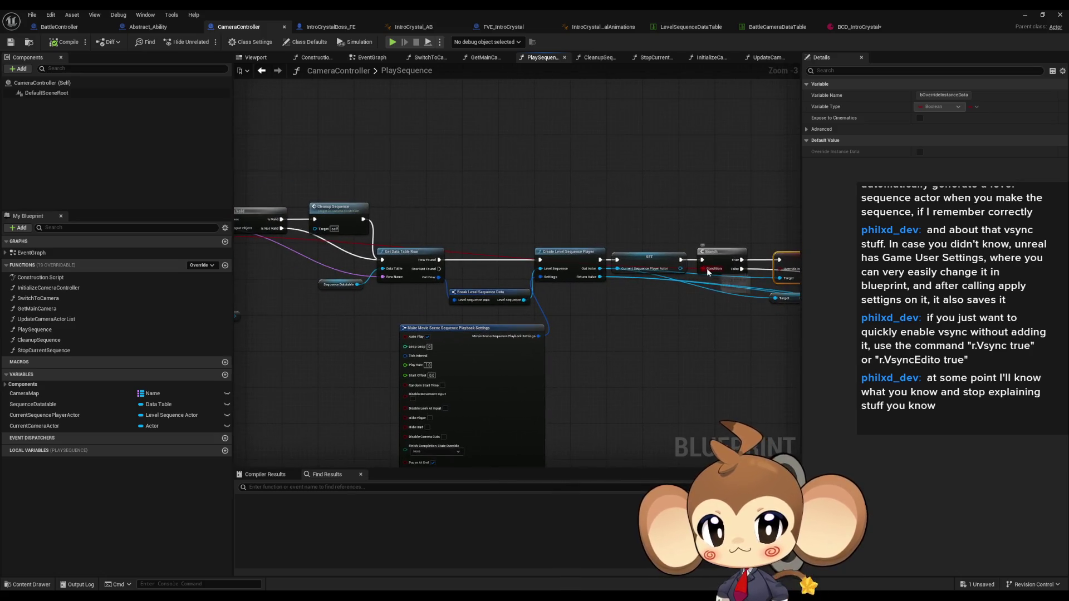
{"action": "scroll", "coordinate": [706, 268], "scroll_direction": "down", "scroll_amount": 1}
{"action": "scroll", "coordinate": [707, 269], "scroll_direction": "up", "scroll_amount": 1}
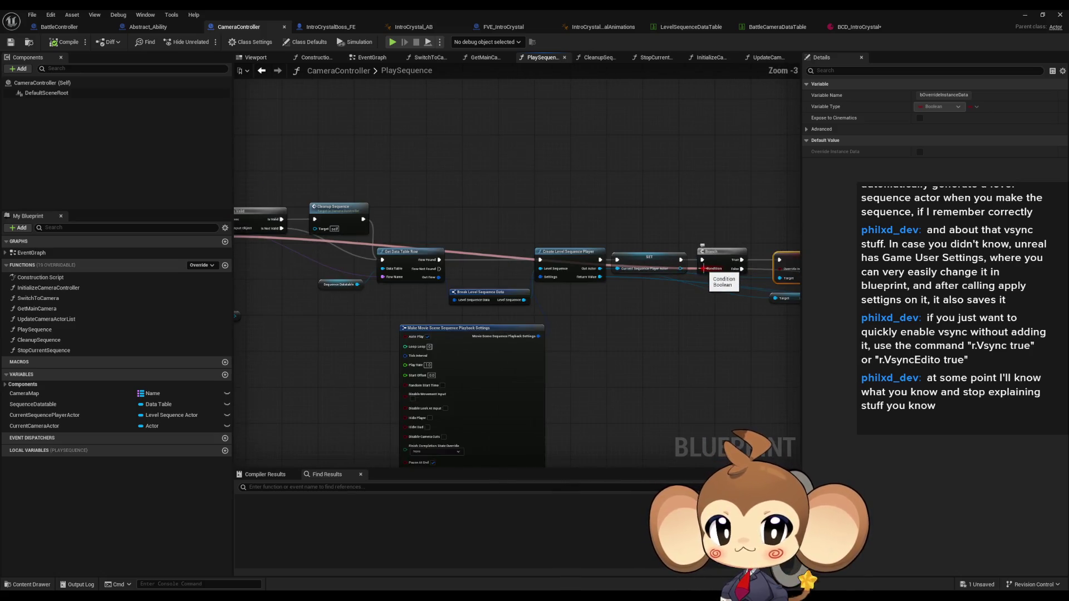
{"action": "scroll", "coordinate": [706, 268], "scroll_direction": "up", "scroll_amount": 1}
{"action": "scroll", "coordinate": [431, 207], "scroll_direction": "up", "scroll_amount": 1}
{"action": "scroll", "coordinate": [430, 208], "scroll_direction": "up", "scroll_amount": 1}
{"action": "right_click", "coordinate": [430, 208]}
{"action": "mouse_move", "coordinate": [460, 294]}
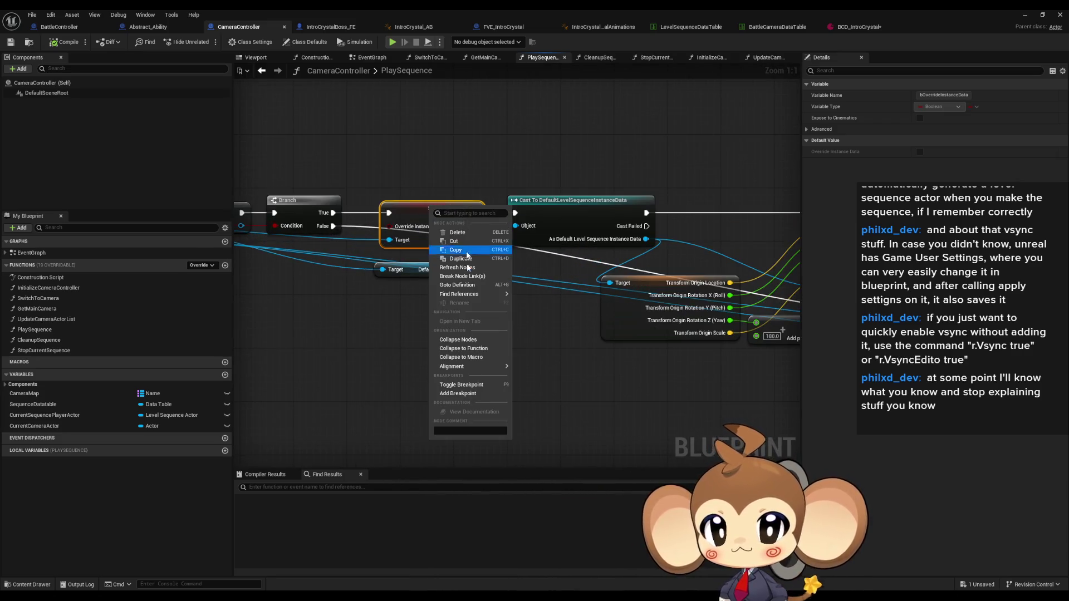
Dismiss the node actions, pan across the whole PlaySequence chain, and switch to the BattleController blueprint.
{"action": "left_click", "coordinate": [568, 330]}
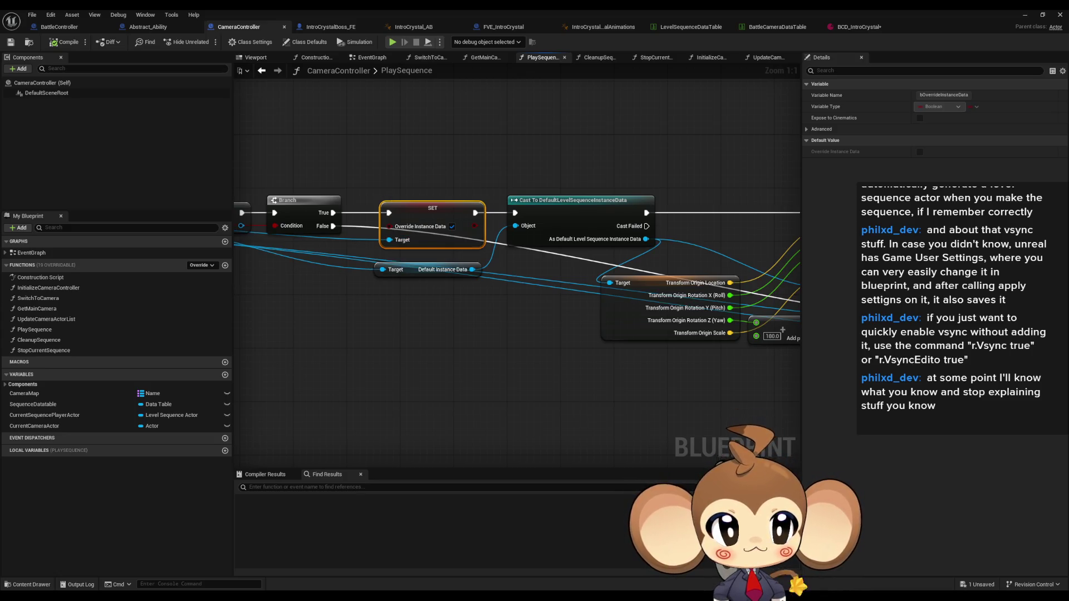
{"action": "left_click_drag", "start_coordinate": [455, 335], "coordinate": [747, 353]}
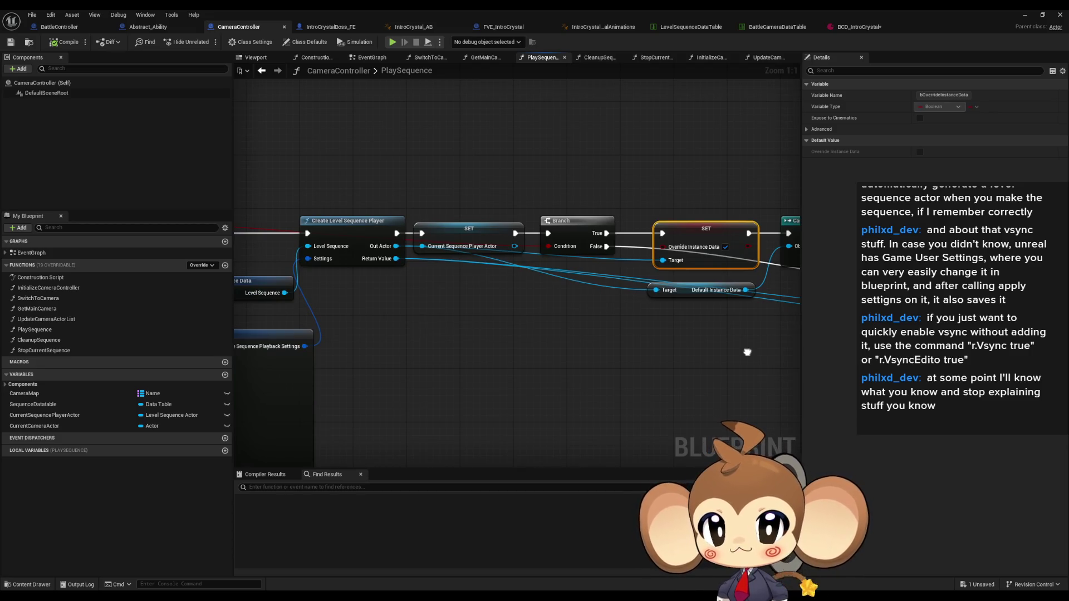
{"action": "left_click_drag", "start_coordinate": [748, 353], "coordinate": [315, 328]}
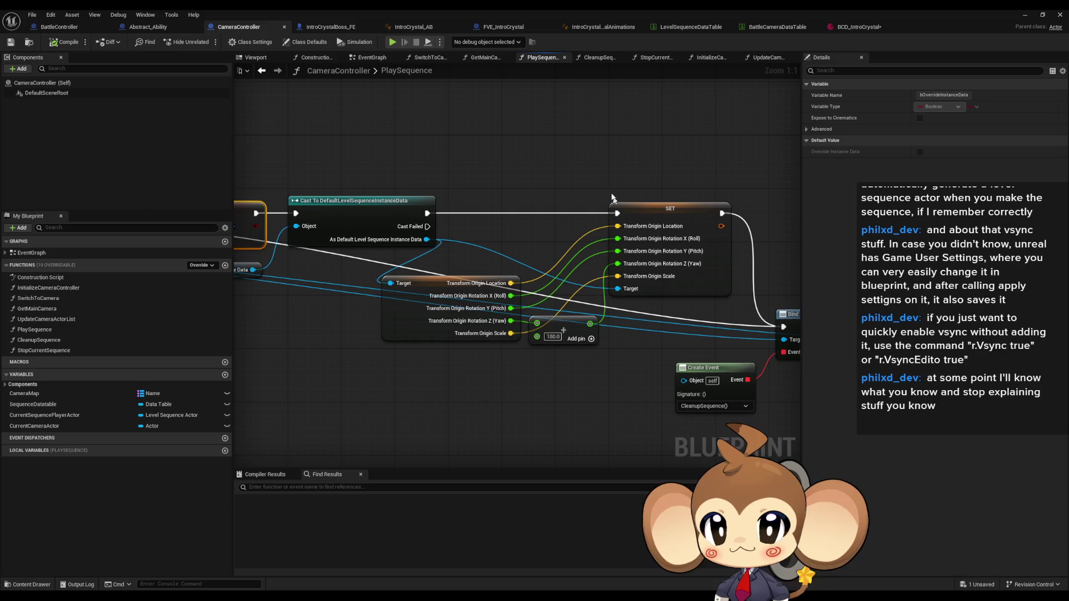
{"action": "left_click_drag", "start_coordinate": [703, 298], "coordinate": [459, 302]}
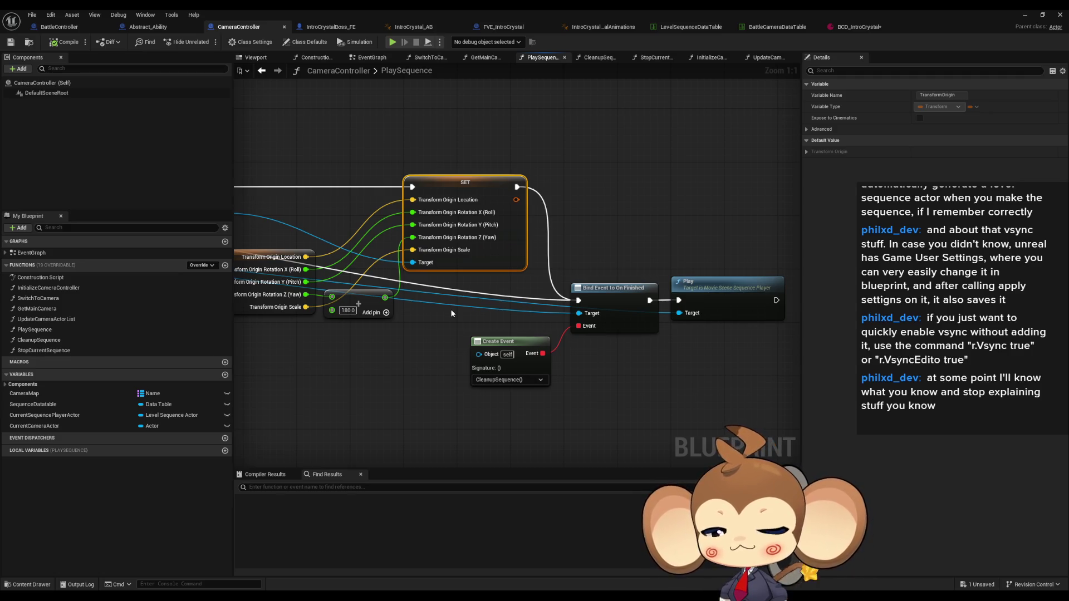
{"action": "left_click_drag", "start_coordinate": [451, 314], "coordinate": [785, 317]}
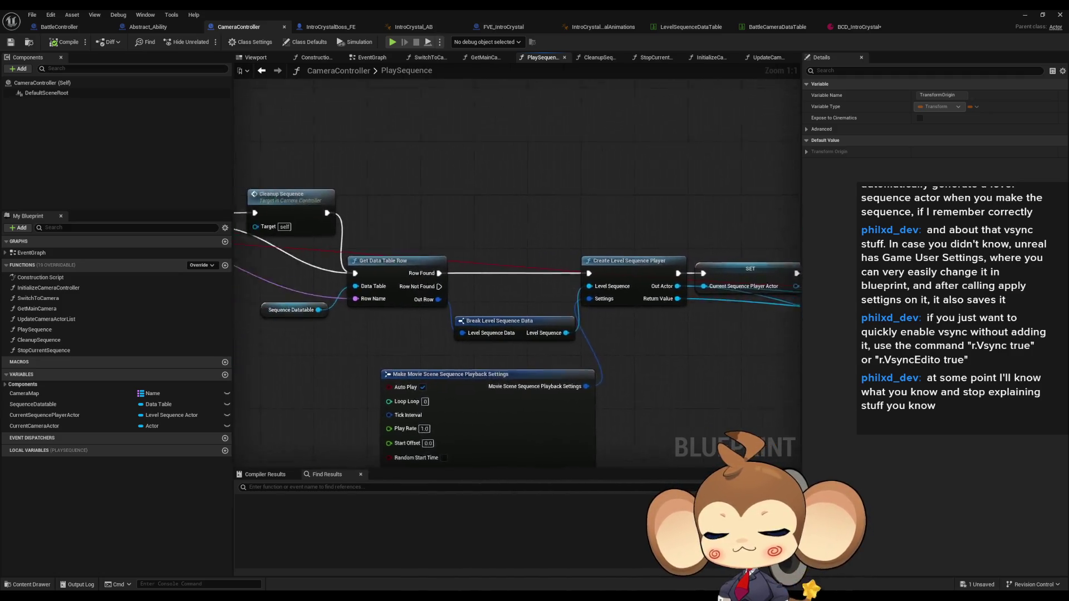
{"action": "left_click_drag", "start_coordinate": [94, 242], "coordinate": [472, 261]}
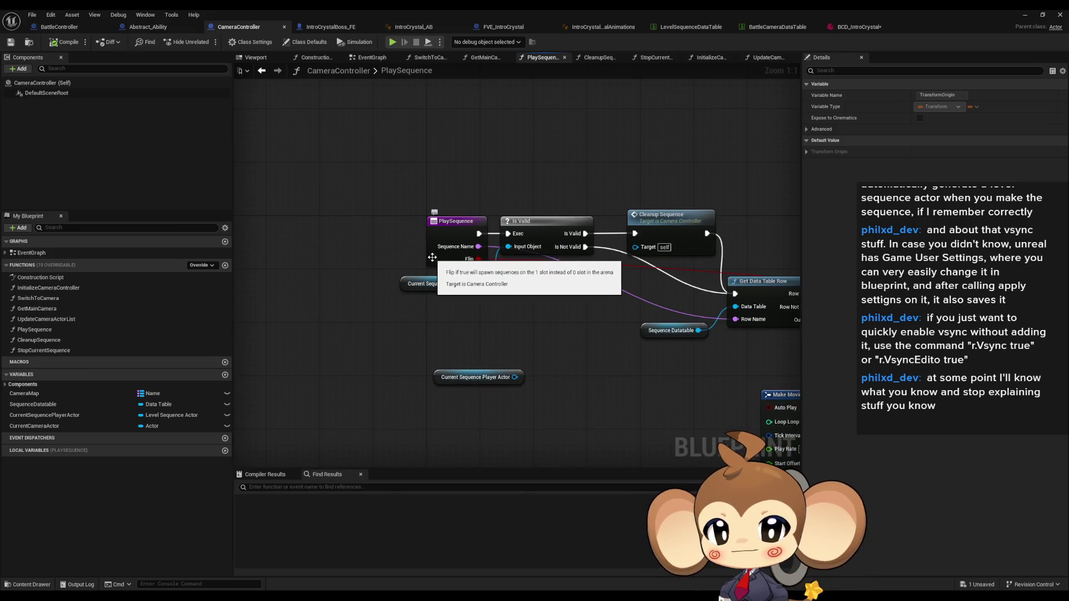
{"action": "left_click", "coordinate": [50, 28]}
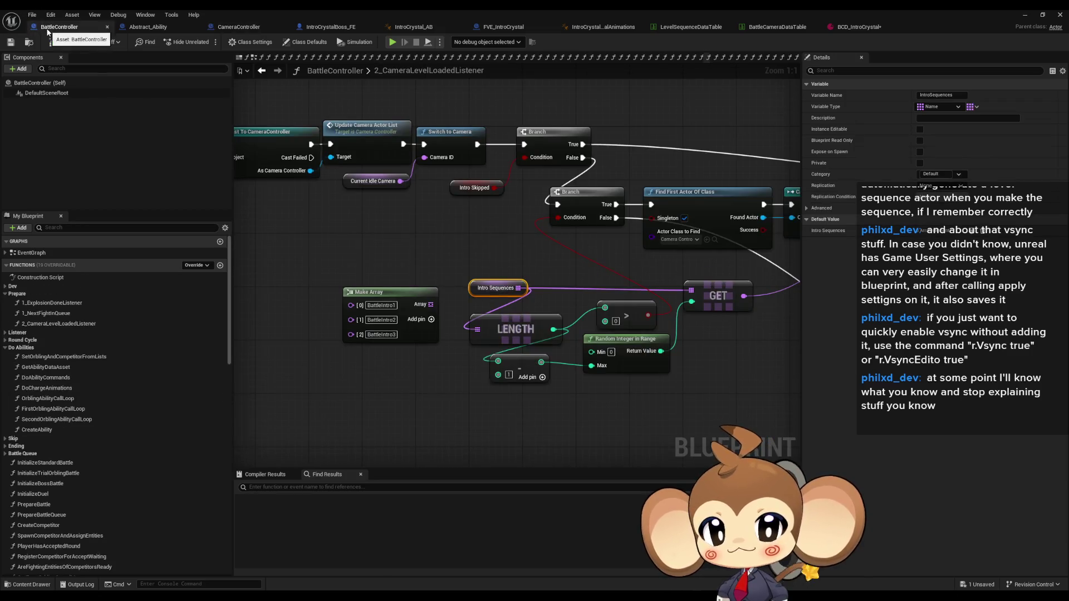
{"action": "left_click_drag", "start_coordinate": [540, 270], "coordinate": [304, 290]}
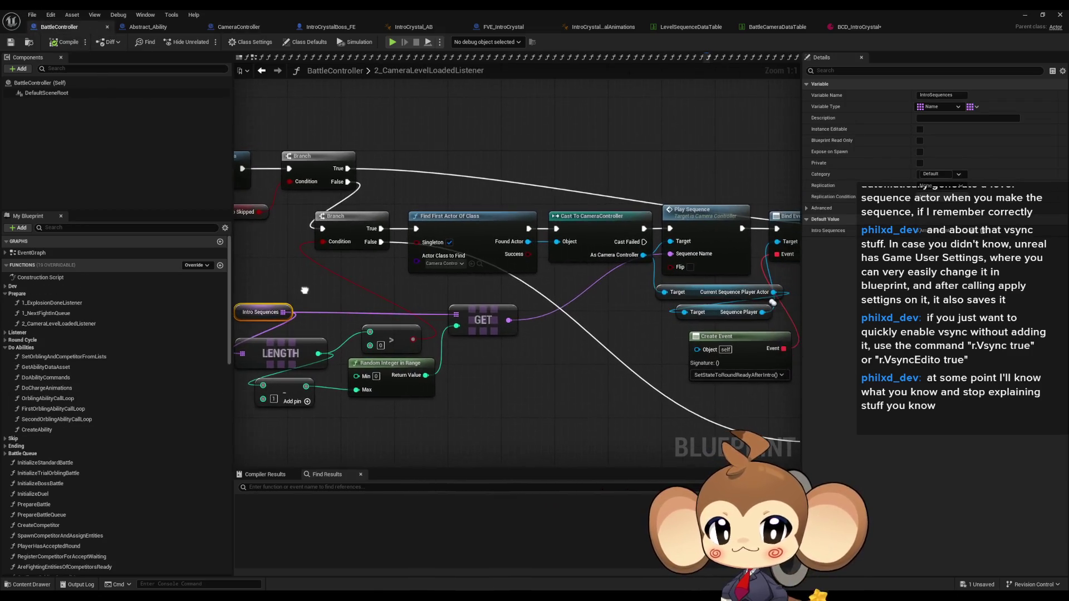
{"action": "right_click", "coordinate": [702, 225]}
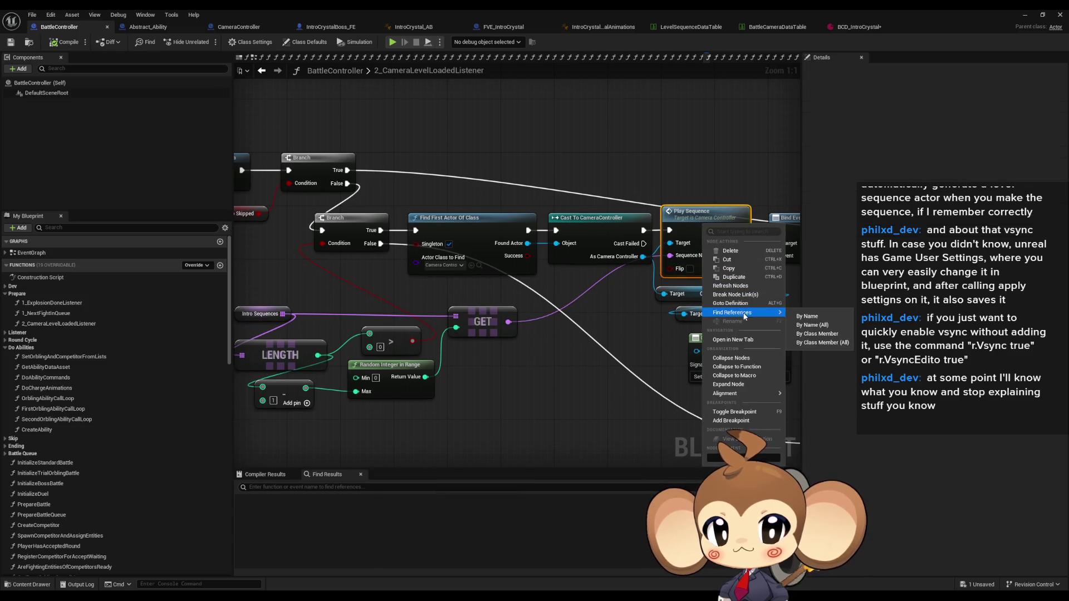
{"action": "left_click", "coordinate": [821, 349]}
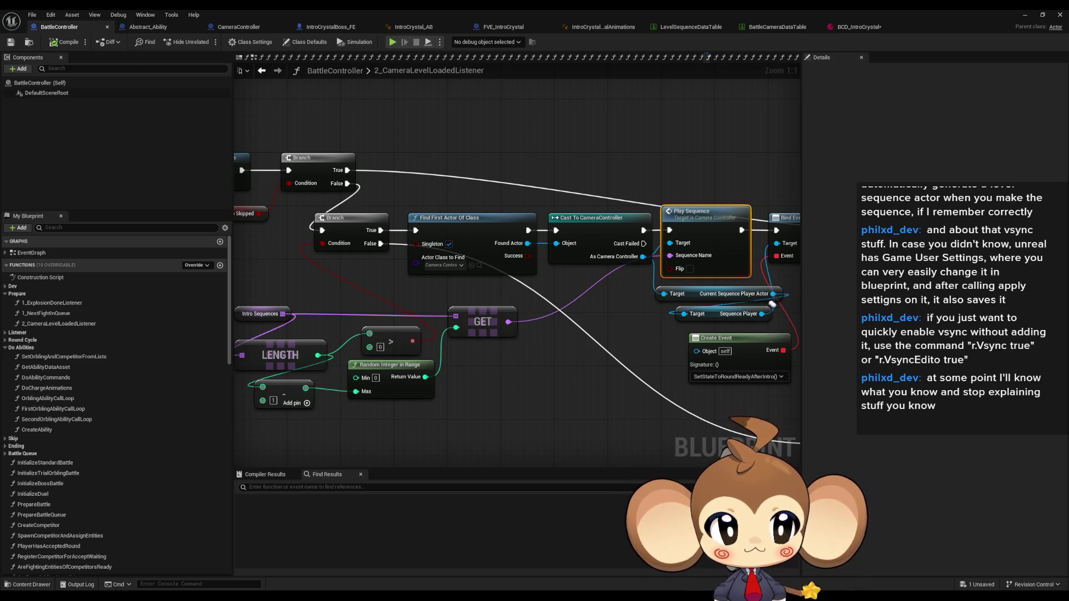
{"action": "key", "text": "alt+shift+f"}
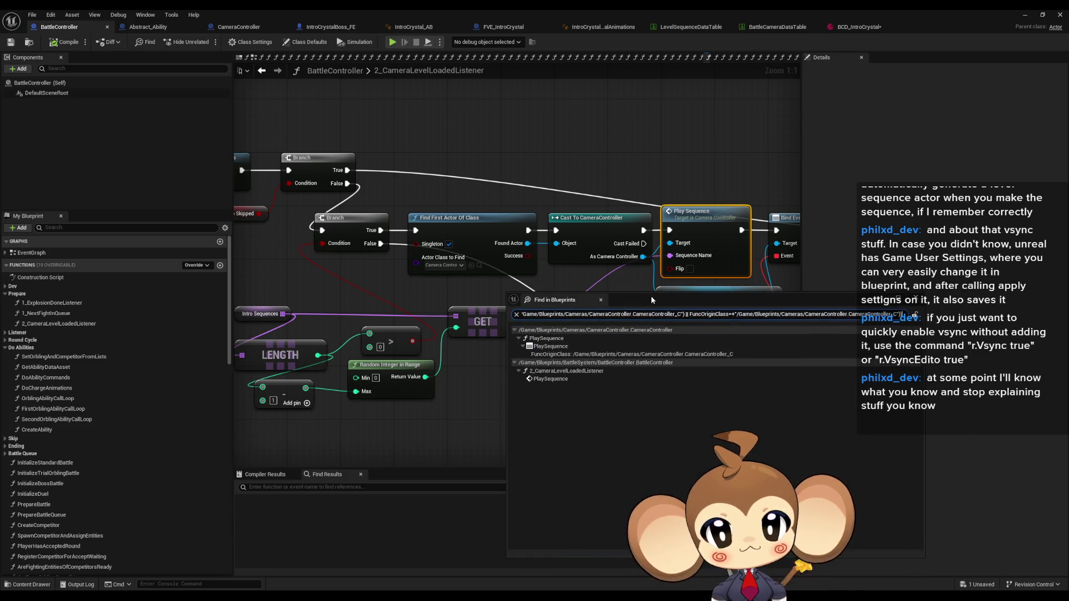
{"action": "left_click", "coordinate": [551, 381]}
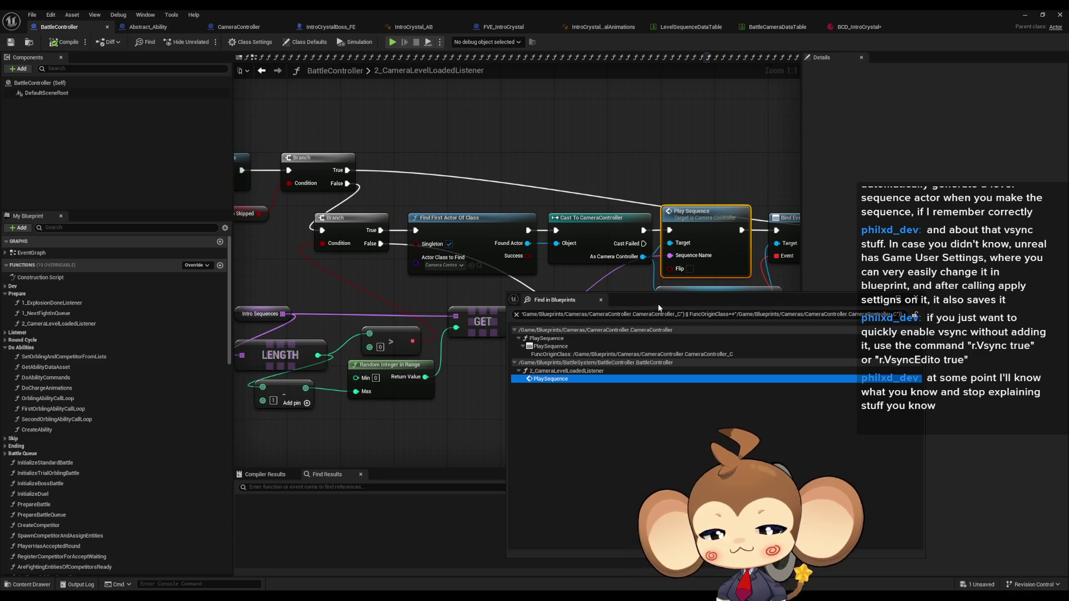
{"action": "left_click", "coordinate": [600, 299]}
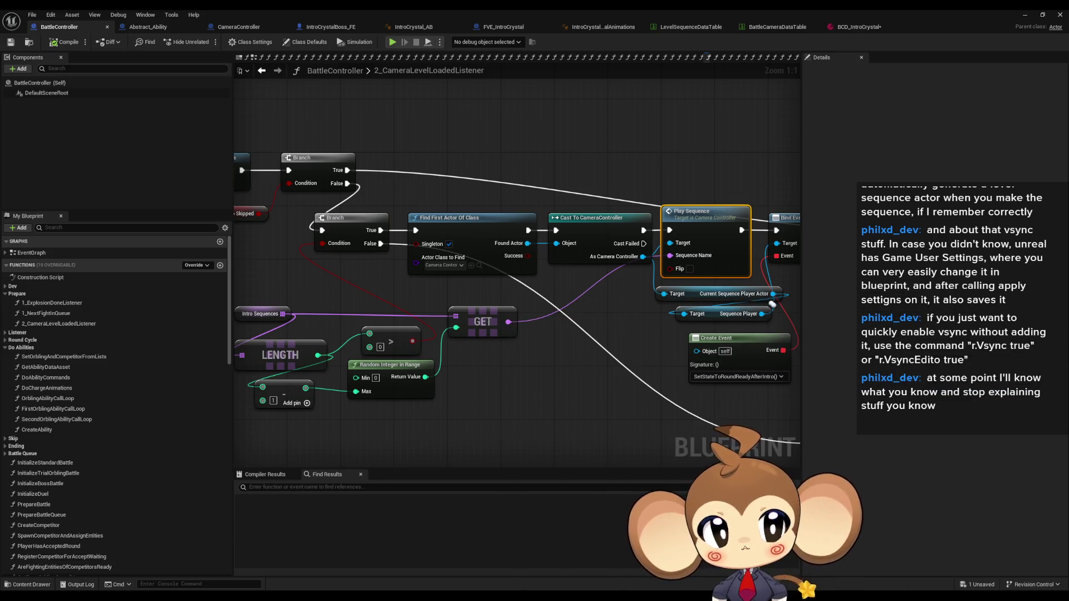
{"action": "left_click_drag", "start_coordinate": [715, 258], "coordinate": [650, 260]}
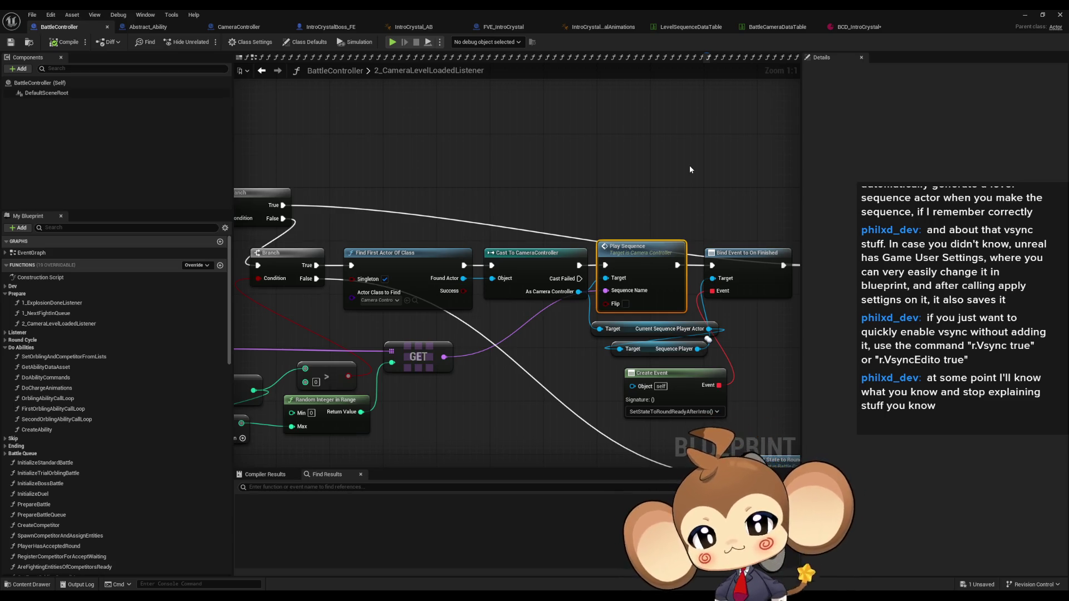
Reopen the PlaySequence graph full-screen and frame its Cast and SET nodes.
{"action": "double_click", "coordinate": [635, 247]}
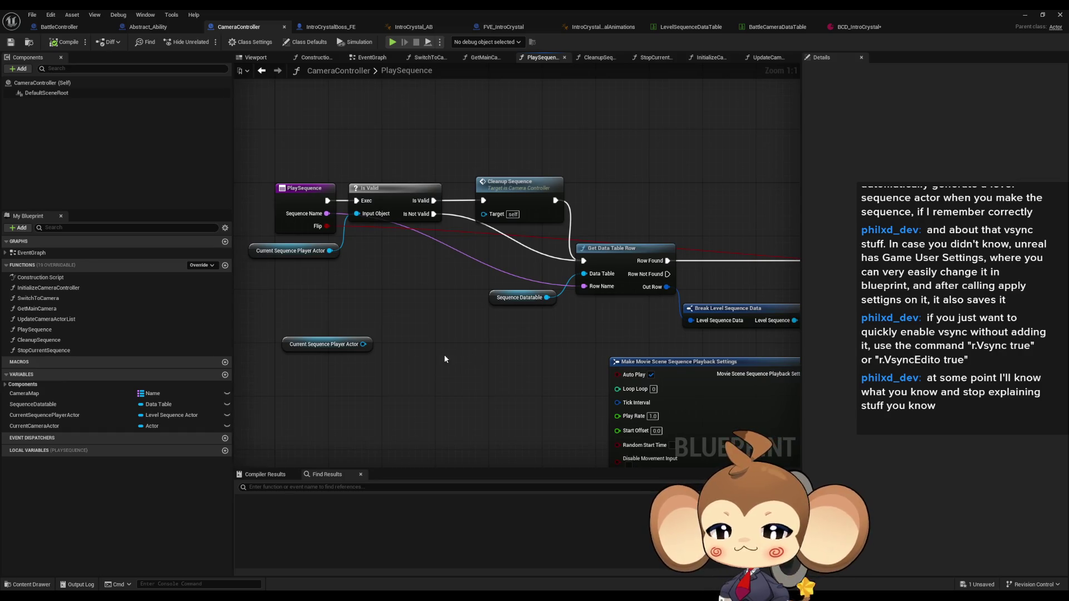
{"action": "scroll", "coordinate": [510, 384], "scroll_direction": "down", "scroll_amount": 2}
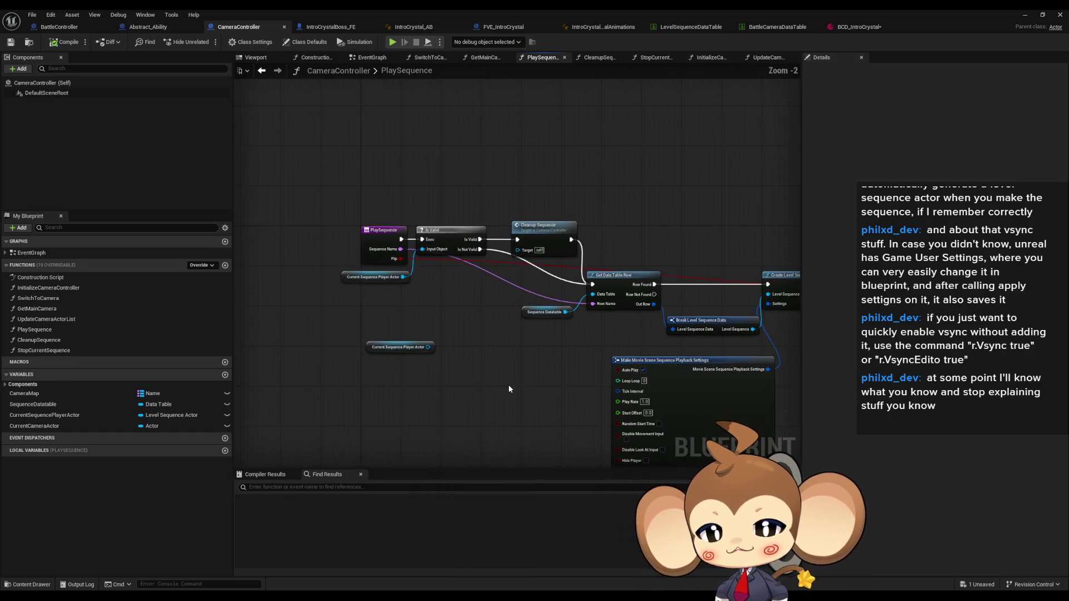
{"action": "left_click_drag", "start_coordinate": [510, 384], "coordinate": [362, 338]}
{"action": "scroll", "coordinate": [362, 338], "scroll_direction": "up", "scroll_amount": 2}
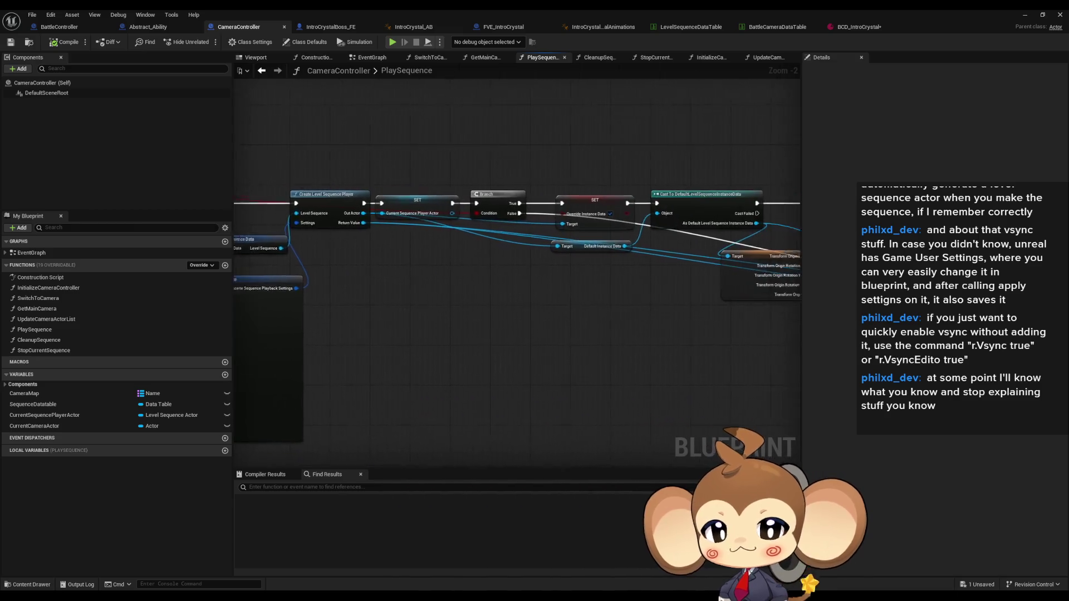
{"action": "left_click_drag", "start_coordinate": [639, 301], "coordinate": [501, 319]}
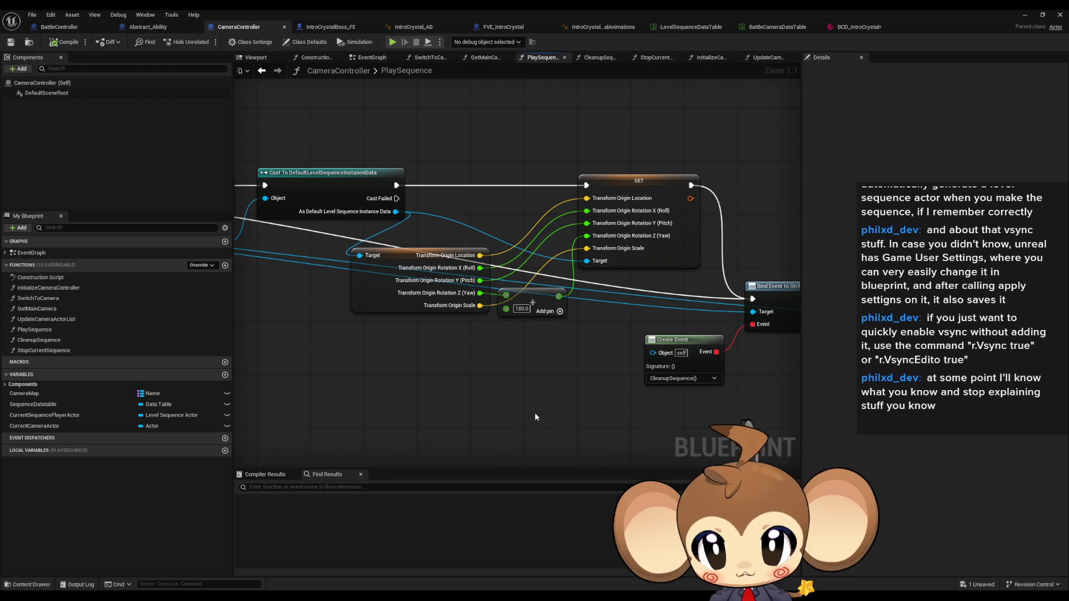
{"action": "double_click", "coordinate": [319, 8]}
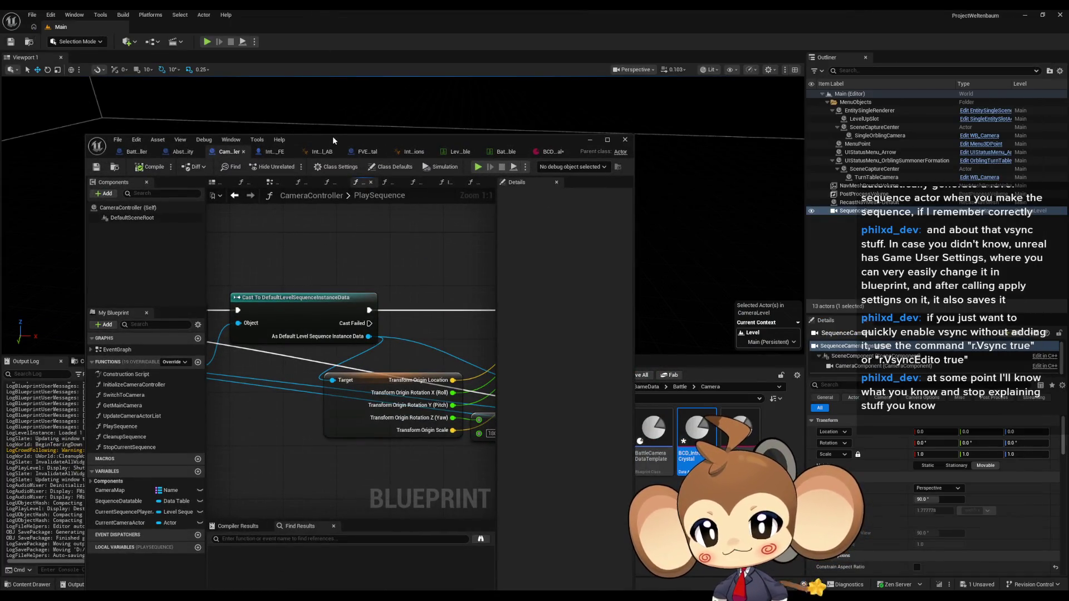
{"action": "double_click", "coordinate": [332, 136]}
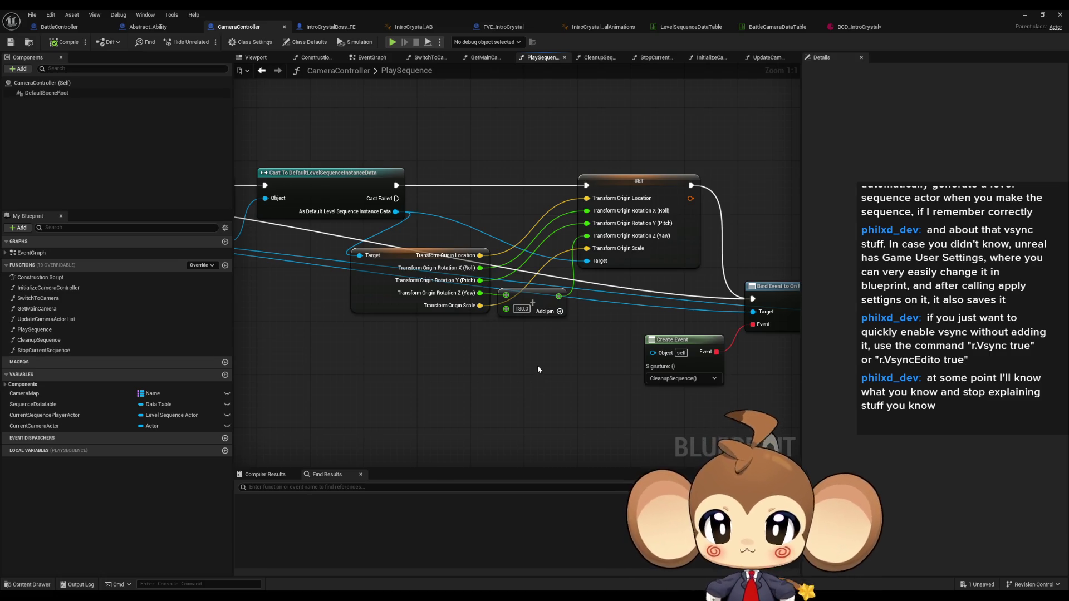
{"action": "left_click_drag", "start_coordinate": [574, 356], "coordinate": [562, 360]}
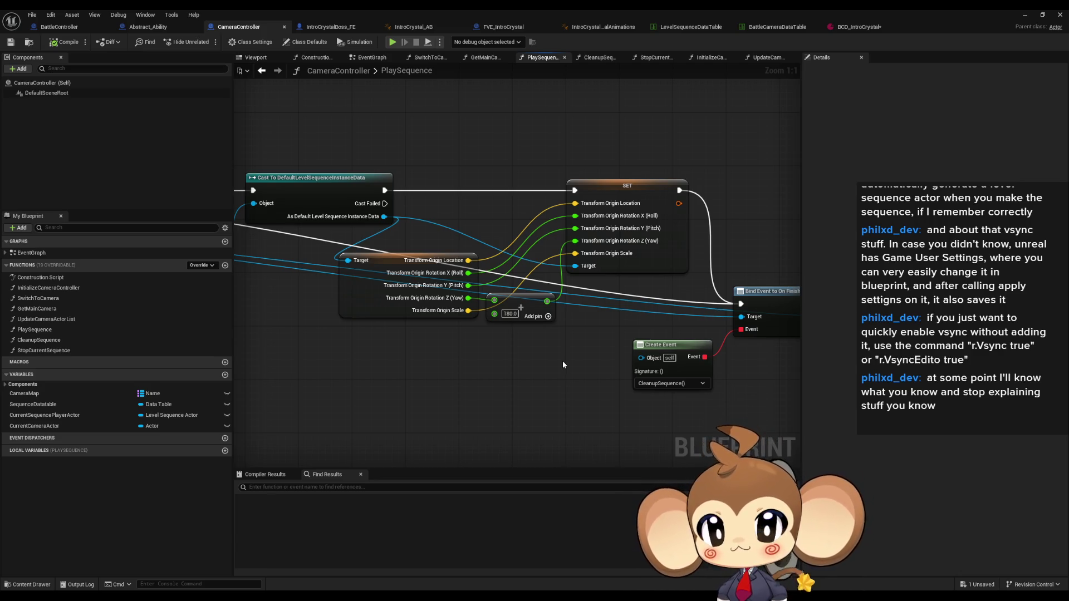
{"action": "scroll", "coordinate": [561, 364], "scroll_direction": "down", "scroll_amount": 3}
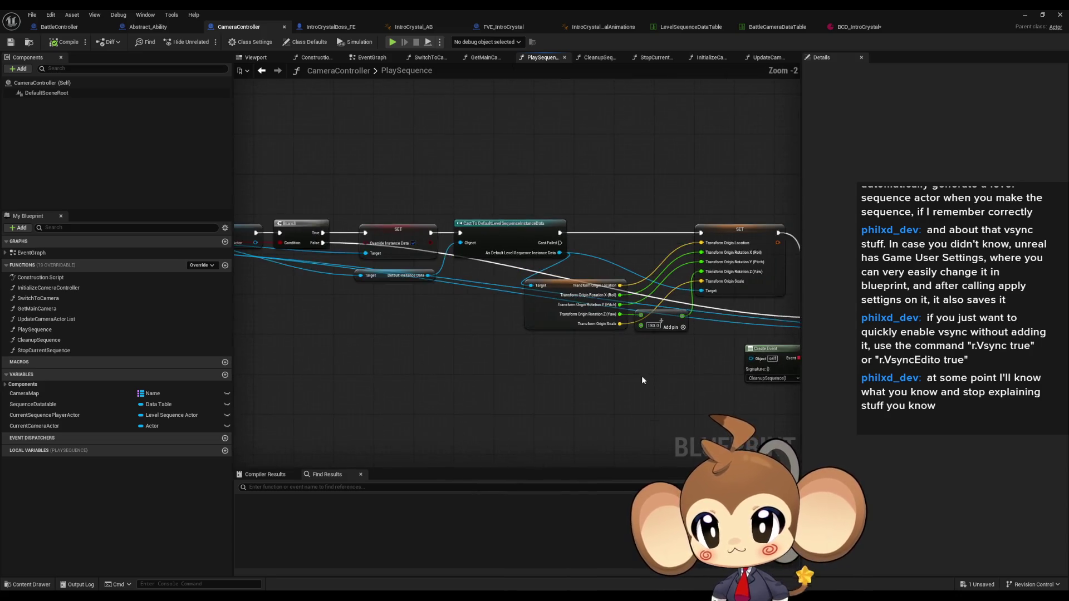
Pan across the Branch, entry and sequence-player nodes, then switch to the BattleController blueprint.
{"action": "mouse_move", "coordinate": [433, 344]}
{"action": "left_mouse_down"}
{"action": "mouse_move", "coordinate": [994, 359]}
{"action": "mouse_move", "coordinate": [708, 350]}
{"action": "mouse_move", "coordinate": [540, 335]}
{"action": "mouse_move", "coordinate": [515, 318]}
{"action": "mouse_move", "coordinate": [410, 316]}
{"action": "left_mouse_up"}
{"action": "scroll", "coordinate": [515, 318], "scroll_direction": "up", "scroll_amount": 1}
{"action": "scroll", "coordinate": [526, 307], "scroll_direction": "up", "scroll_amount": 1}
{"action": "scroll", "coordinate": [562, 294], "scroll_direction": "up", "scroll_amount": 1}
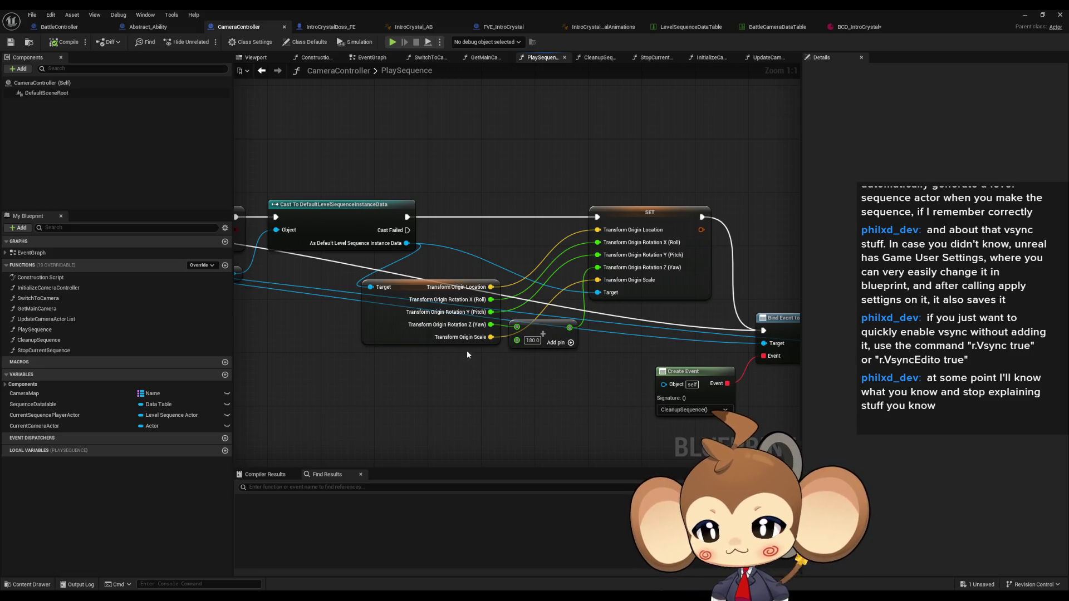
{"action": "mouse_move", "coordinate": [629, 361]}
{"action": "left_mouse_down"}
{"action": "mouse_move", "coordinate": [560, 375]}
{"action": "mouse_move", "coordinate": [677, 347]}
{"action": "left_mouse_up"}
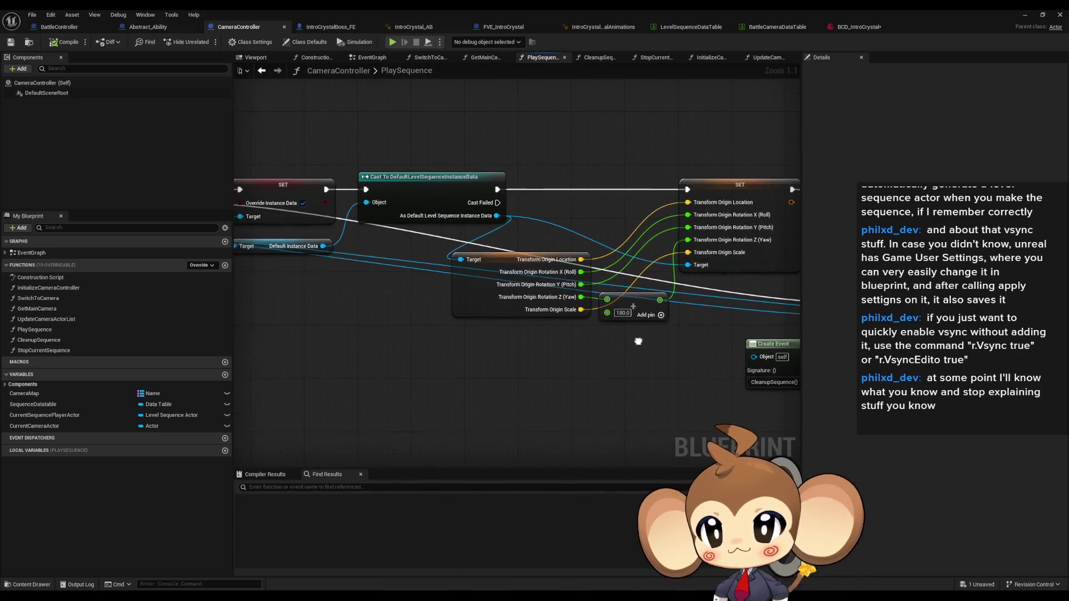
{"action": "left_click_drag", "start_coordinate": [424, 131], "coordinate": [759, 142]}
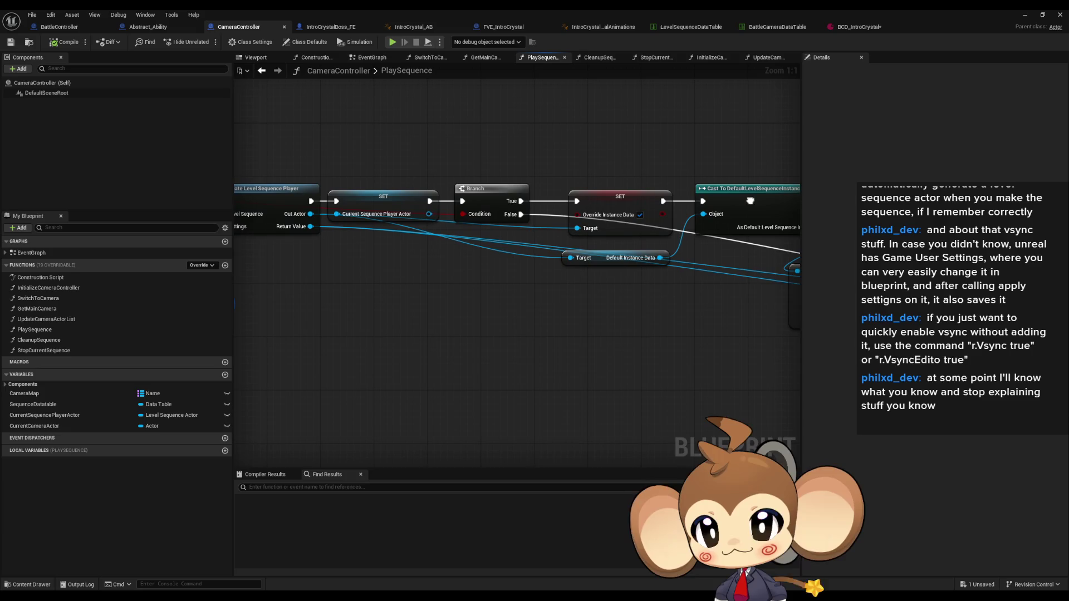
{"action": "mouse_move", "coordinate": [470, 154]}
{"action": "left_mouse_down"}
{"action": "mouse_move", "coordinate": [693, 276]}
{"action": "mouse_move", "coordinate": [296, 287]}
{"action": "mouse_move", "coordinate": [272, 164]}
{"action": "left_mouse_up"}
{"action": "scroll", "coordinate": [331, 293], "scroll_direction": "down", "scroll_amount": 2}
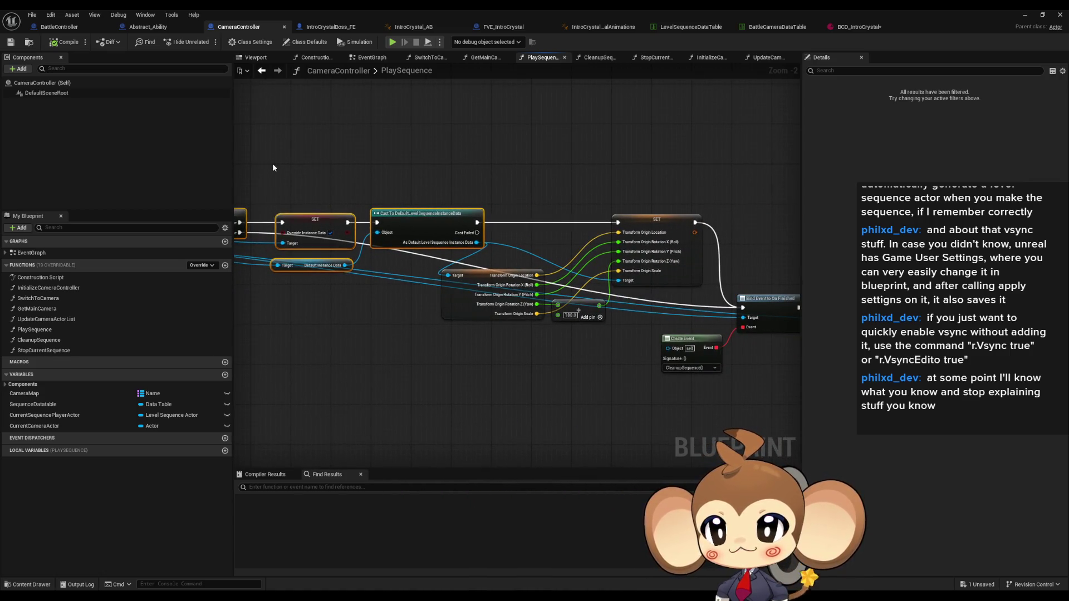
{"action": "mouse_move", "coordinate": [273, 167]}
{"action": "left_mouse_down"}
{"action": "mouse_move", "coordinate": [527, 225]}
{"action": "mouse_move", "coordinate": [318, 95]}
{"action": "left_mouse_up"}
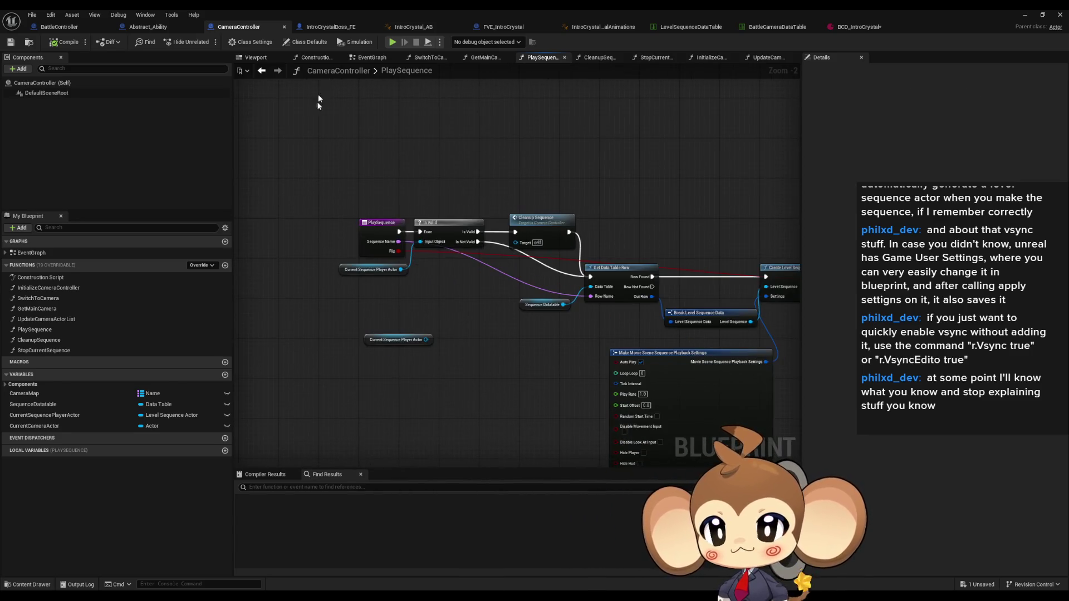
{"action": "left_click_drag", "start_coordinate": [405, 136], "coordinate": [273, 87]}
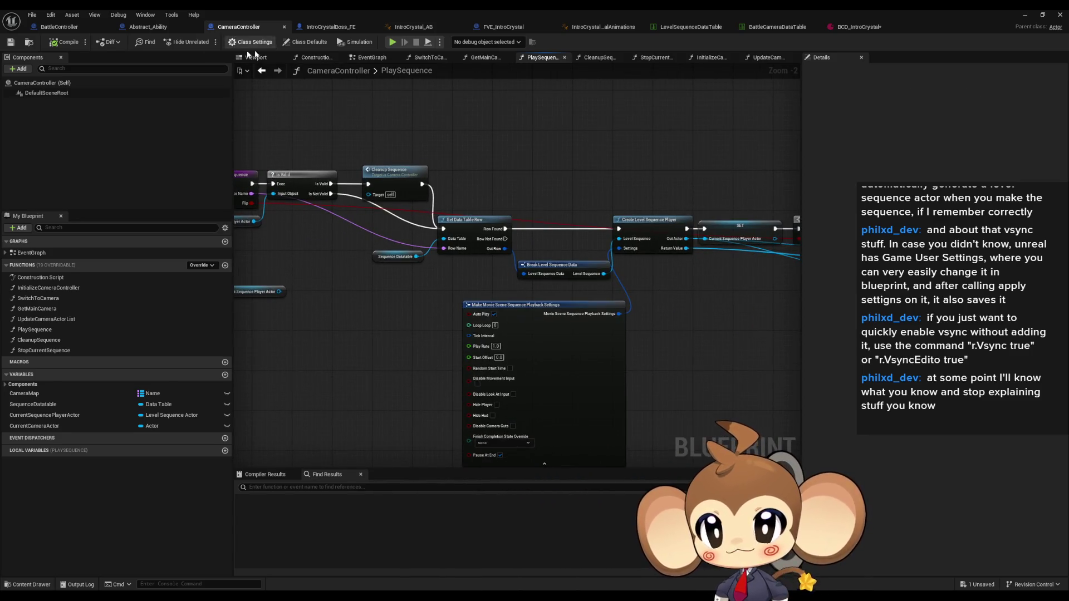
{"action": "left_click", "coordinate": [58, 27]}
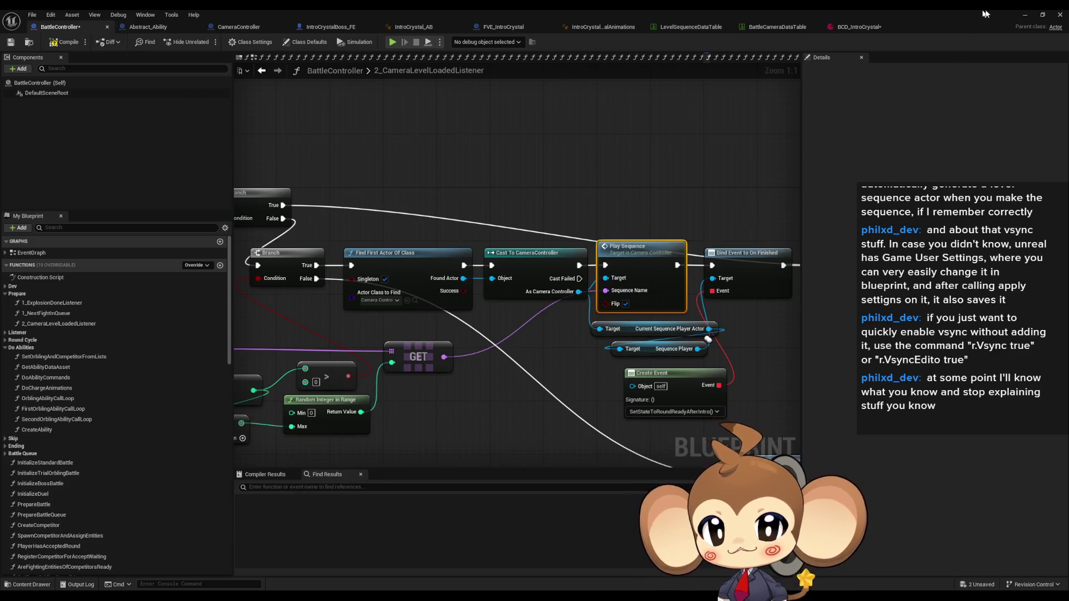
{"action": "left_click", "coordinate": [1055, 15]}
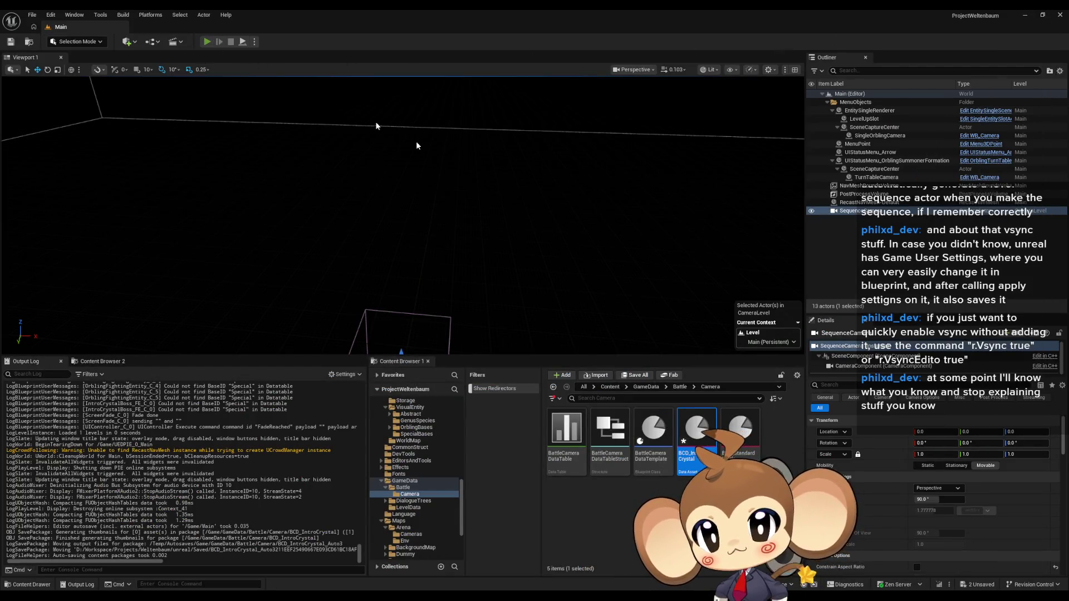
{"action": "key", "text": "alt+p"}
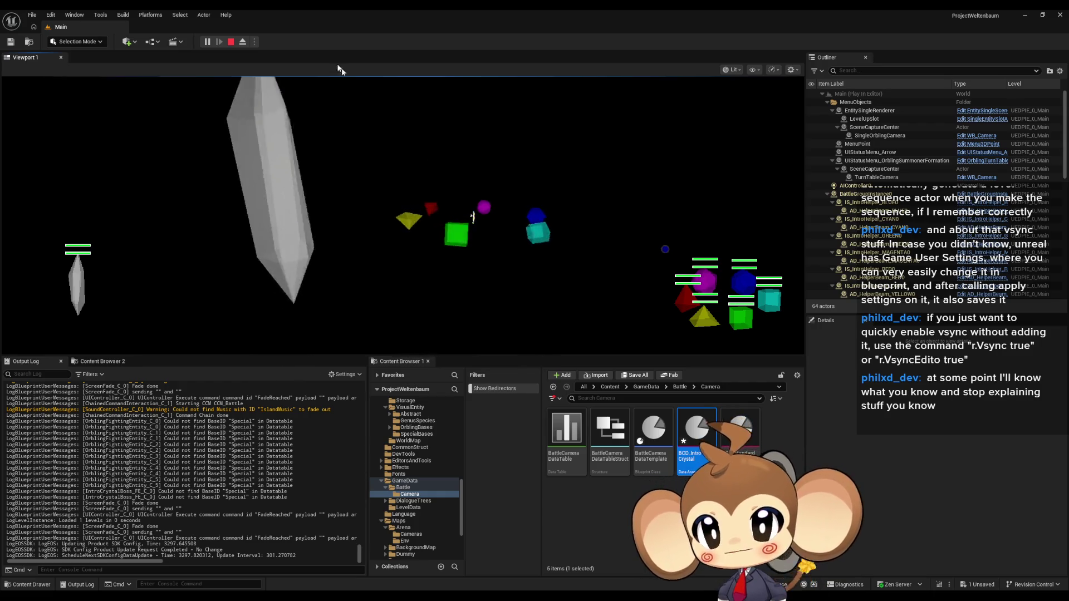
{"action": "left_click", "coordinate": [230, 42]}
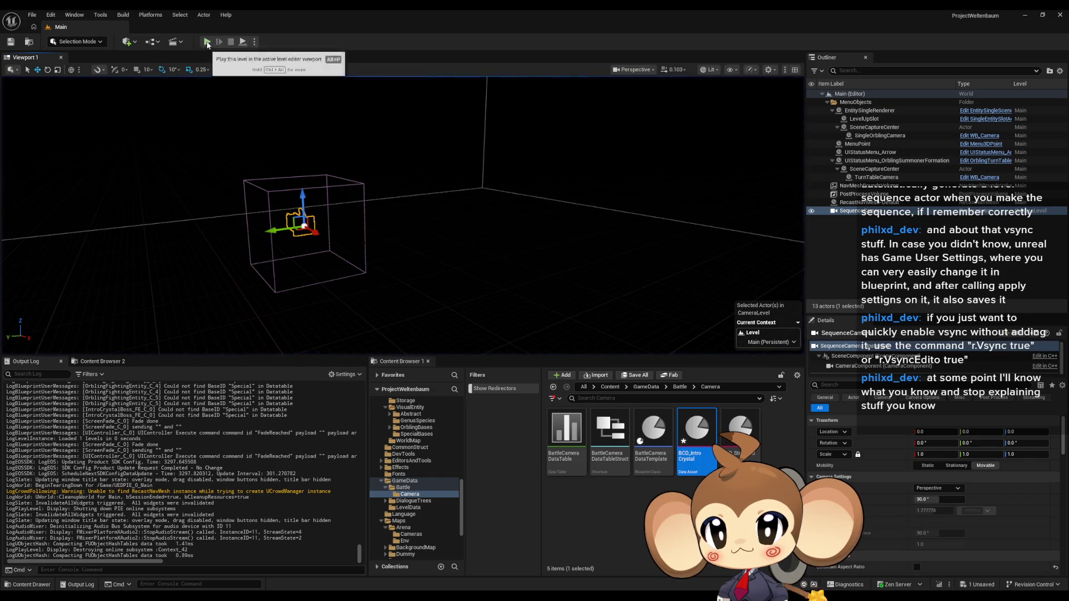
{"action": "left_click", "coordinate": [207, 42]}
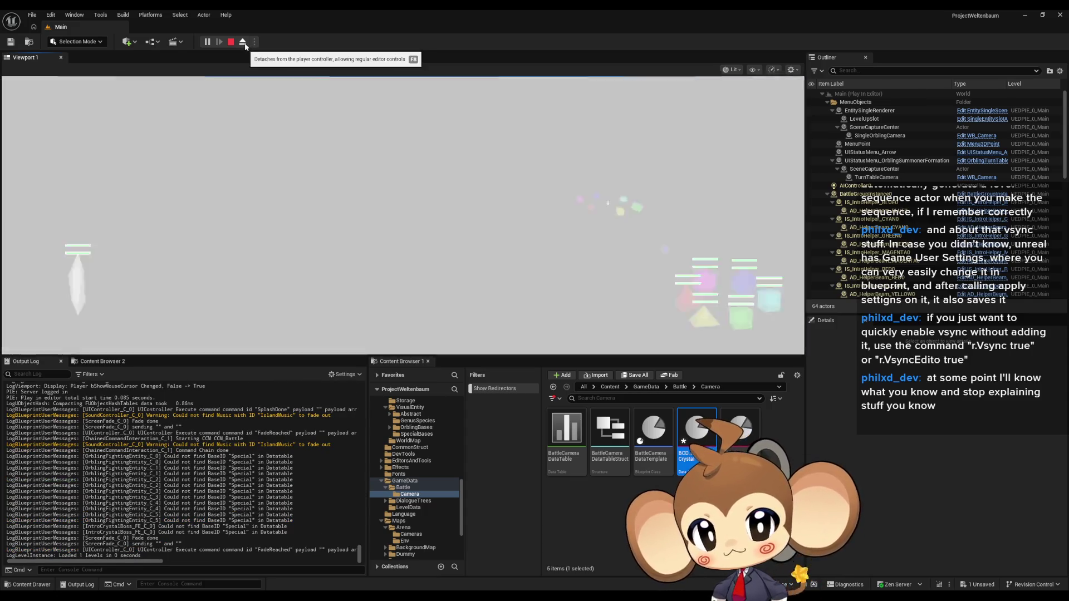
{"action": "left_click", "coordinate": [243, 42]}
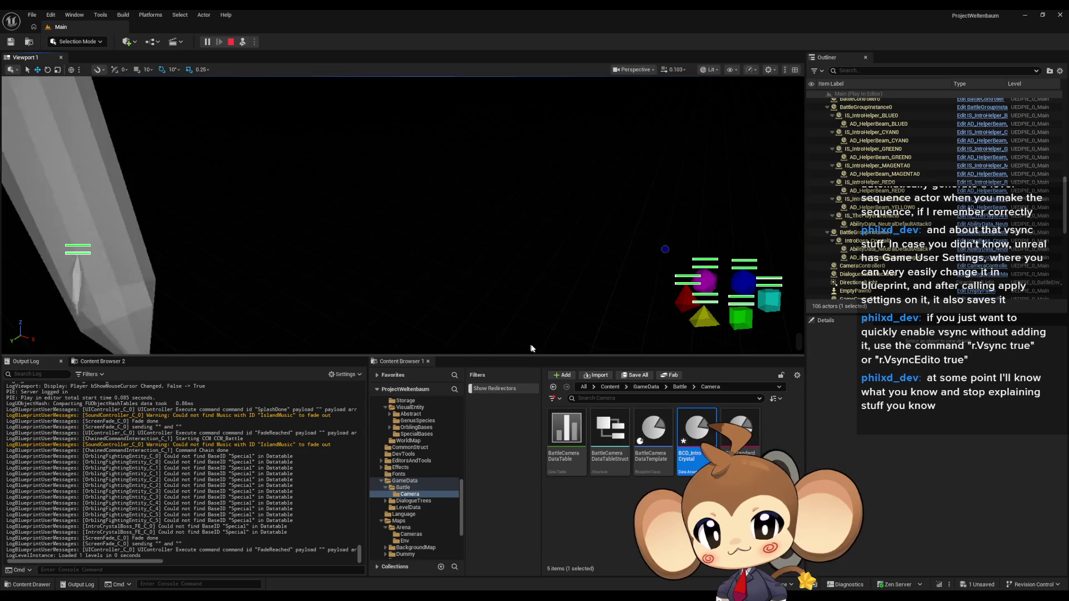
{"action": "left_click", "coordinate": [243, 42]}
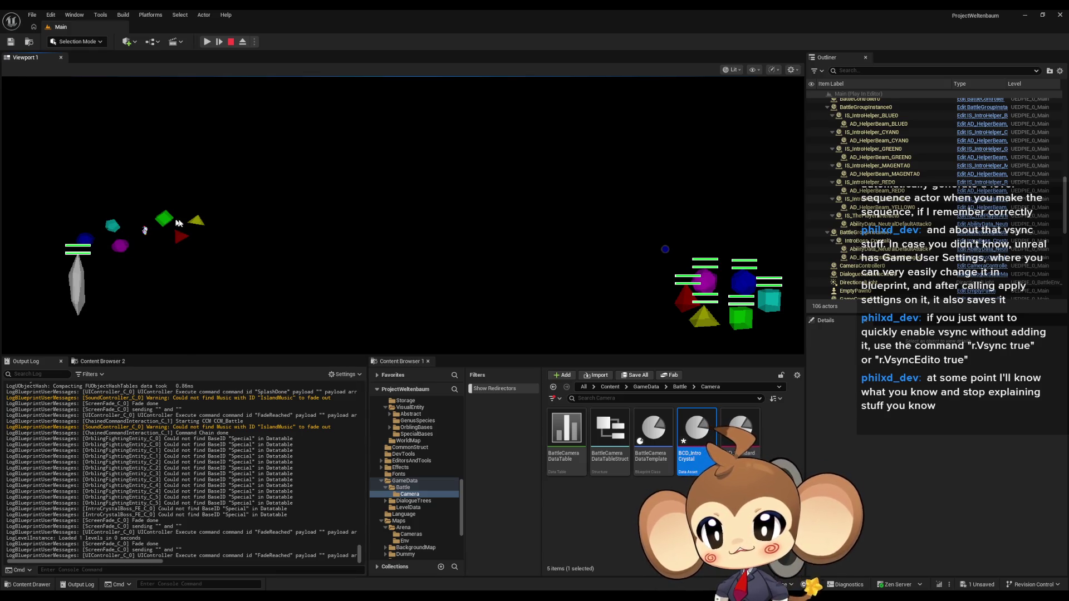
{"action": "left_click", "coordinate": [232, 42]}
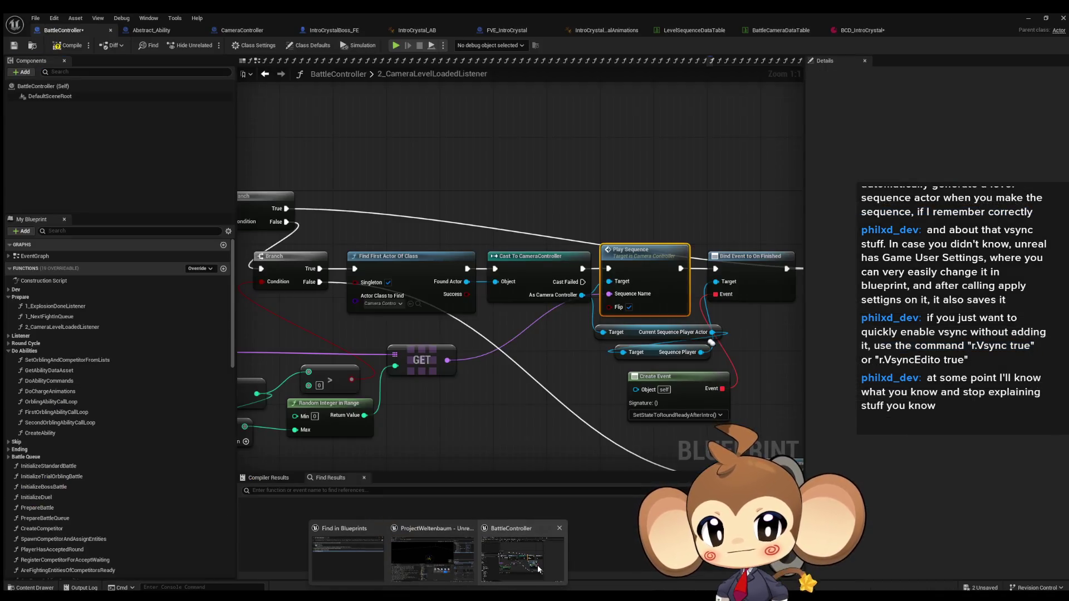
{"action": "left_click", "coordinate": [537, 566]}
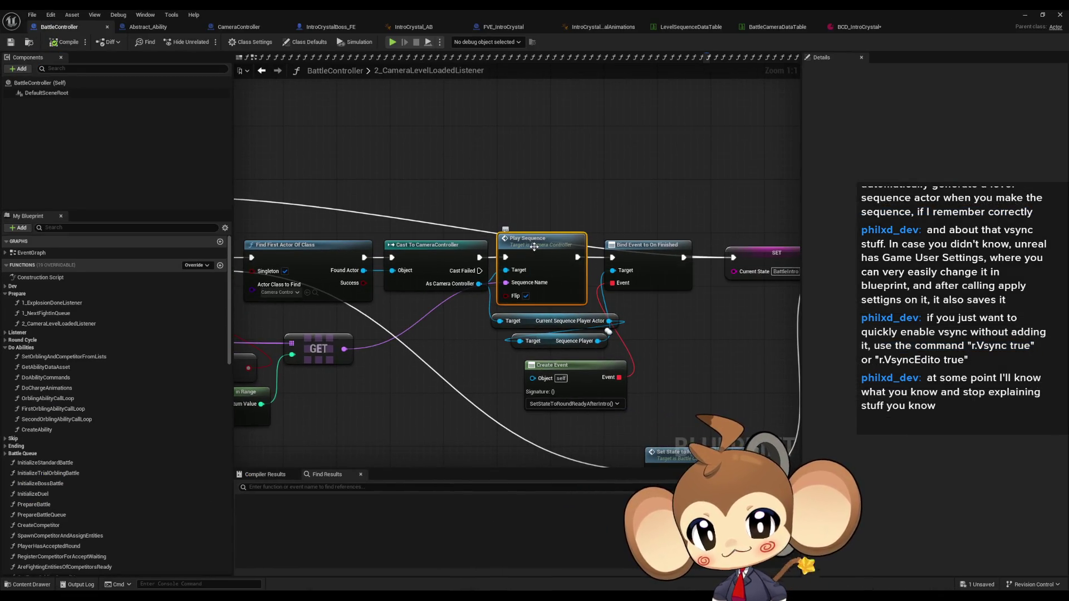
Inspect the Cast and Override Instance Data / Transform Origin SET nodes in PlaySequence.
{"action": "double_click", "coordinate": [534, 247]}
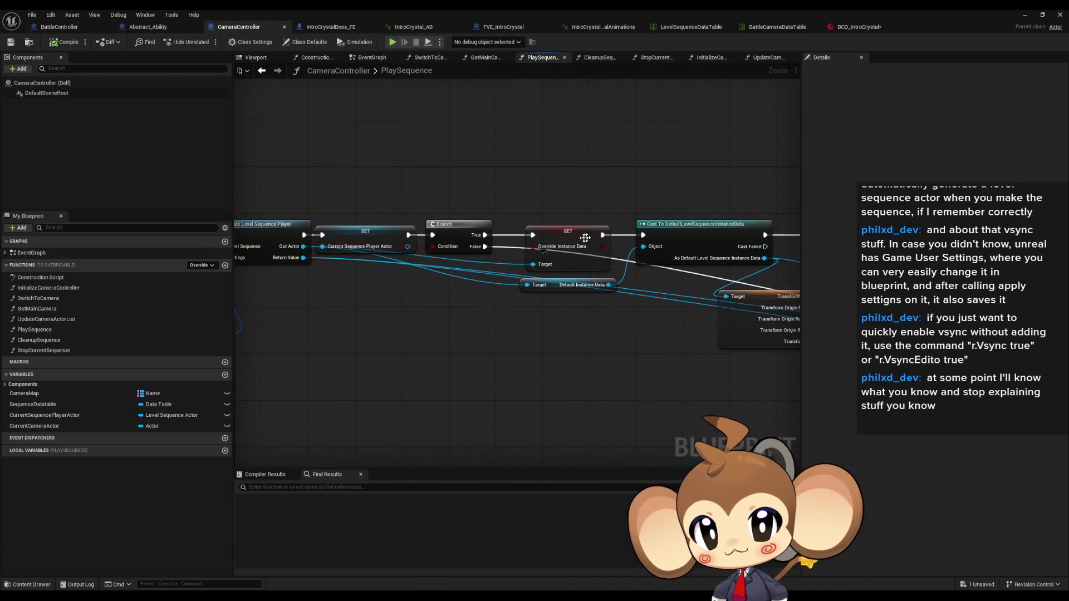
{"action": "left_click", "coordinate": [585, 238]}
{"action": "left_click", "coordinate": [443, 224]}
{"action": "left_click", "coordinate": [585, 216]}
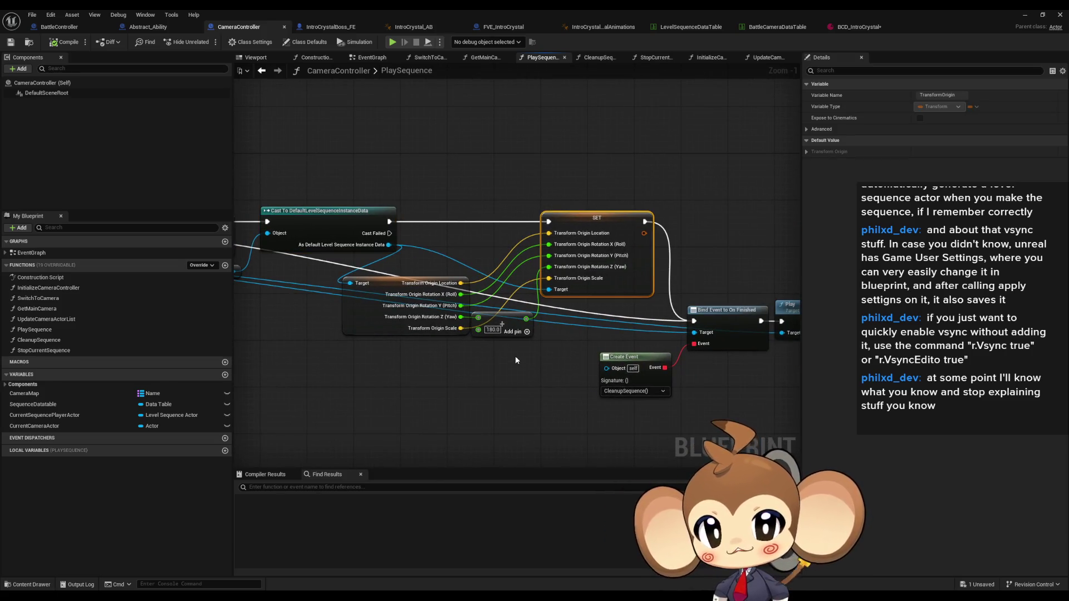
{"action": "left_click_drag", "start_coordinate": [456, 356], "coordinate": [478, 351]}
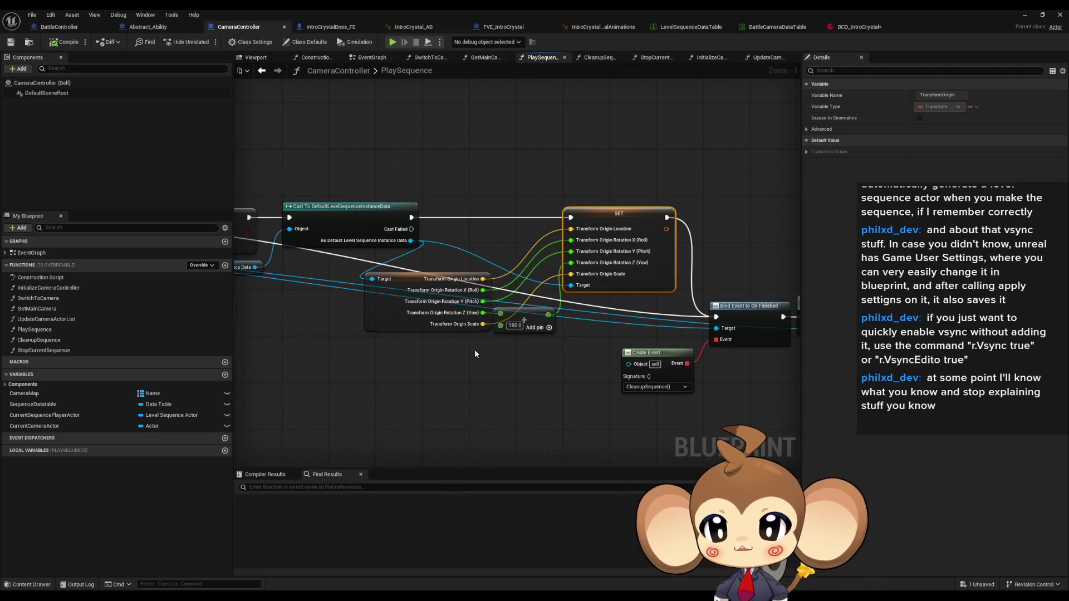
{"action": "left_click_drag", "start_coordinate": [474, 353], "coordinate": [372, 347]}
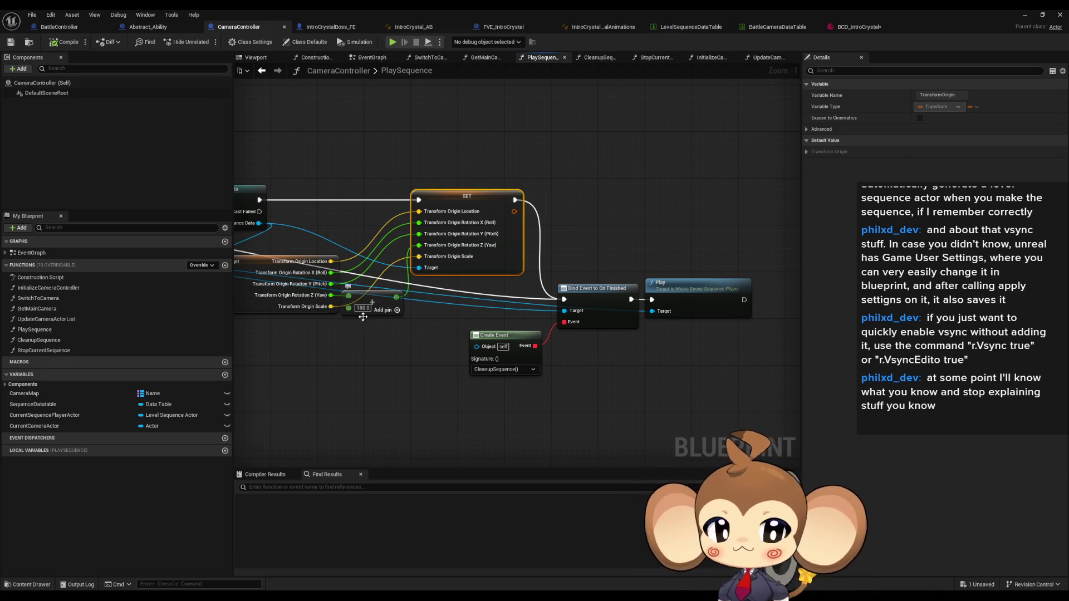
Drag the instance-data and Transform Origin nodes upward, then switch to BattleController.
{"action": "left_click_drag", "start_coordinate": [357, 340], "coordinate": [661, 344]}
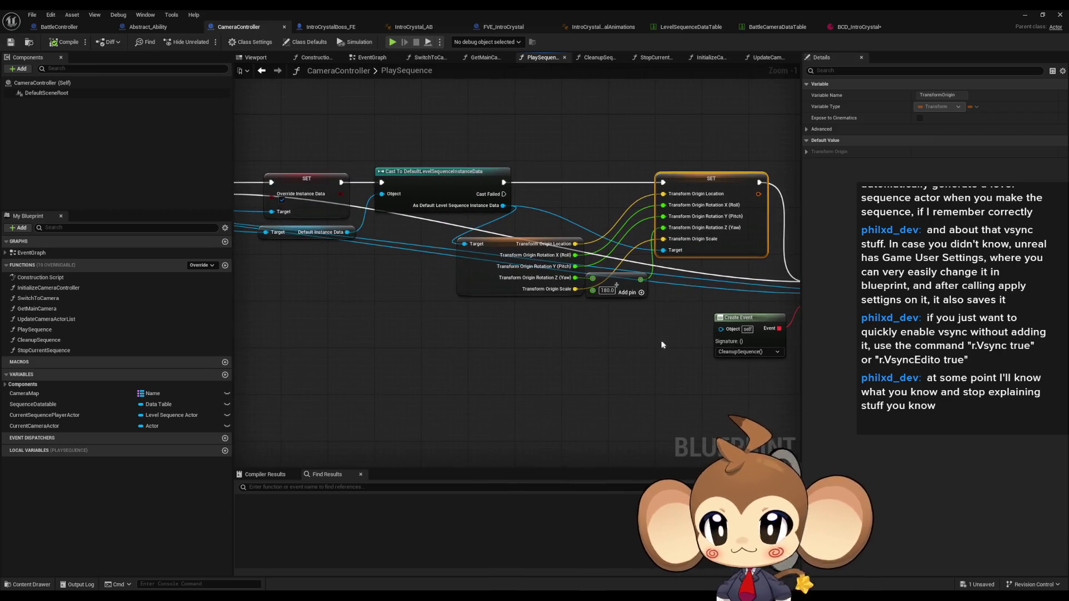
{"action": "mouse_move", "coordinate": [572, 316]}
{"action": "left_mouse_down"}
{"action": "mouse_move", "coordinate": [468, 372]}
{"action": "mouse_move", "coordinate": [360, 342]}
{"action": "left_mouse_up"}
{"action": "scroll", "coordinate": [469, 368], "scroll_direction": "down", "scroll_amount": 3}
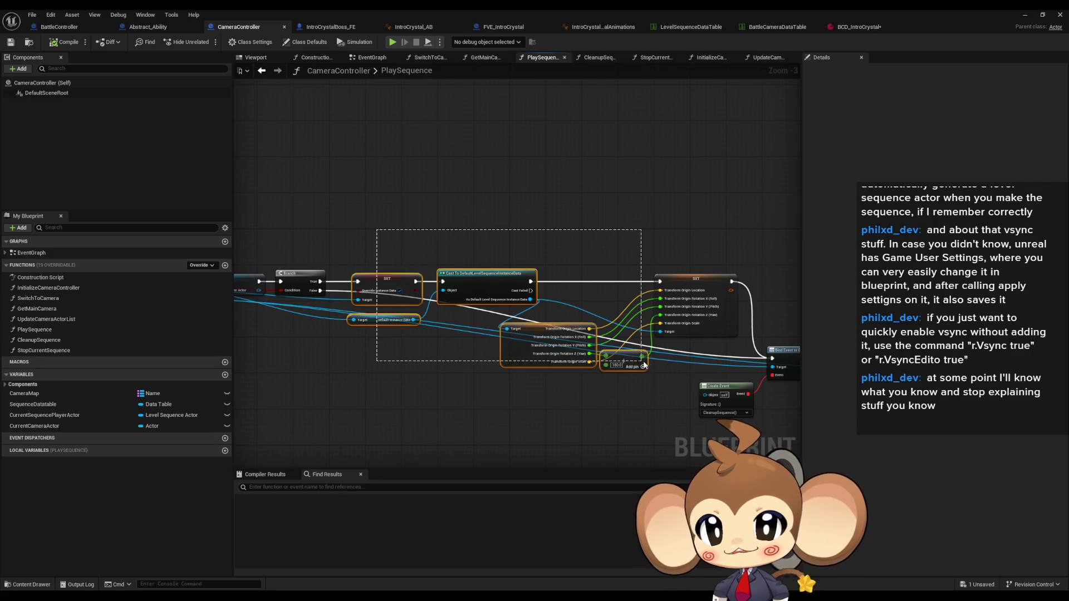
{"action": "left_click_drag", "start_coordinate": [345, 229], "coordinate": [681, 357]}
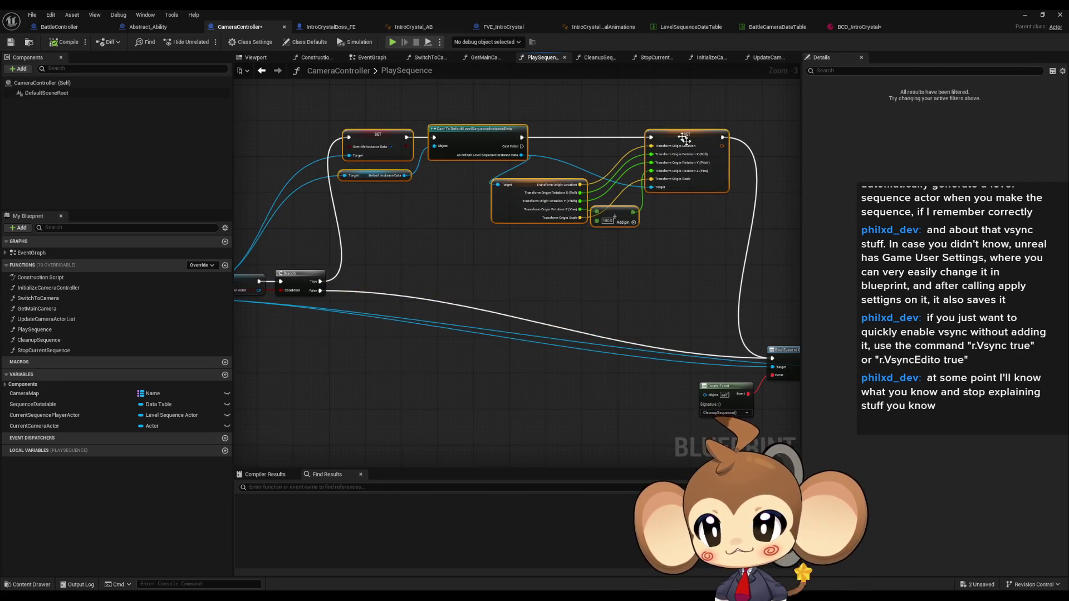
{"action": "mouse_move", "coordinate": [685, 172]}
{"action": "left_mouse_down"}
{"action": "mouse_move", "coordinate": [602, 371]}
{"action": "mouse_move", "coordinate": [758, 394]}
{"action": "left_mouse_up"}
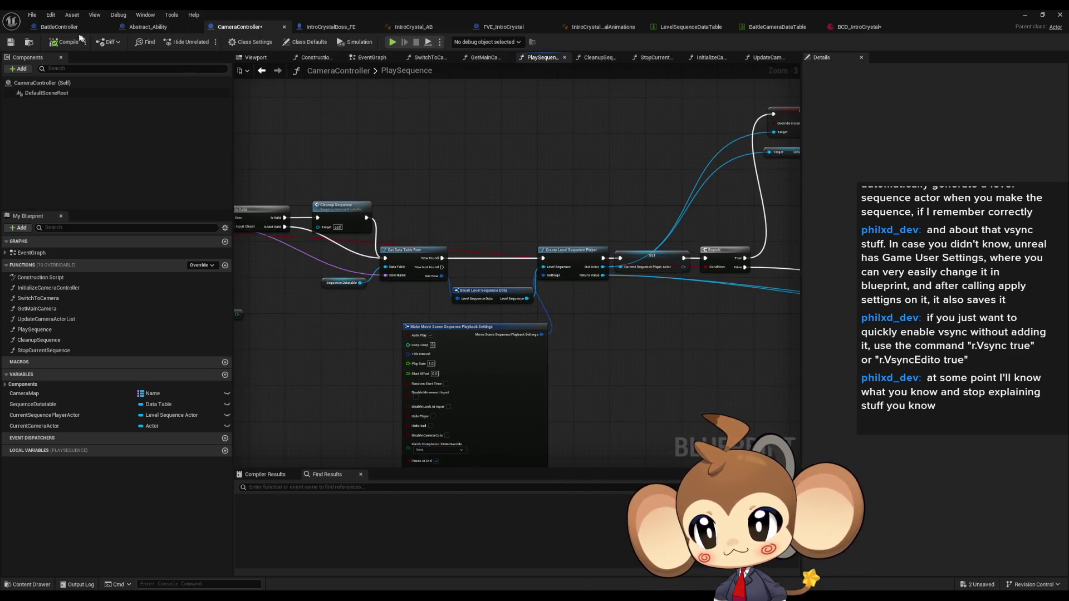
{"action": "left_click", "coordinate": [73, 27]}
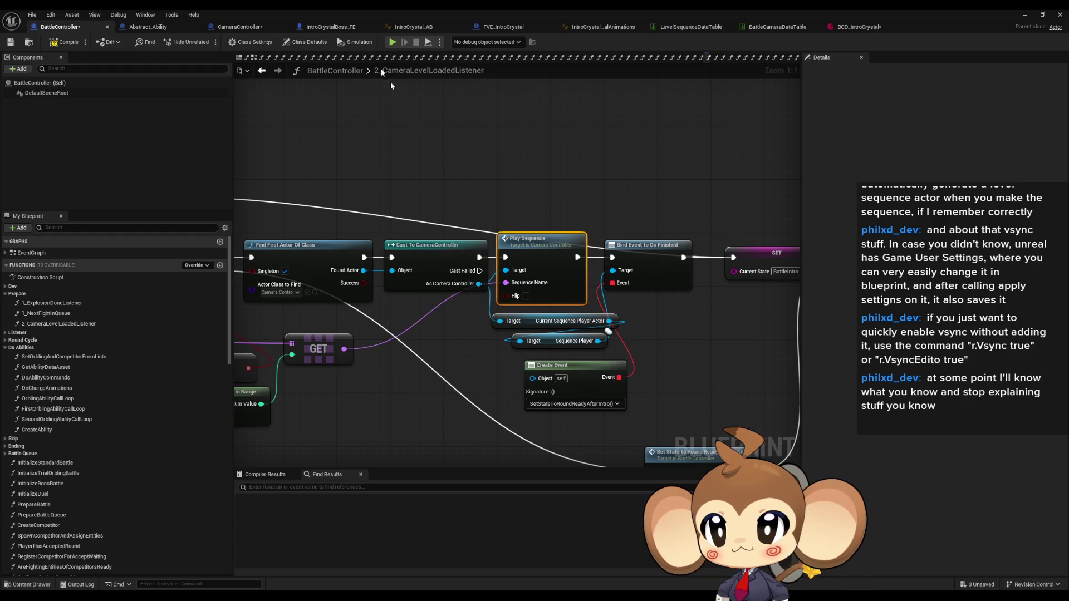
Add a Set Actor Rotation node off the Current Sequence Player Actor getter via a 'transform set' search.
{"action": "left_click", "coordinate": [251, 29]}
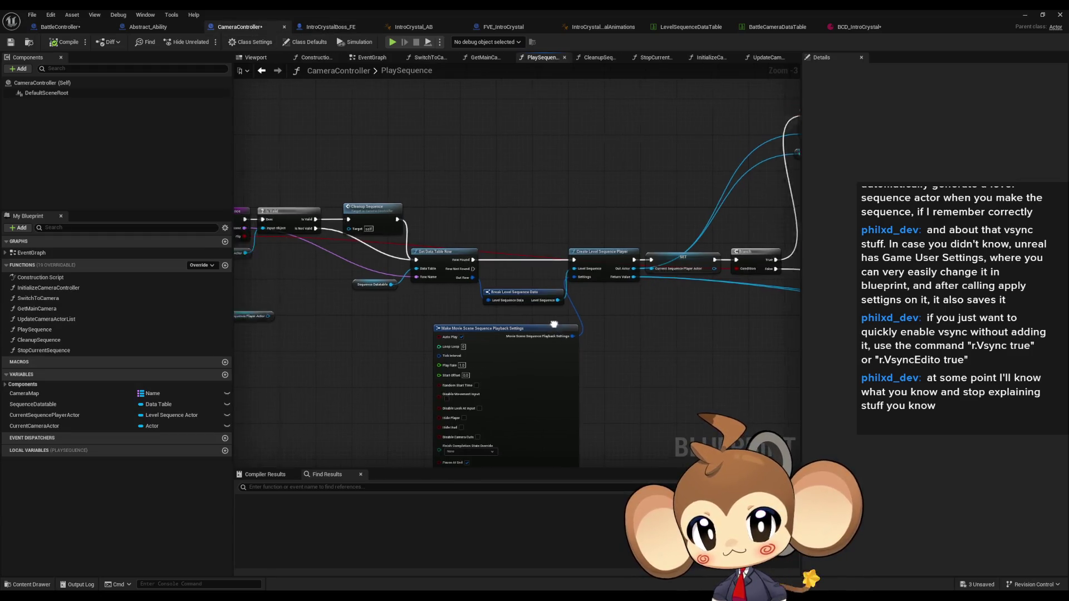
{"action": "mouse_move", "coordinate": [311, 311]}
{"action": "left_mouse_down"}
{"action": "mouse_move", "coordinate": [397, 328]}
{"action": "mouse_move", "coordinate": [740, 329]}
{"action": "left_mouse_up"}
{"action": "scroll", "coordinate": [740, 328], "scroll_direction": "up", "scroll_amount": 3}
{"action": "left_click_drag", "start_coordinate": [613, 326], "coordinate": [659, 334]}
{"action": "type", "text": "t"}
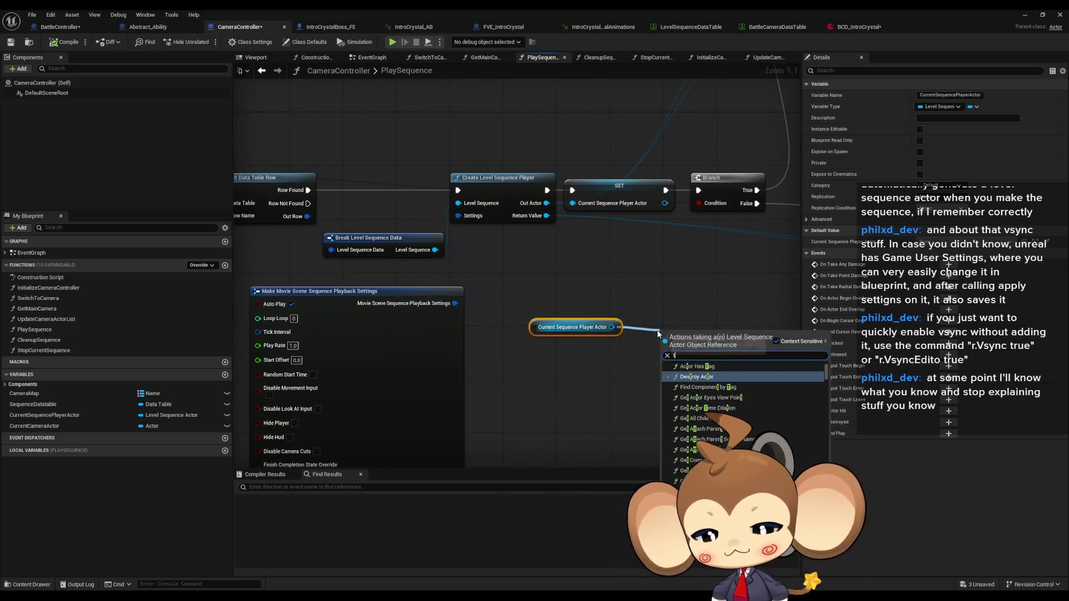
{"action": "type", "text": "ransform seq"}
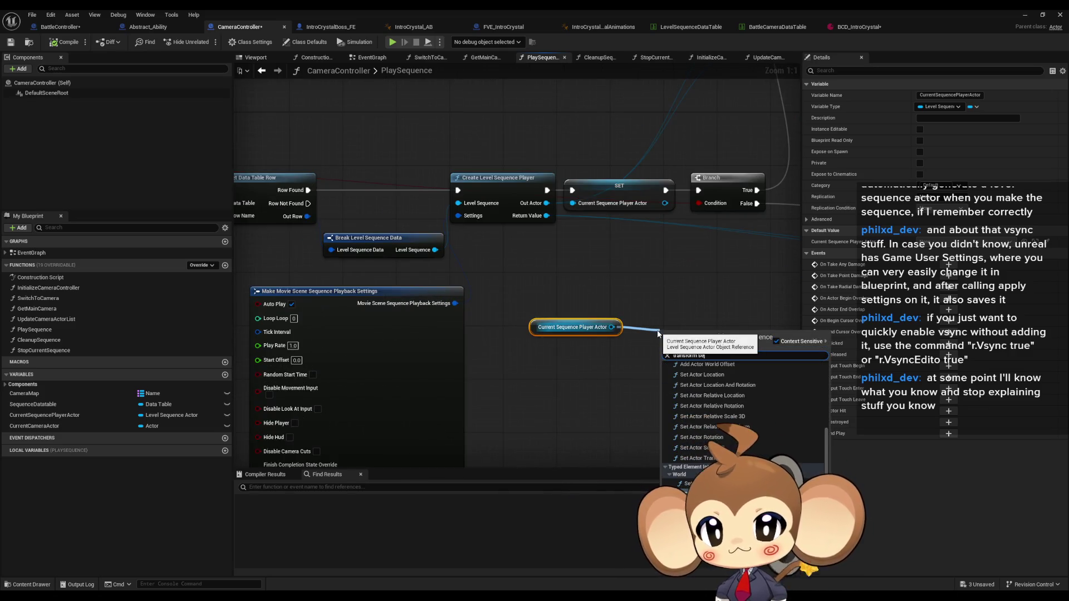
{"action": "key", "text": "BackSpace"}
{"action": "type", "text": "t"}
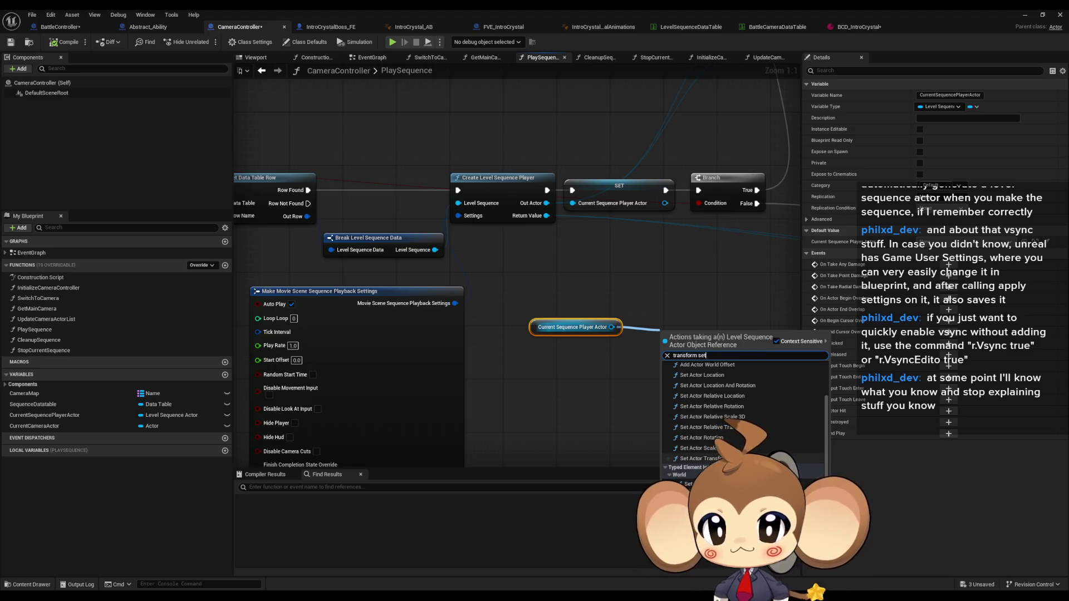
{"action": "scroll", "coordinate": [743, 409], "scroll_direction": "up", "scroll_amount": 1}
{"action": "scroll", "coordinate": [728, 409], "scroll_direction": "up", "scroll_amount": 2}
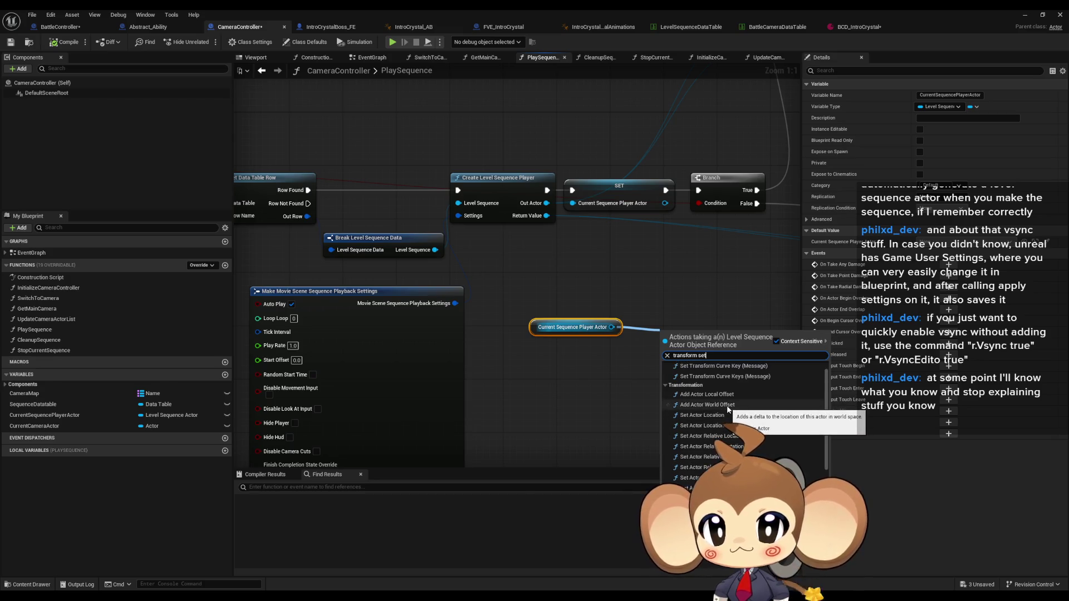
{"action": "scroll", "coordinate": [734, 409], "scroll_direction": "down", "scroll_amount": 2}
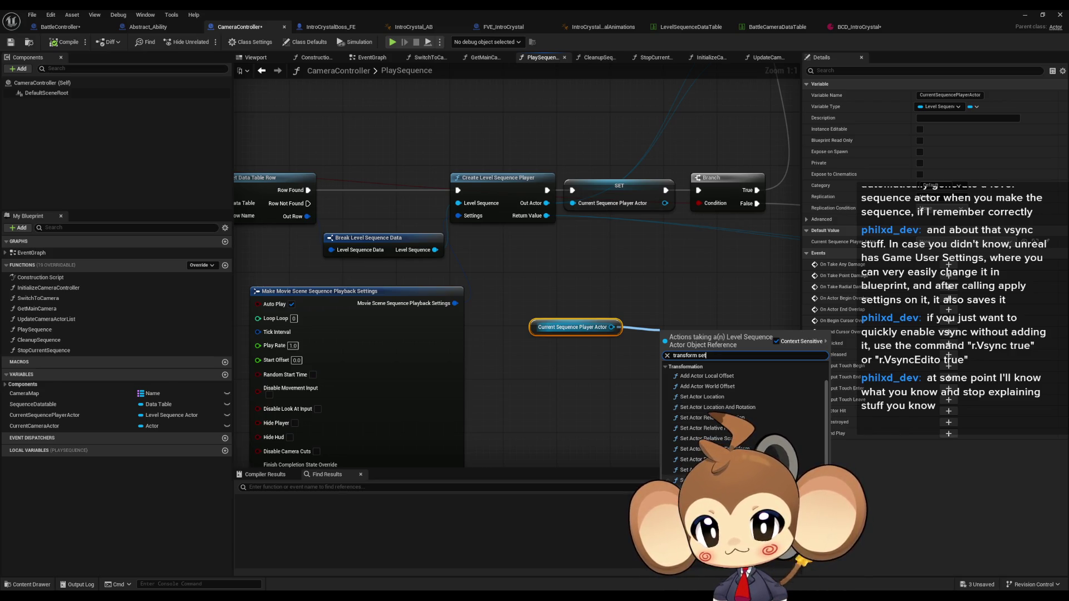
{"action": "left_click", "coordinate": [711, 456]}
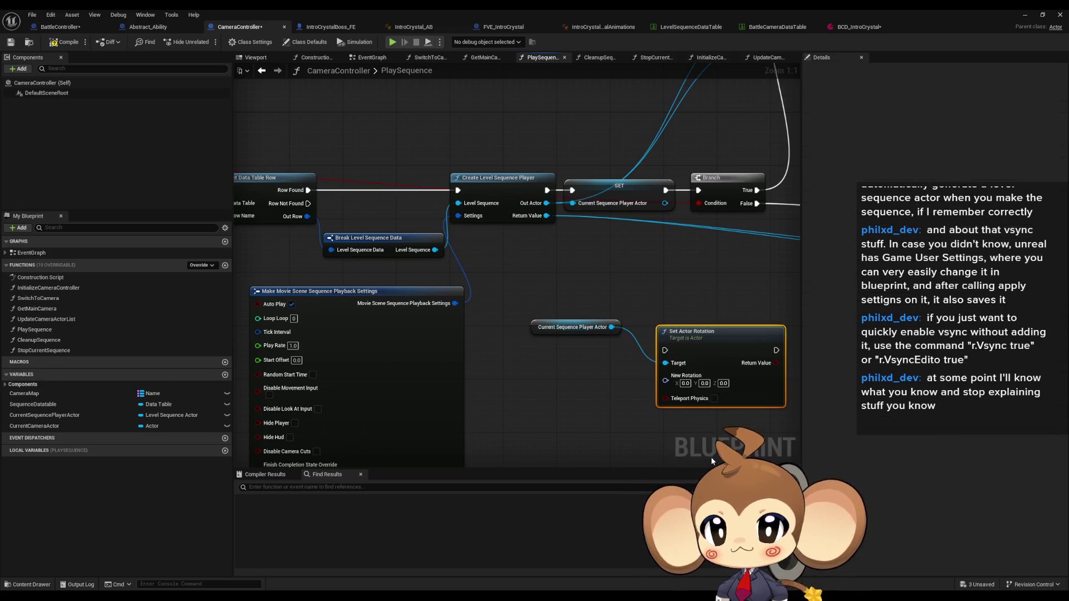
{"action": "left_click_drag", "start_coordinate": [711, 457], "coordinate": [595, 403]}
{"action": "type", "text": "1"}
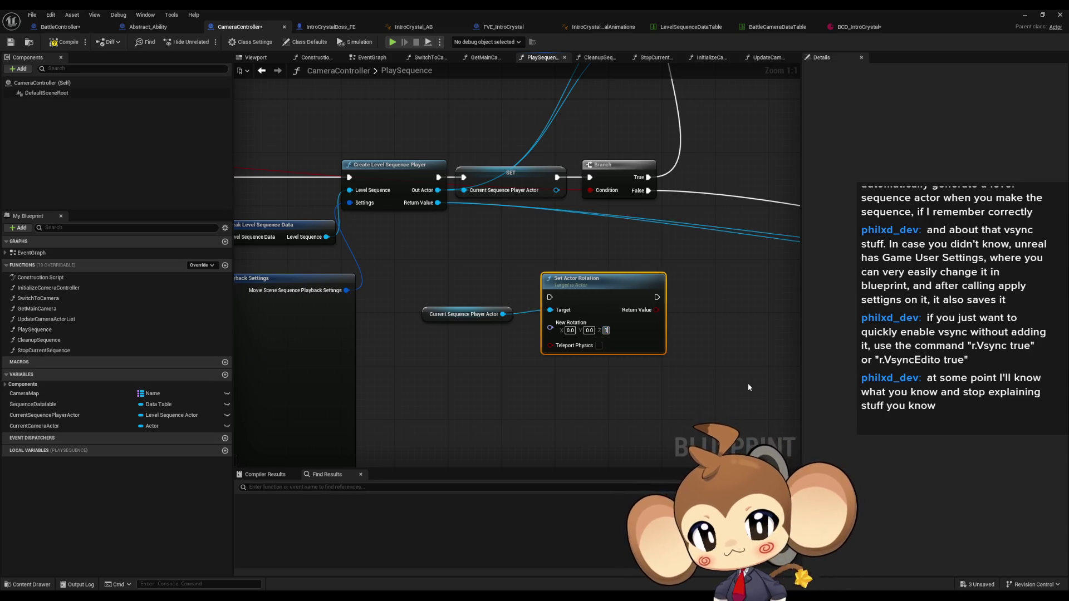
{"action": "type", "text": "80"}
Give Set Actor Rotation Y=100 and Z=180 and wire it into the execution chain.
{"action": "key", "text": "Tab"}
{"action": "type", "text": "100"}
{"action": "key", "text": "Return"}
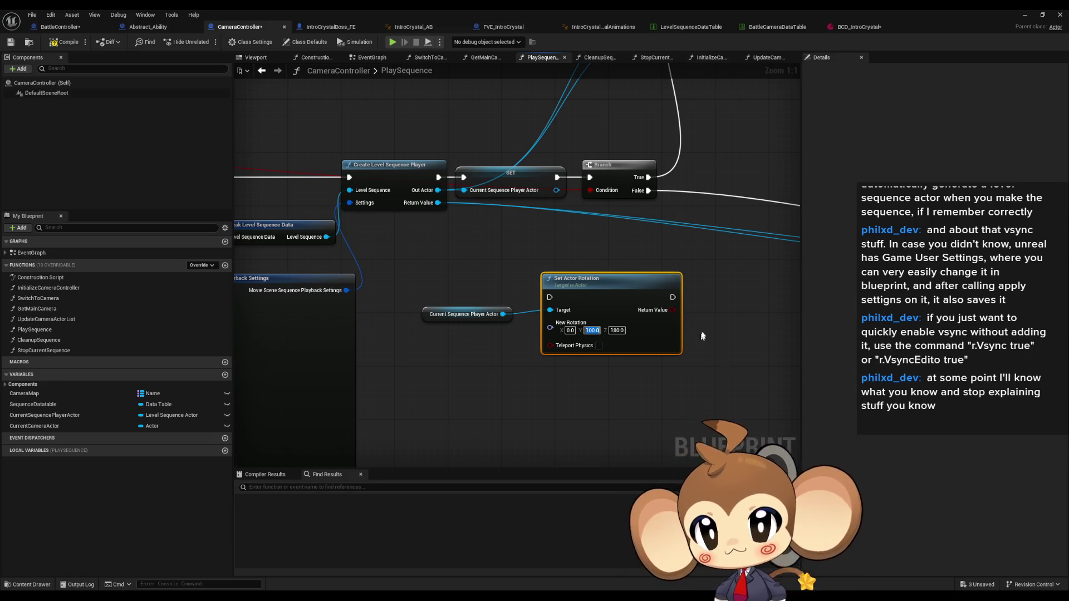
{"action": "left_click_drag", "start_coordinate": [702, 336], "coordinate": [413, 335]}
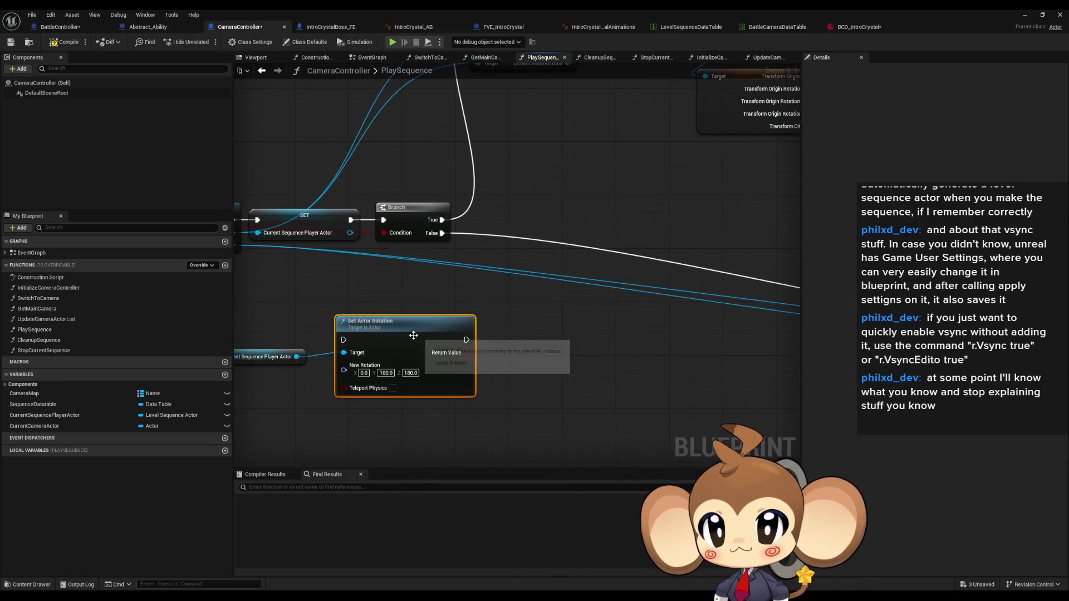
{"action": "left_click_drag", "start_coordinate": [412, 335], "coordinate": [325, 283]}
{"action": "scroll", "coordinate": [502, 276], "scroll_direction": "down", "scroll_amount": 3}
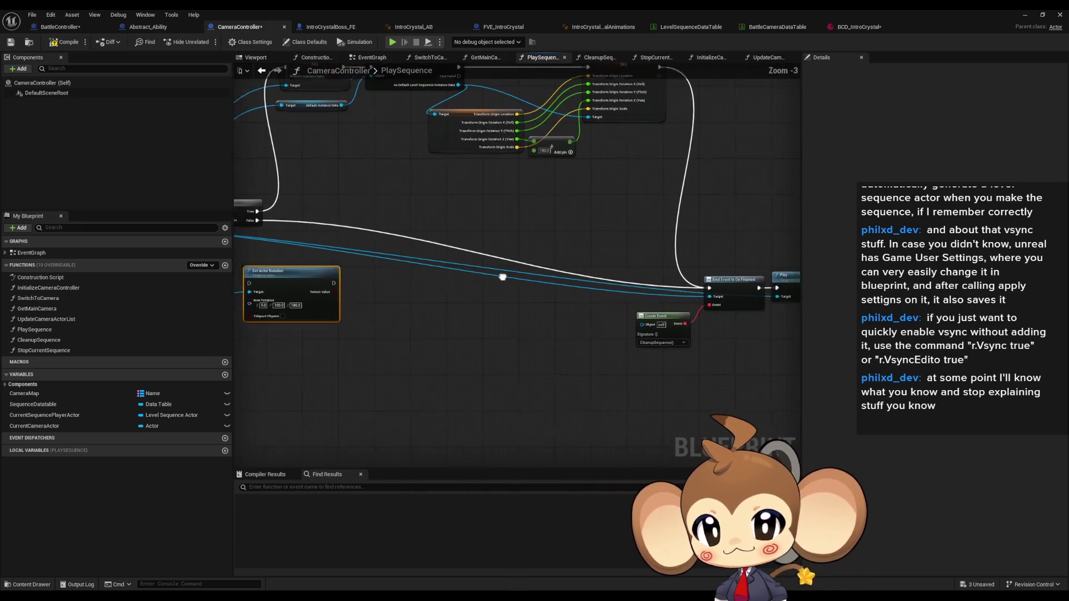
{"action": "left_click_drag", "start_coordinate": [699, 287], "coordinate": [325, 283]}
{"action": "scroll", "coordinate": [324, 282], "scroll_direction": "up", "scroll_amount": 3}
{"action": "mouse_move", "coordinate": [440, 282]}
{"action": "left_mouse_down"}
{"action": "mouse_move", "coordinate": [399, 219]}
{"action": "mouse_move", "coordinate": [400, 186]}
{"action": "left_mouse_up"}
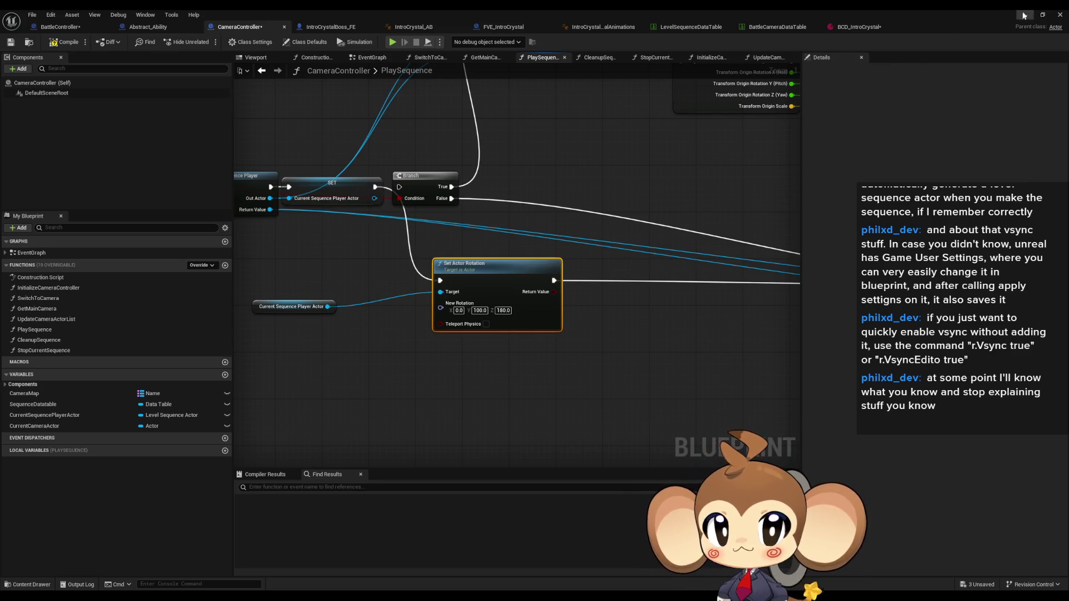
Run a play-in-editor test of the rotation change, then return to the CameraController graph.
{"action": "left_click", "coordinate": [1023, 15]}
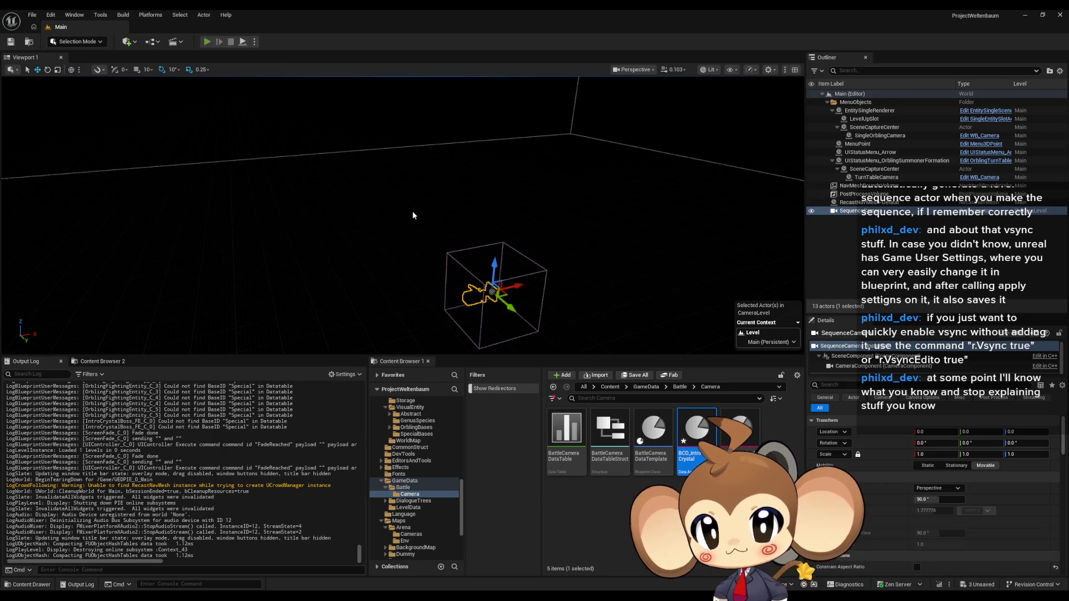
{"action": "key", "text": "alt+p"}
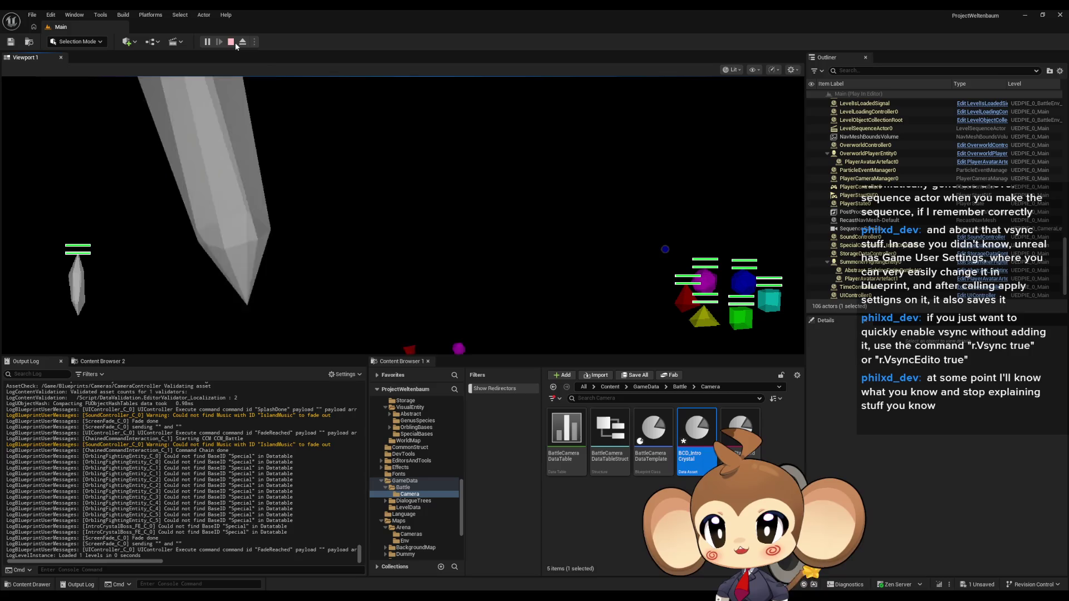
{"action": "key", "text": "Escape"}
{"action": "left_click", "coordinate": [518, 563]}
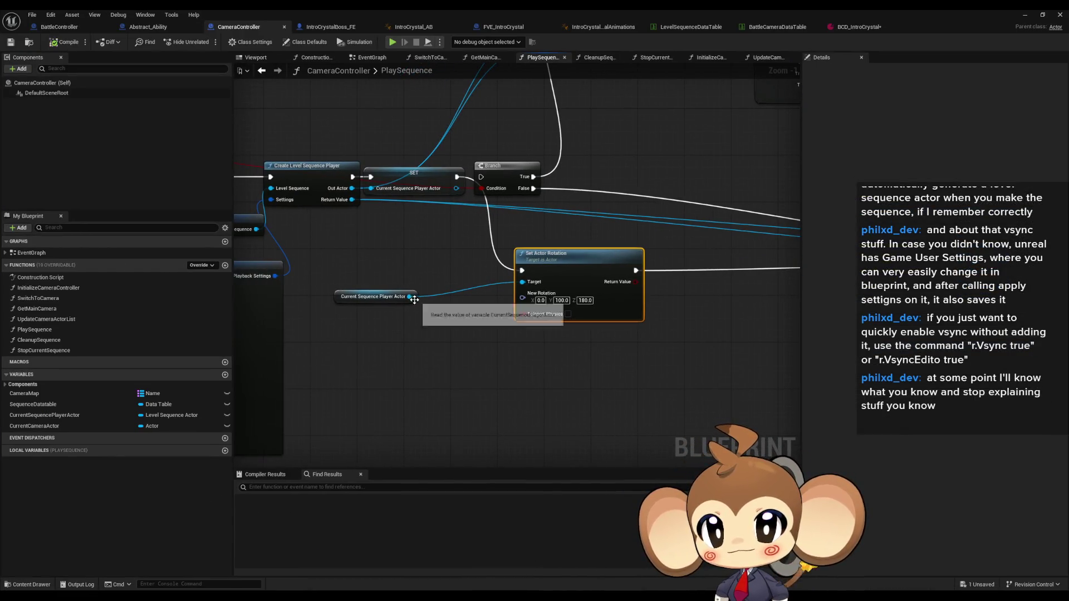
{"action": "left_click", "coordinate": [375, 302]}
Nudge the Current Sequence Player Actor node and switch to the origin-transform forum thread.
{"action": "left_click_drag", "start_coordinate": [374, 305], "coordinate": [394, 323]}
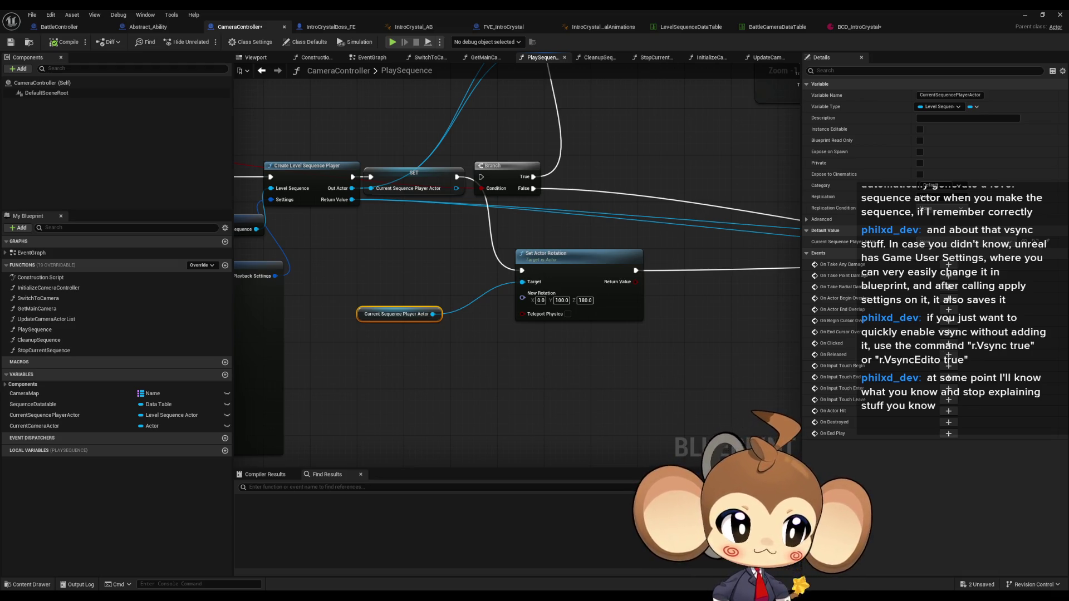
{"action": "key", "text": "alt+Tab"}
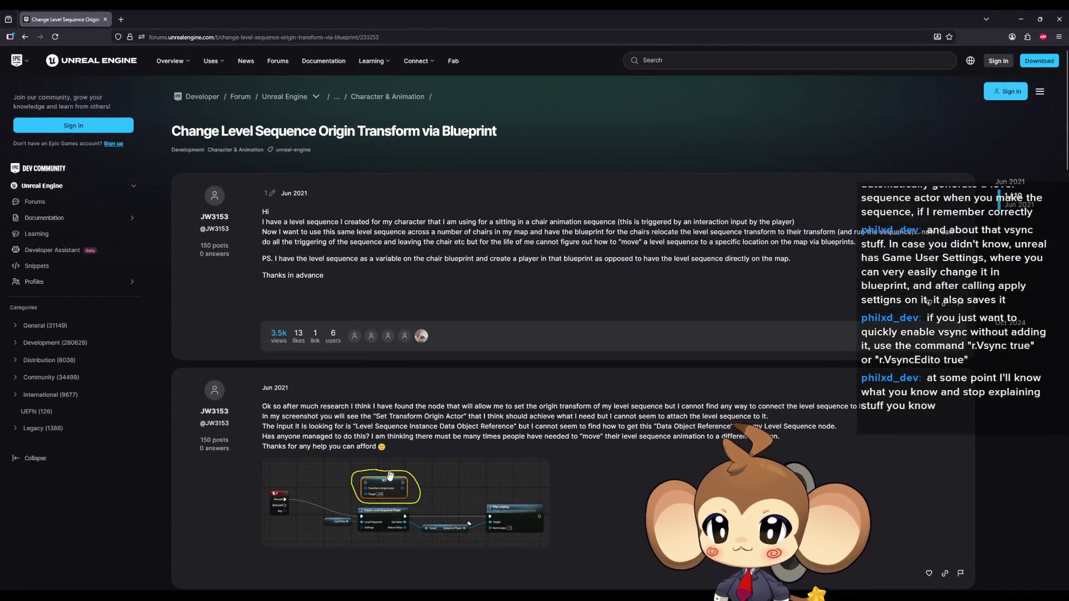
{"action": "mouse_move", "coordinate": [405, 501]}
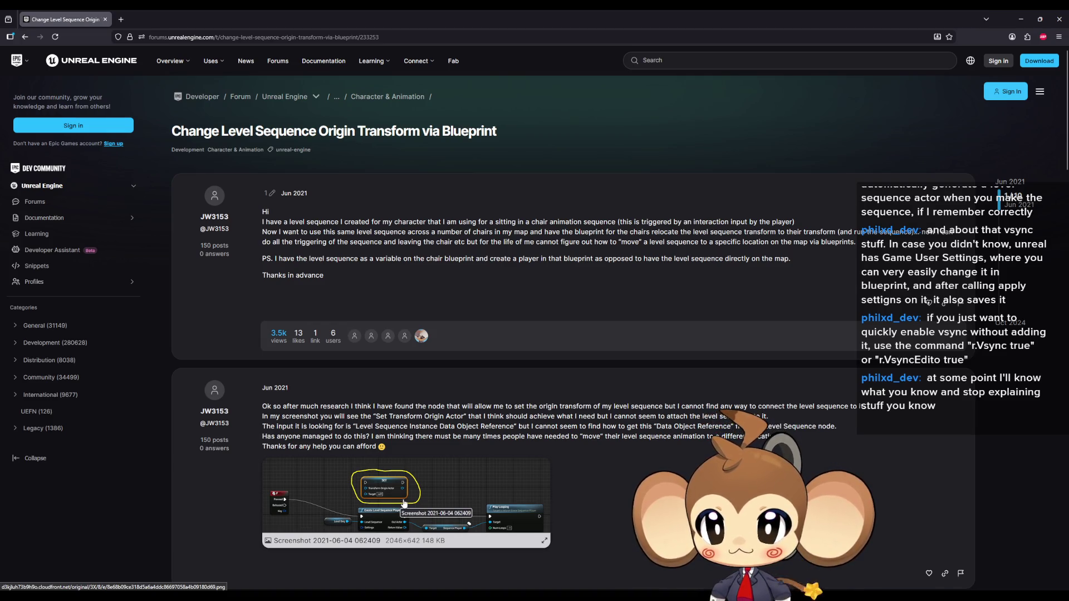
Read the posts about finding the origin transform node and the reply doubting it is possible.
{"action": "left_click_drag", "start_coordinate": [406, 406], "coordinate": [306, 406]}
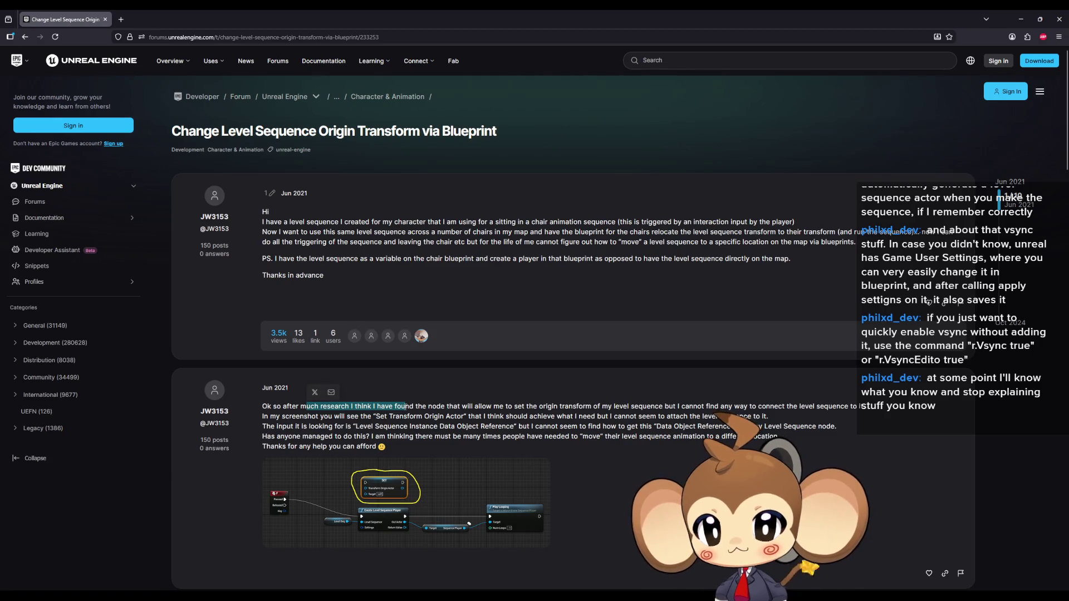
{"action": "left_click_drag", "start_coordinate": [405, 406], "coordinate": [508, 406]}
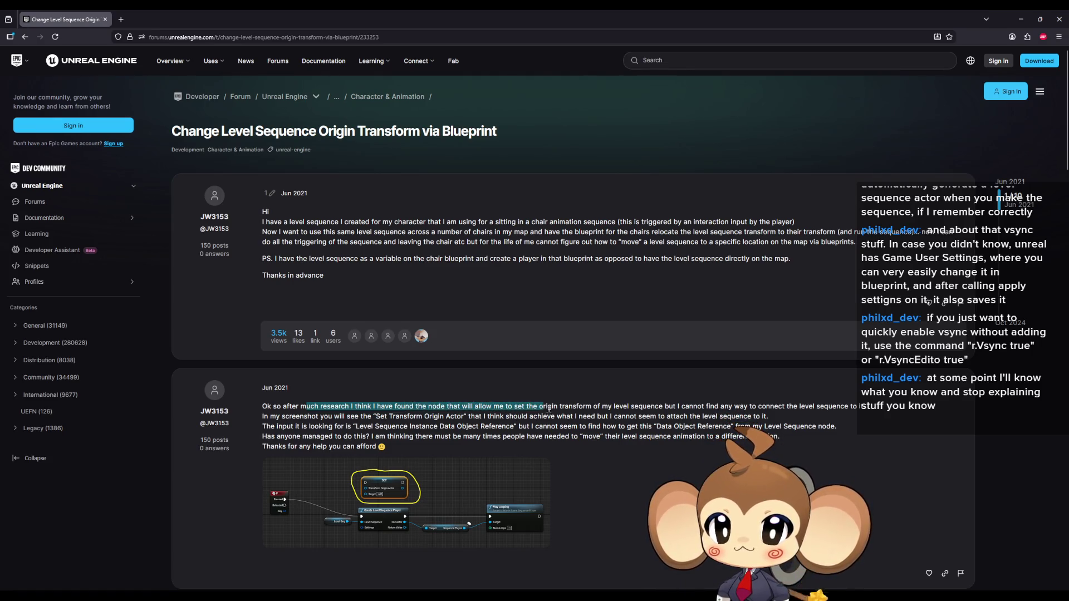
{"action": "left_click_drag", "start_coordinate": [580, 409], "coordinate": [763, 404]}
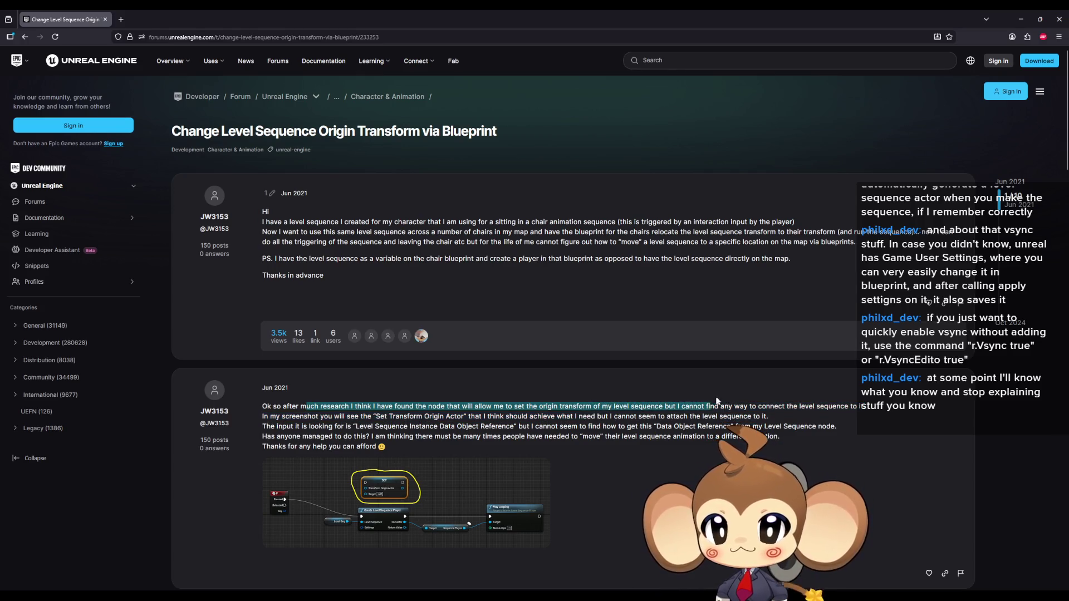
{"action": "mouse_move", "coordinate": [790, 405]}
{"action": "left_mouse_down"}
{"action": "mouse_move", "coordinate": [846, 406]}
{"action": "mouse_move", "coordinate": [837, 406]}
{"action": "left_mouse_up"}
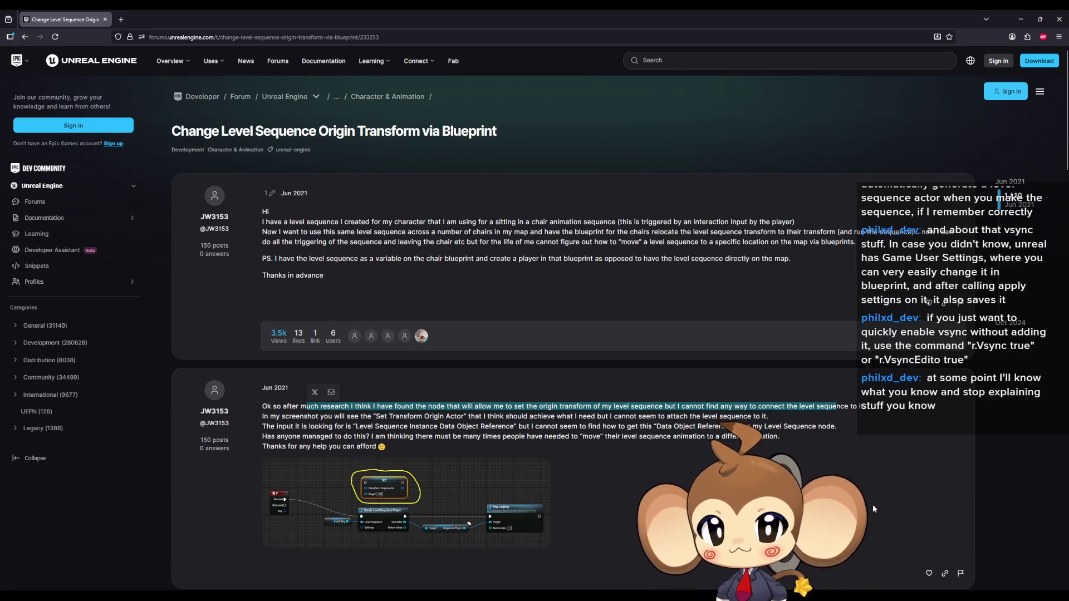
{"action": "scroll", "coordinate": [874, 503], "scroll_direction": "down", "scroll_amount": 3}
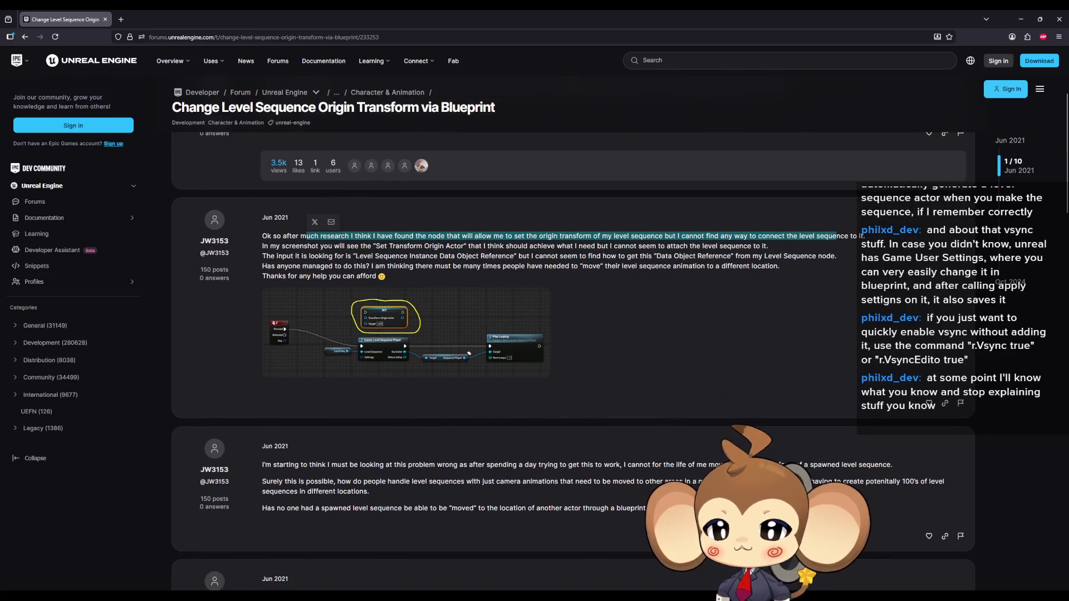
{"action": "scroll", "coordinate": [874, 489], "scroll_direction": "down", "scroll_amount": 2}
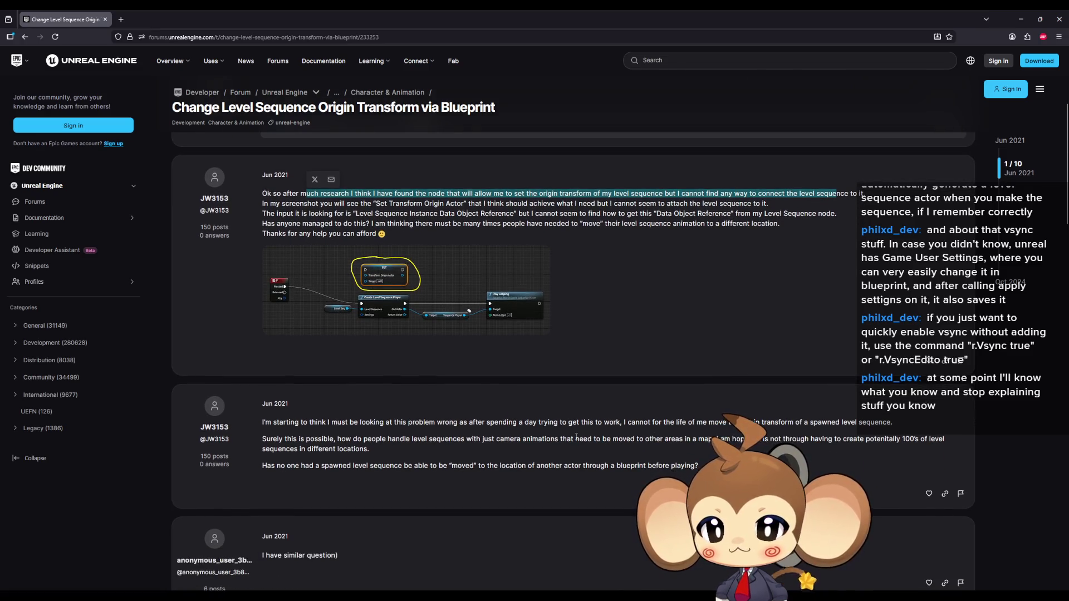
{"action": "scroll", "coordinate": [422, 435], "scroll_direction": "down", "scroll_amount": 1}
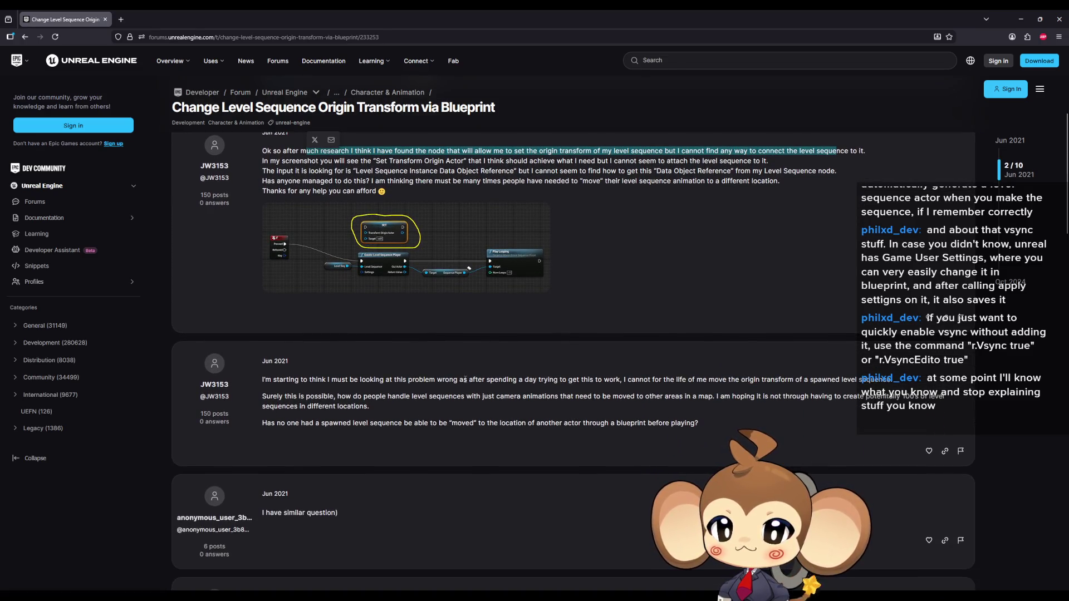
{"action": "scroll", "coordinate": [419, 487], "scroll_direction": "down", "scroll_amount": 4}
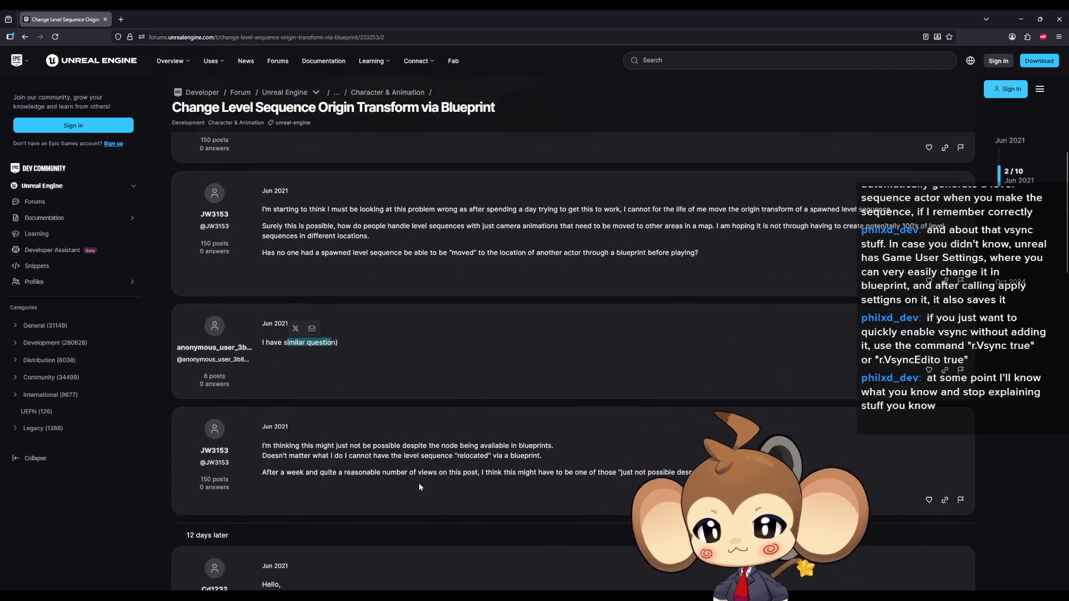
{"action": "left_click_drag", "start_coordinate": [273, 446], "coordinate": [354, 445]}
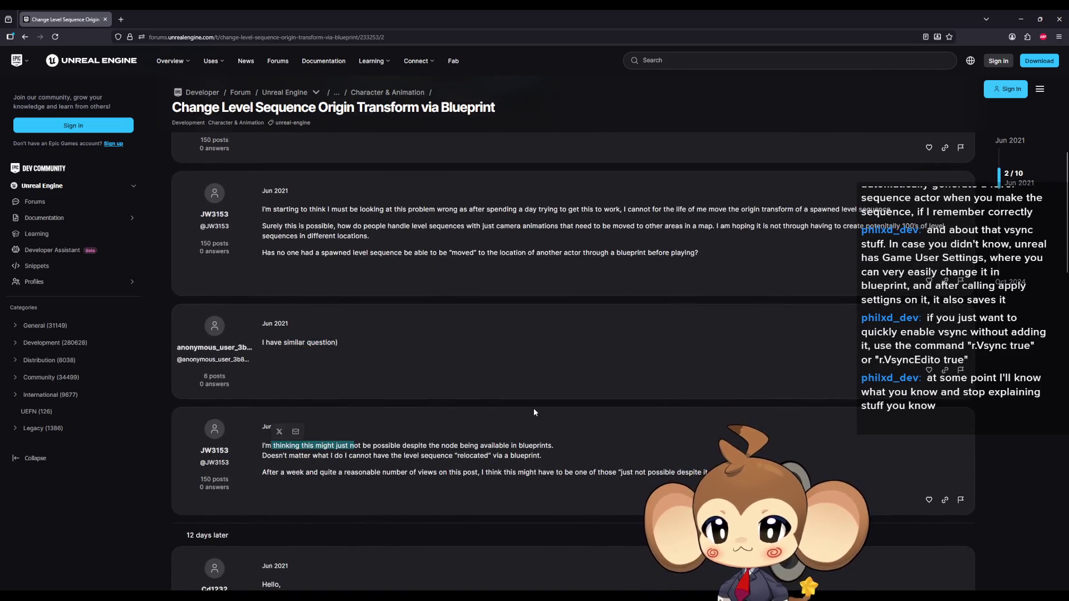
{"action": "left_click", "coordinate": [610, 451]}
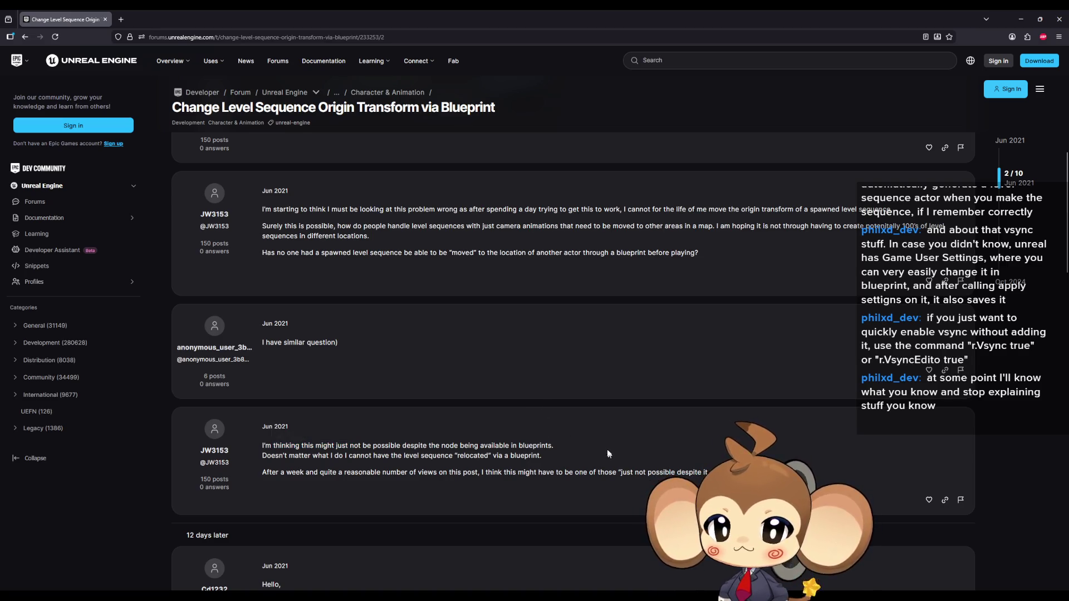
{"action": "scroll", "coordinate": [608, 454], "scroll_direction": "down", "scroll_amount": 1}
{"action": "scroll", "coordinate": [559, 418], "scroll_direction": "down", "scroll_amount": 1}
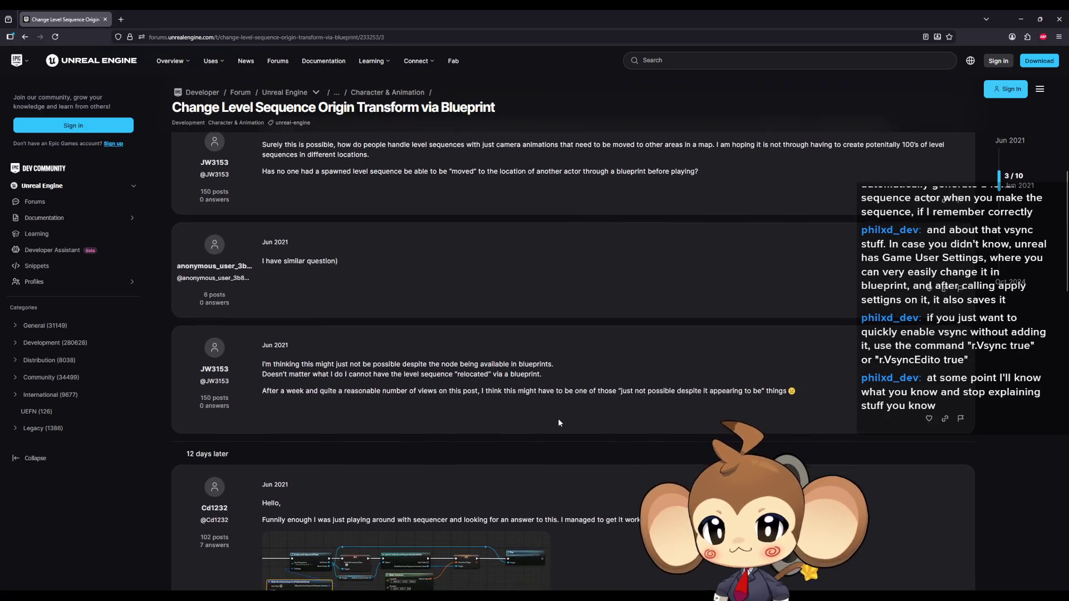
{"action": "scroll", "coordinate": [559, 417], "scroll_direction": "down", "scroll_amount": 2}
{"action": "scroll", "coordinate": [557, 416], "scroll_direction": "down", "scroll_amount": 2}
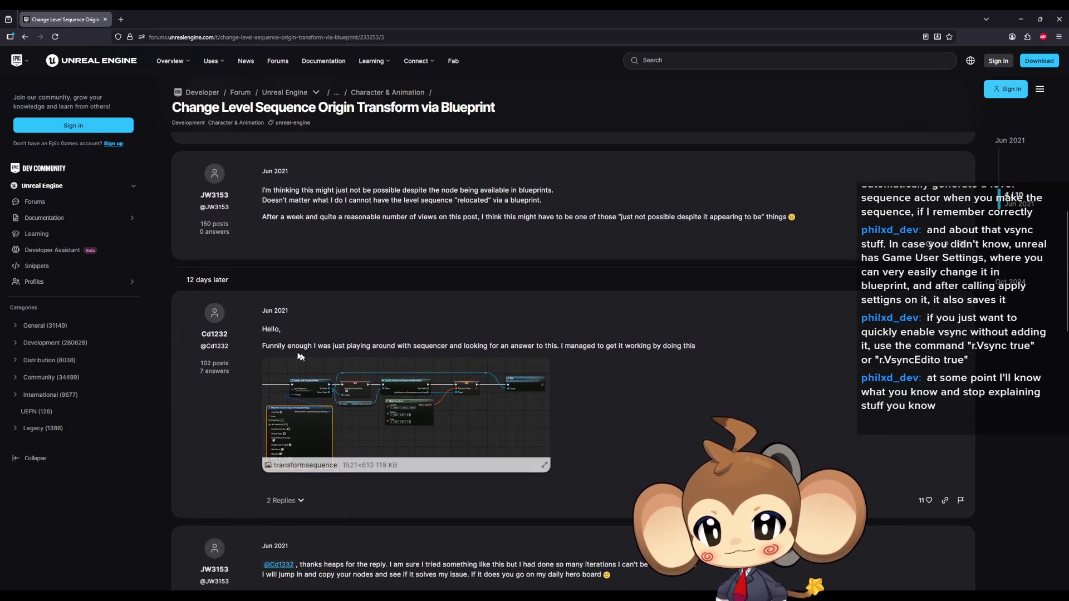
Read the reply that got it working and enlarge its blueprint screenshot.
{"action": "left_click_drag", "start_coordinate": [351, 350], "coordinate": [456, 349]}
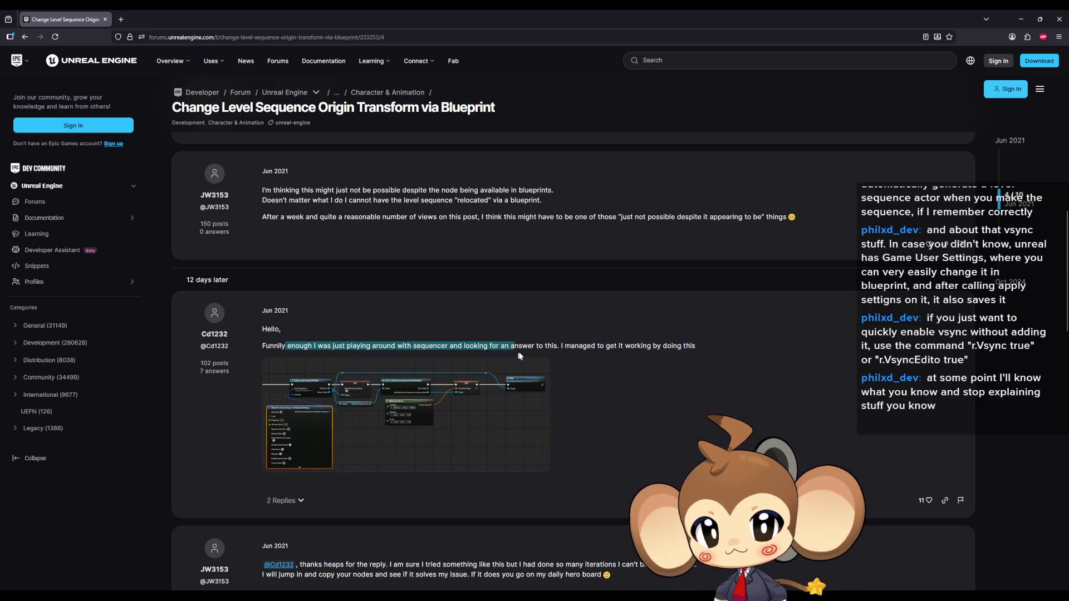
{"action": "left_click_drag", "start_coordinate": [558, 354], "coordinate": [618, 357]}
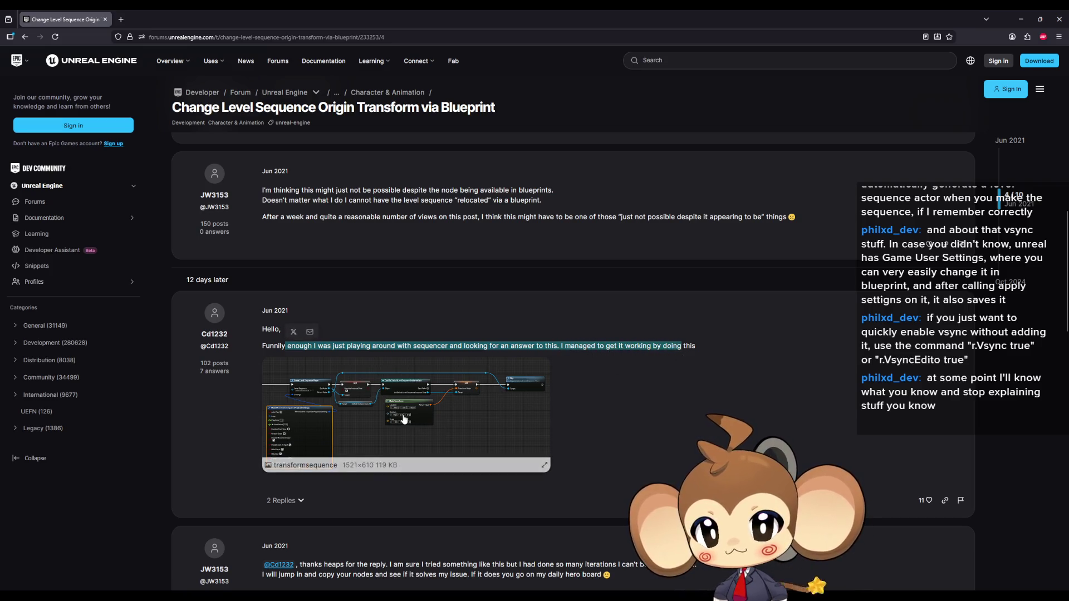
{"action": "left_click", "coordinate": [373, 376]}
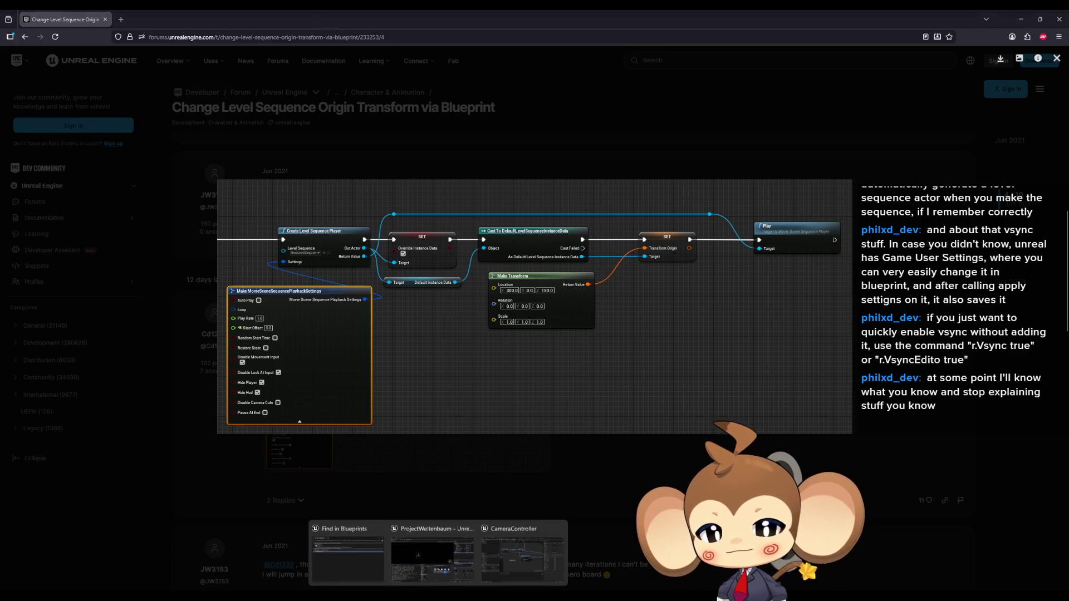
{"action": "left_click", "coordinate": [432, 551]}
{"action": "mouse_move", "coordinate": [546, 292]}
{"action": "left_mouse_down"}
{"action": "mouse_move", "coordinate": [575, 334]}
{"action": "mouse_move", "coordinate": [577, 389]}
{"action": "left_mouse_up"}
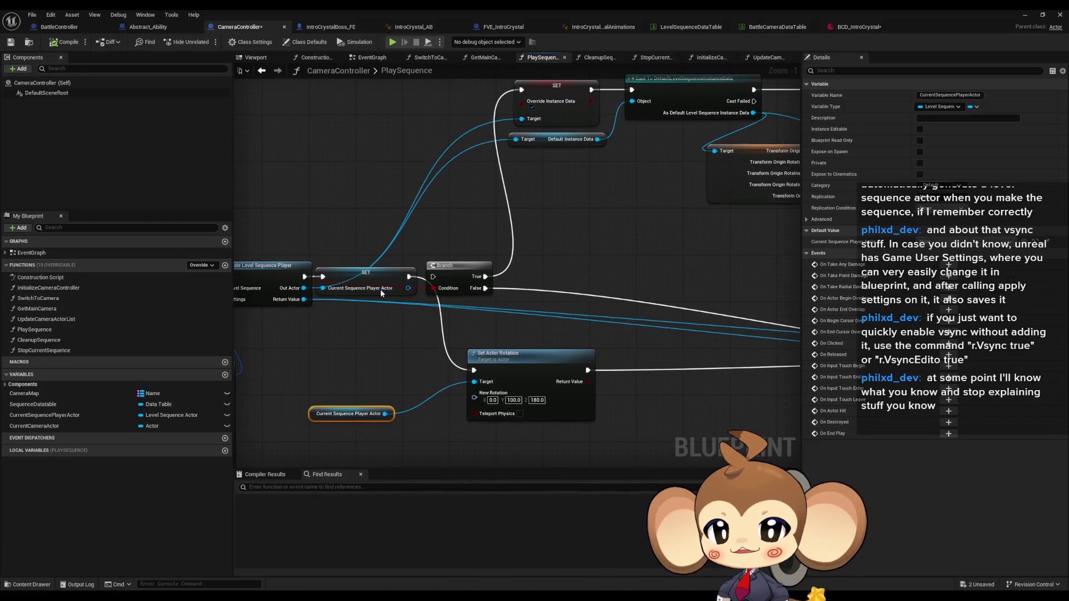
{"action": "left_click_drag", "start_coordinate": [379, 289], "coordinate": [459, 289]}
{"action": "left_click", "coordinate": [357, 268]}
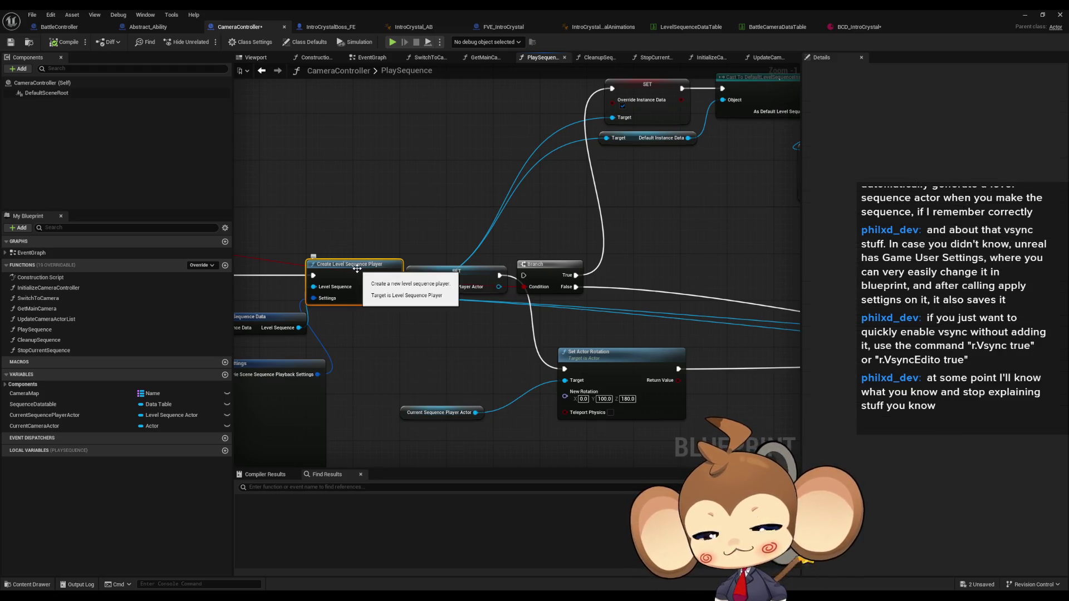
{"action": "double_click", "coordinate": [510, 9]}
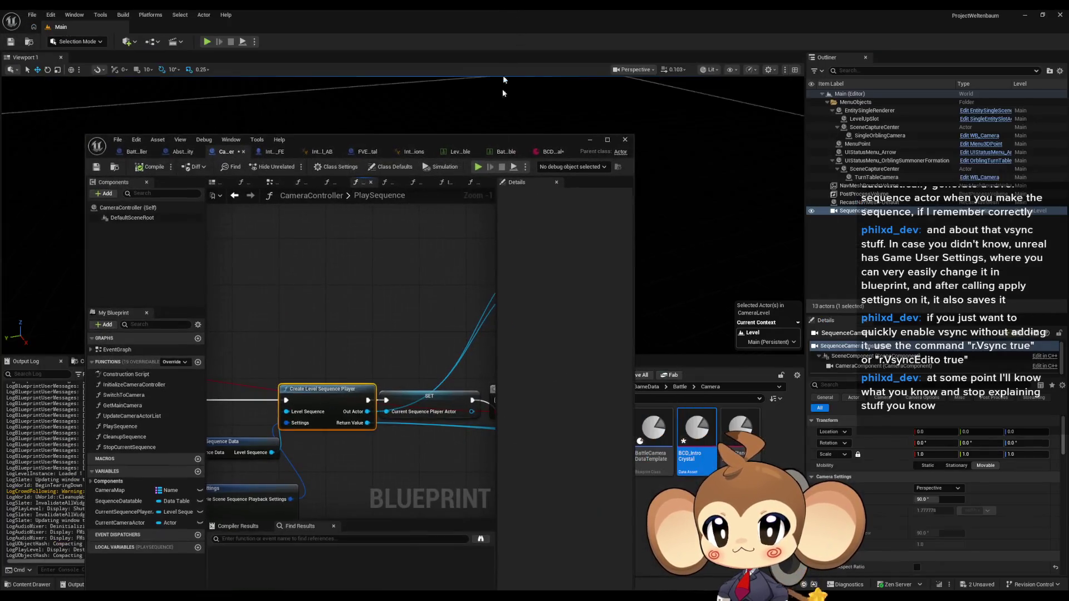
{"action": "double_click", "coordinate": [478, 185]}
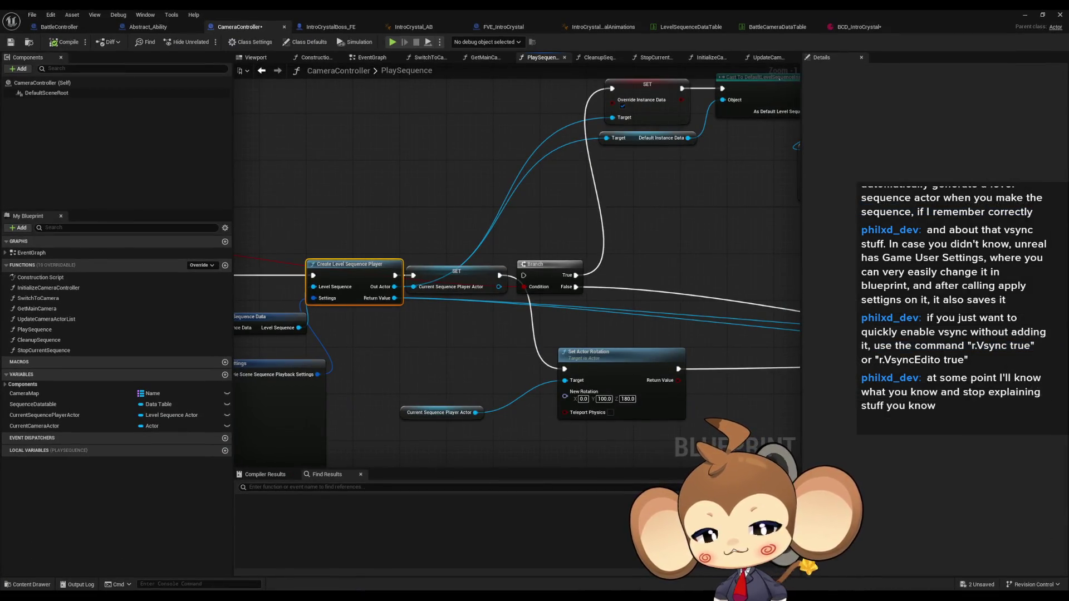
{"action": "key", "text": "alt+Tab"}
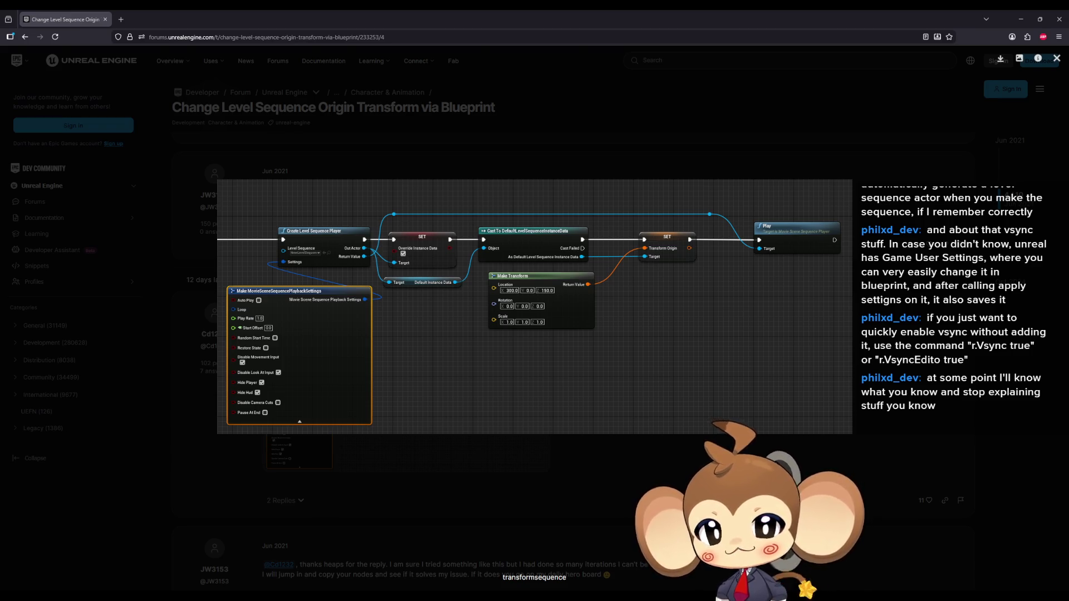
{"action": "key", "text": "alt+Tab"}
{"action": "scroll", "coordinate": [644, 239], "scroll_direction": "up", "scroll_amount": 1}
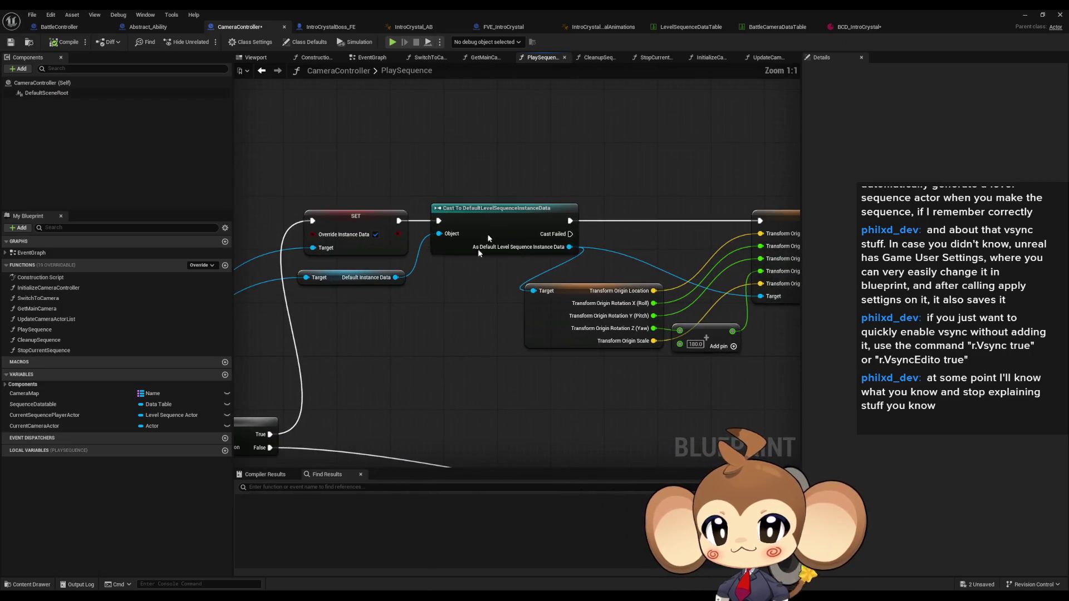
{"action": "left_click", "coordinate": [510, 215]}
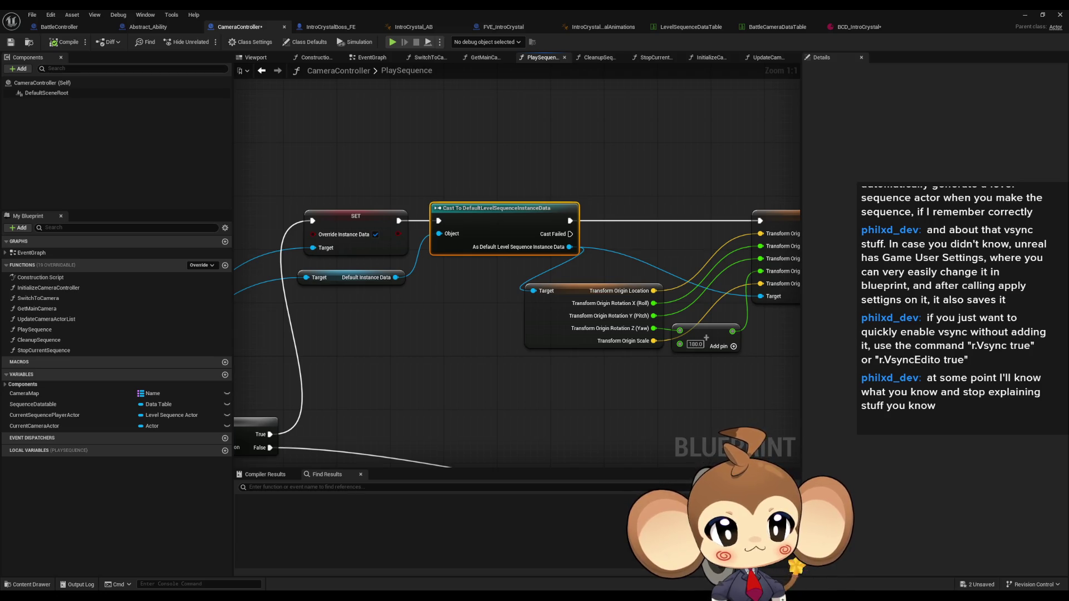
{"action": "key", "text": "alt+Tab"}
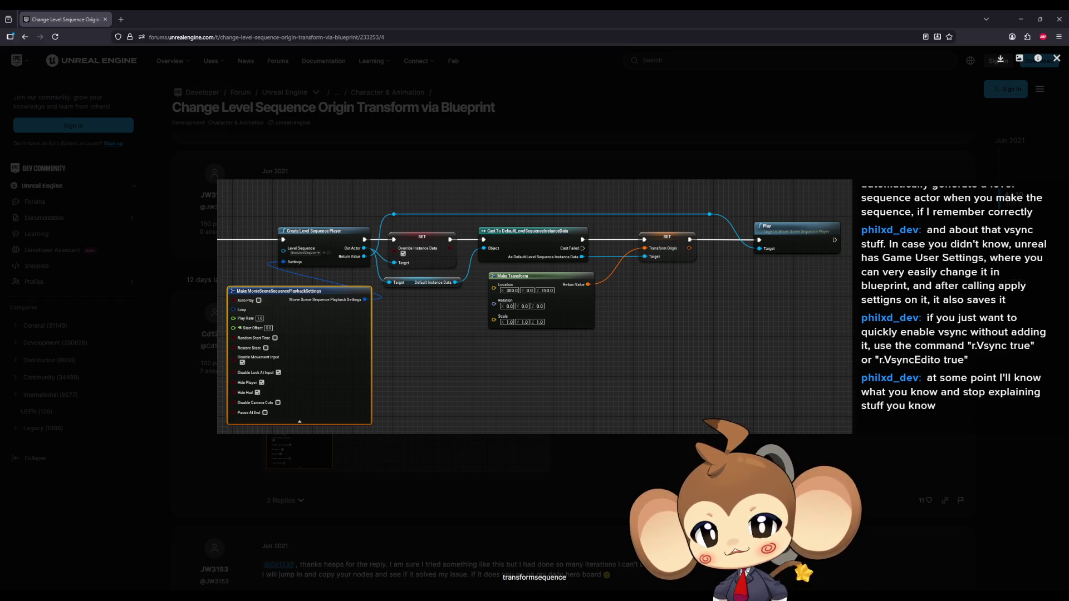
{"action": "key", "text": "alt+Tab"}
{"action": "key", "text": "alt+Tab"}
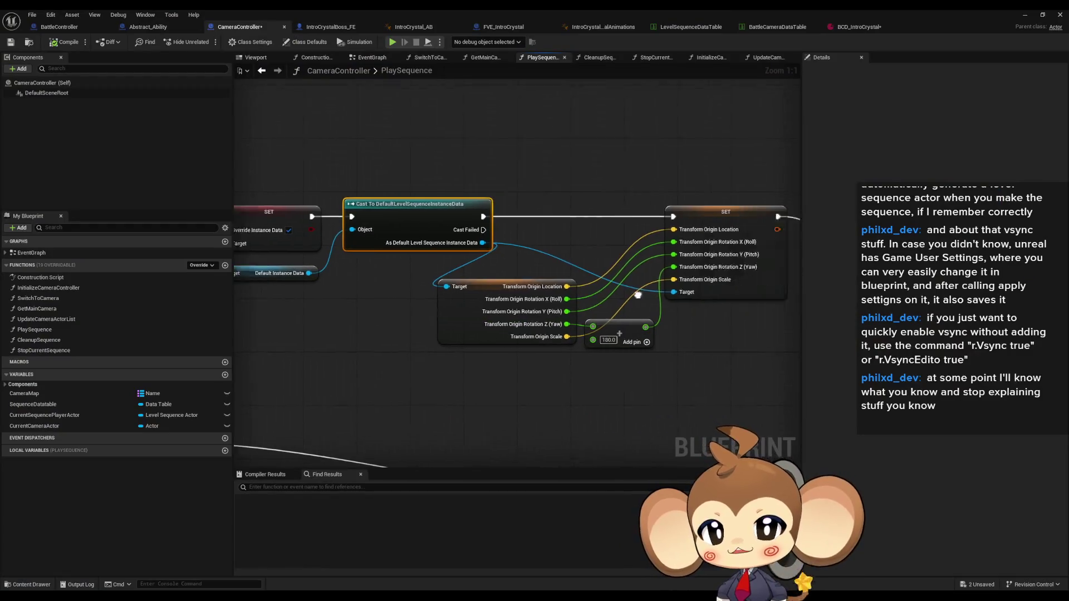
{"action": "left_click_drag", "start_coordinate": [664, 131], "coordinate": [715, 243]}
{"action": "left_click_drag", "start_coordinate": [733, 286], "coordinate": [733, 289]}
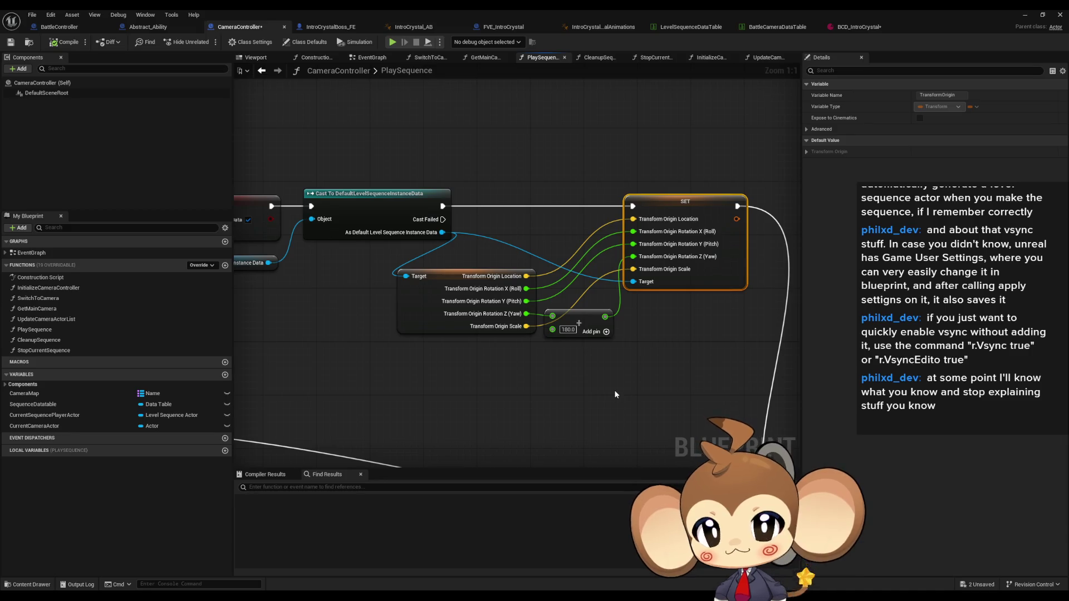
{"action": "mouse_move", "coordinate": [613, 380]}
{"action": "left_mouse_down"}
{"action": "mouse_move", "coordinate": [459, 255]}
{"action": "mouse_move", "coordinate": [639, 227]}
{"action": "mouse_move", "coordinate": [619, 344]}
{"action": "left_mouse_up"}
{"action": "mouse_move", "coordinate": [364, 356]}
{"action": "left_mouse_down"}
{"action": "mouse_move", "coordinate": [438, 217]}
{"action": "mouse_move", "coordinate": [514, 285]}
{"action": "left_mouse_up"}
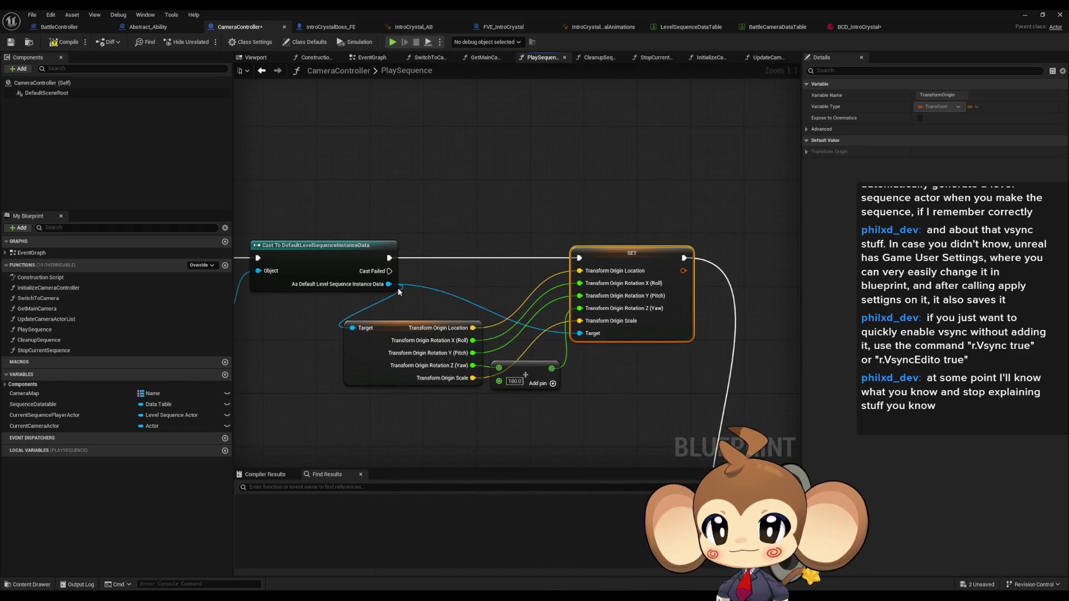
{"action": "left_click_drag", "start_coordinate": [389, 284], "coordinate": [511, 194]}
{"action": "left_click", "coordinate": [457, 138]}
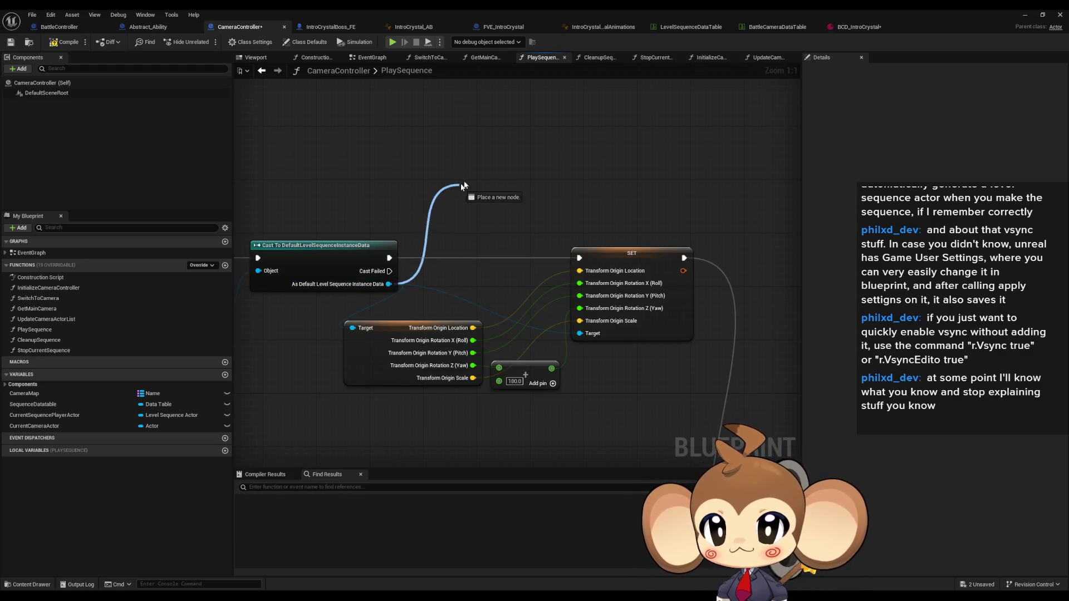
Add a Set Transform Origin node from the cast's instance data and wire it into the execution flow.
{"action": "left_click_drag", "start_coordinate": [388, 284], "coordinate": [472, 180]}
{"action": "type", "text": "tran ori"}
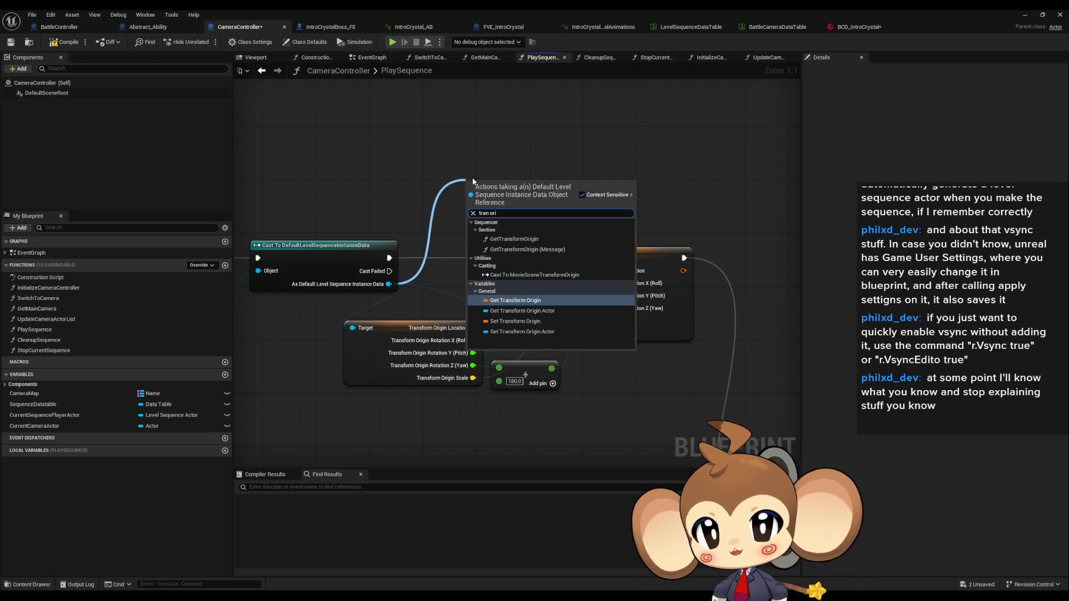
{"action": "key", "text": "Down"}
{"action": "key", "text": "Down"}
{"action": "key", "text": "Return"}
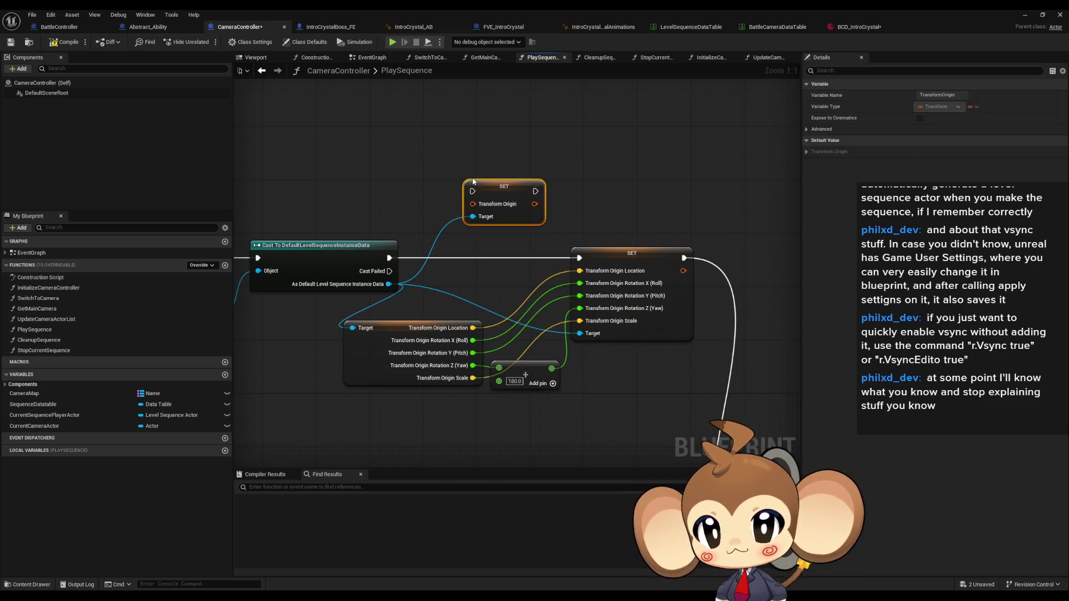
{"action": "scroll", "coordinate": [534, 191], "scroll_direction": "down", "scroll_amount": 2}
{"action": "left_click_drag", "start_coordinate": [534, 191], "coordinate": [739, 298]}
{"action": "scroll", "coordinate": [565, 198], "scroll_direction": "up", "scroll_amount": 2}
{"action": "left_click_drag", "start_coordinate": [430, 195], "coordinate": [512, 128]}
Split the Transform Origin pin and enter location 1000 and rotation 100 on each axis.
{"action": "right_click", "coordinate": [514, 142]}
{"action": "left_click", "coordinate": [548, 185]}
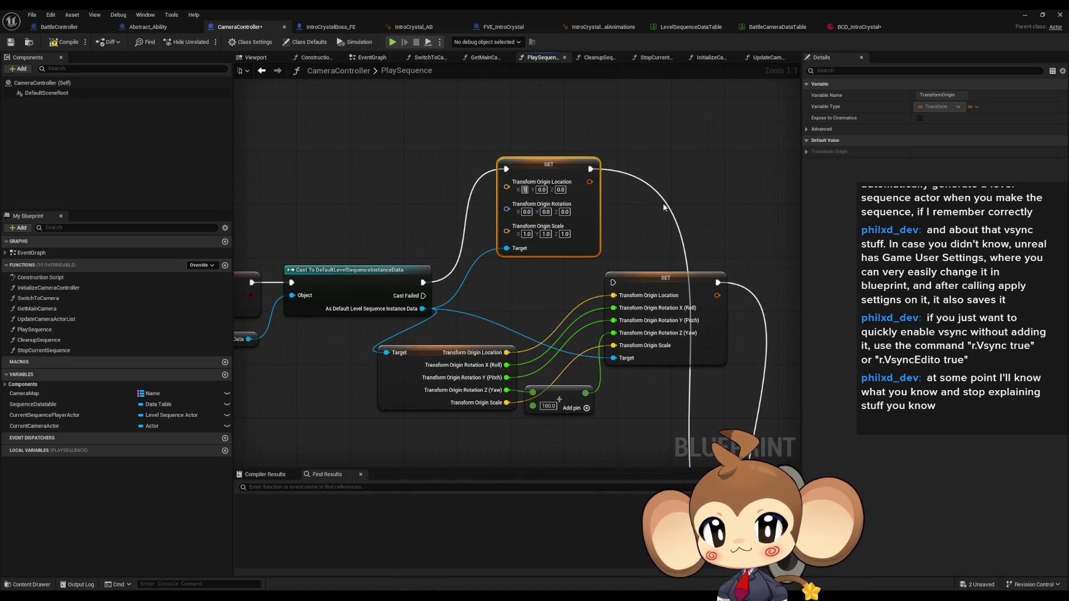
{"action": "type", "text": "1000"}
{"action": "key", "text": "Tab"}
{"action": "type", "text": "1000"}
{"action": "key", "text": "Tab"}
{"action": "type", "text": "1000"}
{"action": "key", "text": "Tab"}
{"action": "type", "text": "100"}
{"action": "key", "text": "Tab"}
{"action": "type", "text": "100"}
{"action": "key", "text": "Tab"}
{"action": "type", "text": "100"}
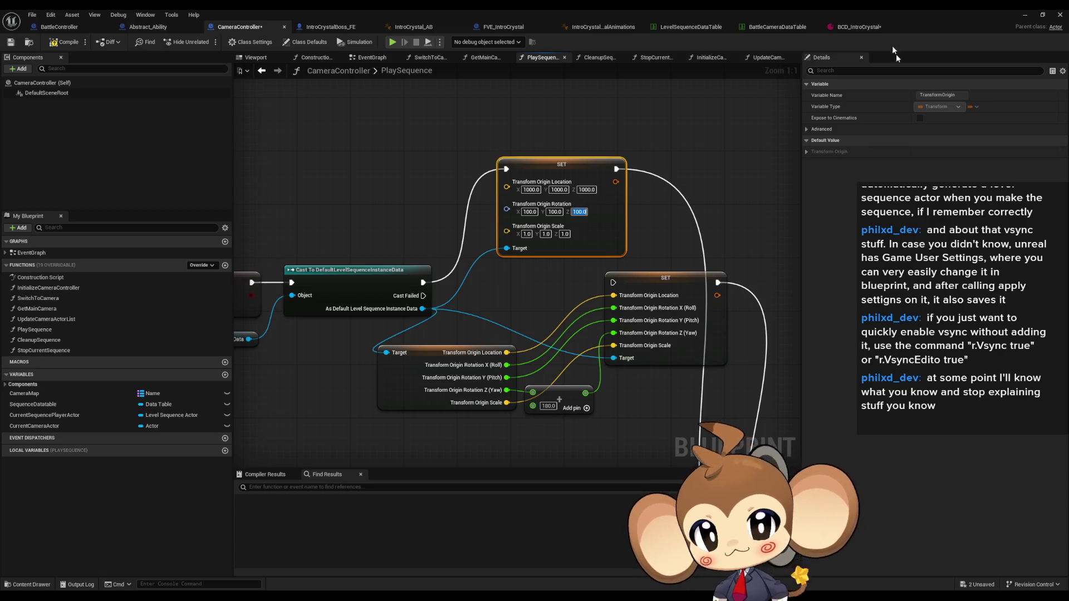
{"action": "left_click", "coordinate": [1024, 15]}
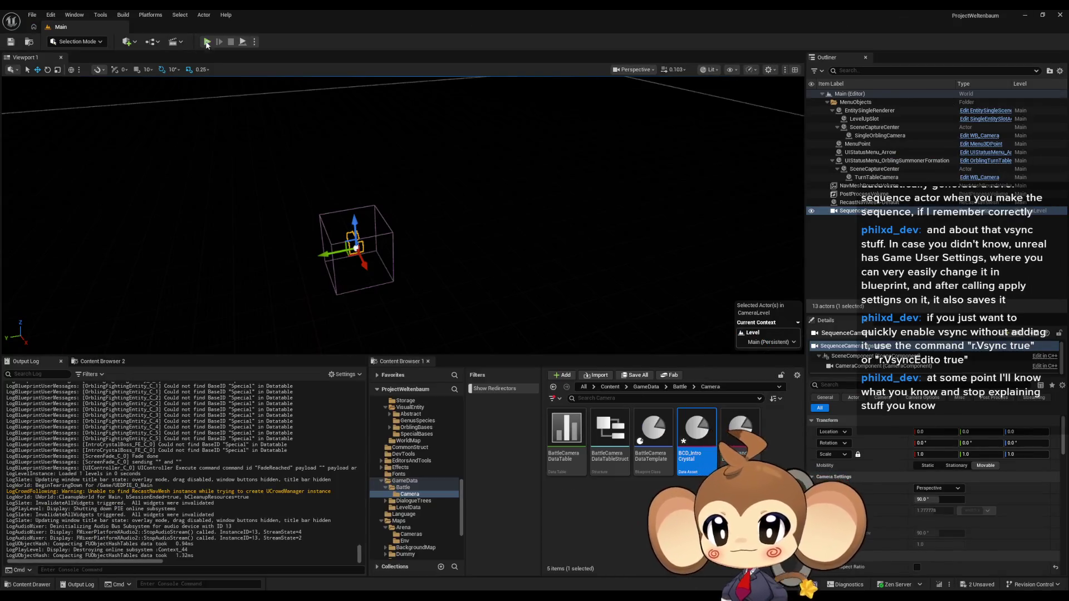
{"action": "left_click", "coordinate": [211, 41]}
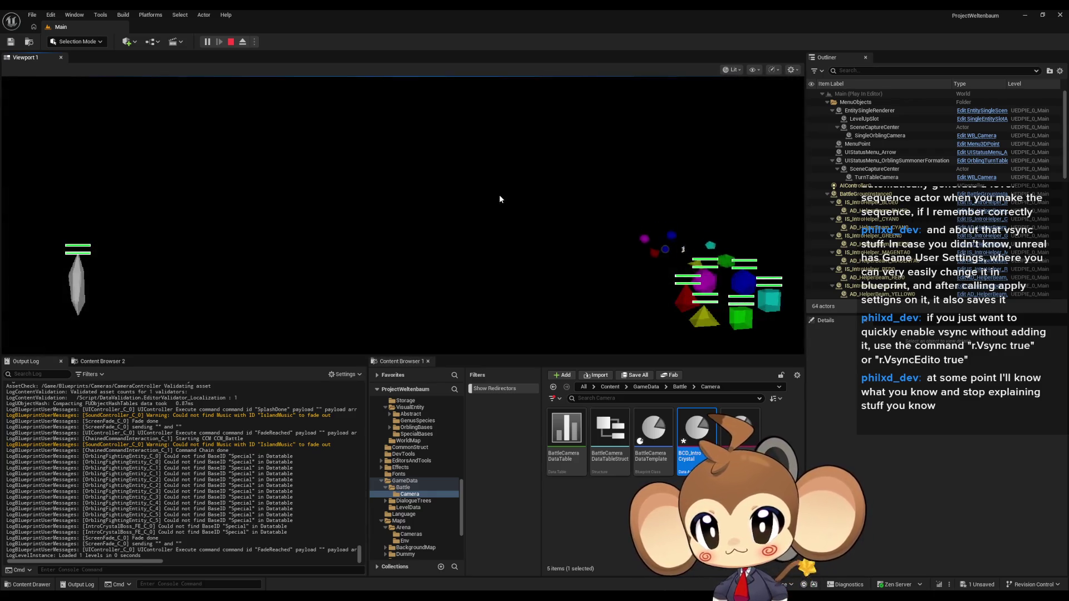
{"action": "left_click", "coordinate": [231, 41]}
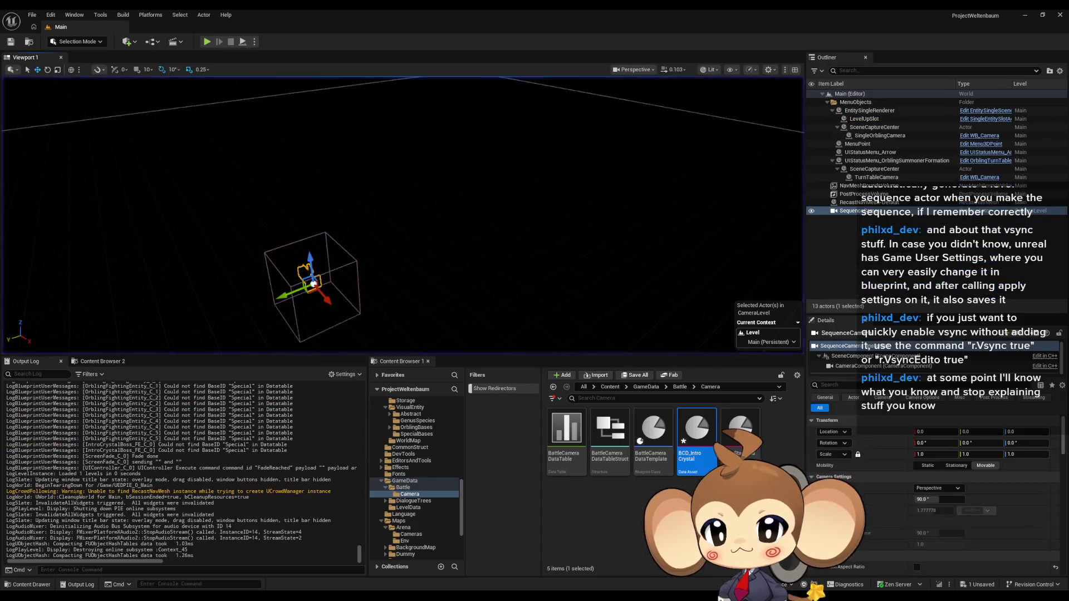
{"action": "left_click", "coordinate": [534, 566]}
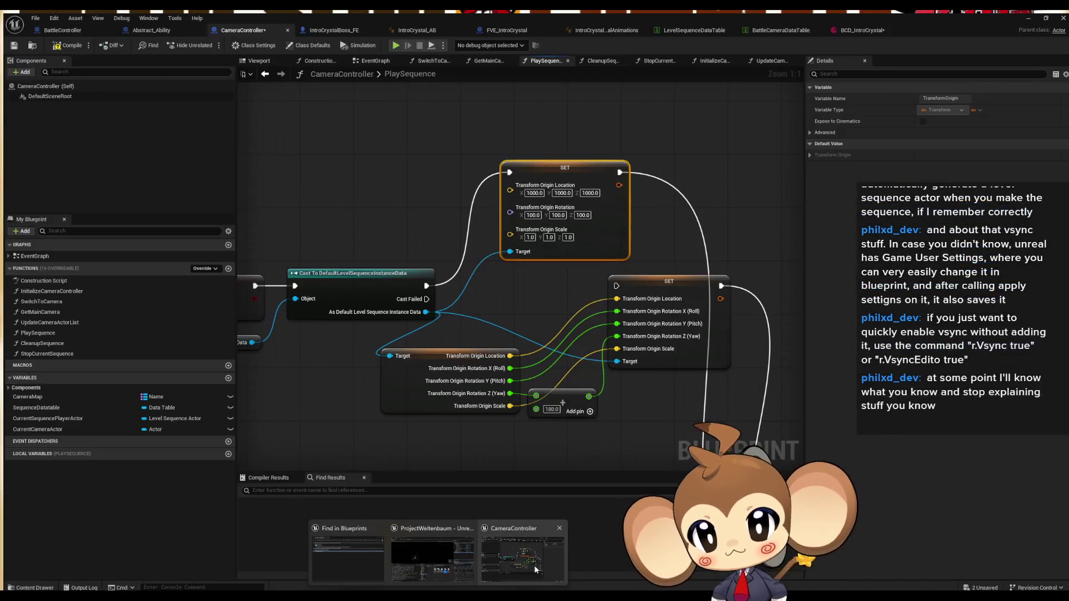
{"action": "scroll", "coordinate": [673, 201], "scroll_direction": "down", "scroll_amount": 3}
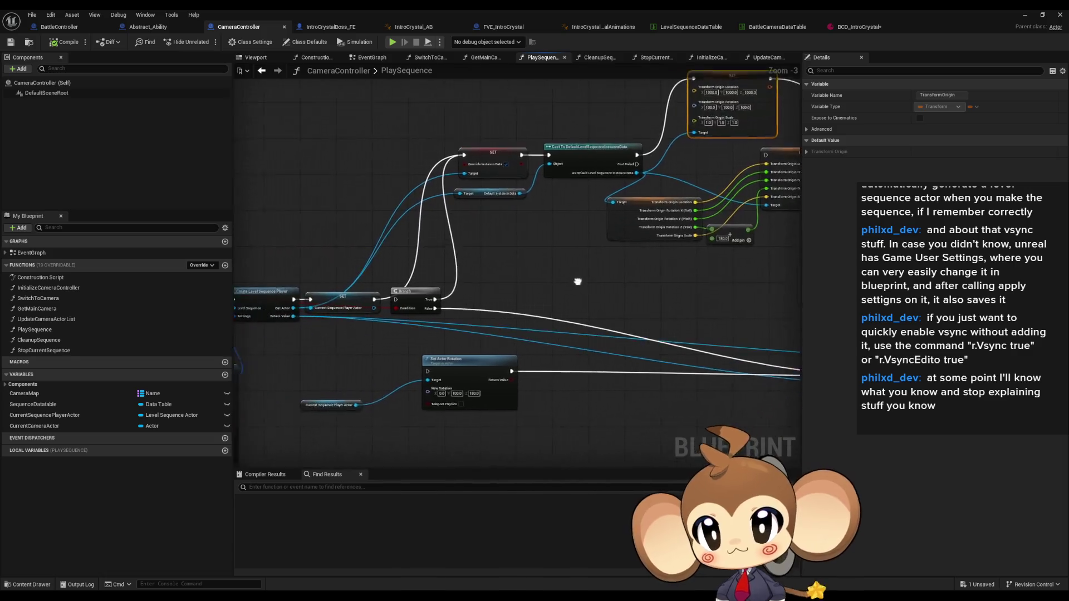
{"action": "scroll", "coordinate": [451, 274], "scroll_direction": "up", "scroll_amount": 2}
{"action": "scroll", "coordinate": [425, 288], "scroll_direction": "up", "scroll_amount": 2}
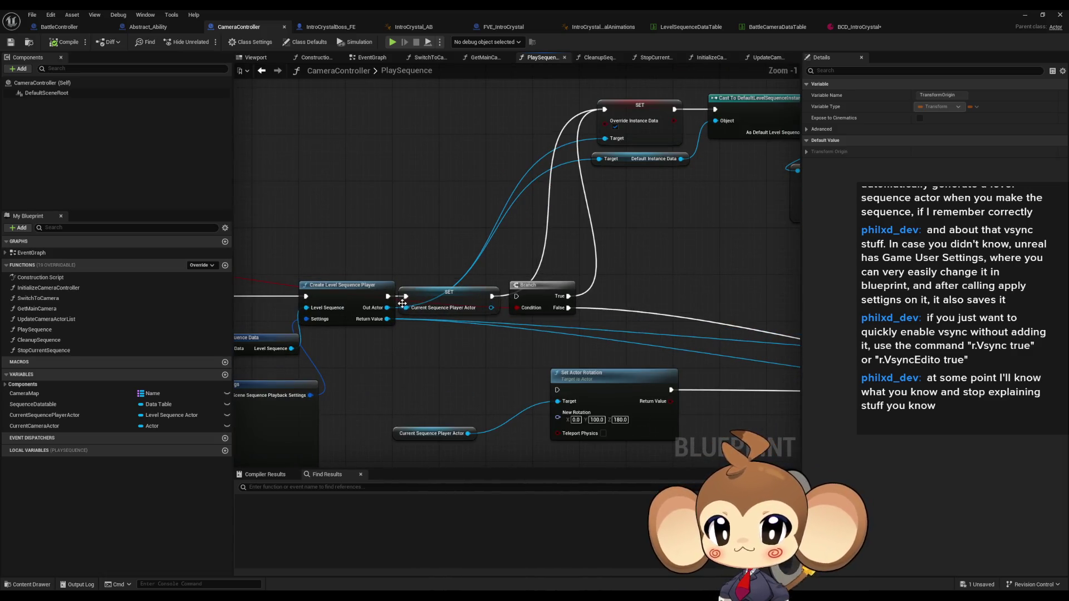
Add a Print String node off Cast Failed with an error message.
{"action": "left_click_drag", "start_coordinate": [387, 315], "coordinate": [351, 355]}
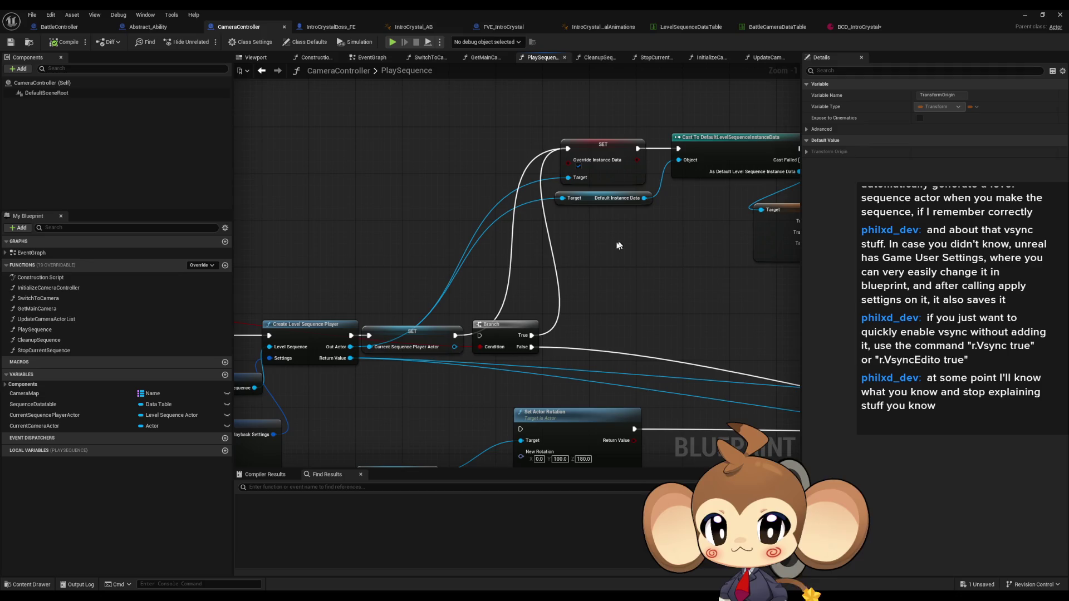
{"action": "left_click_drag", "start_coordinate": [561, 274], "coordinate": [547, 224]}
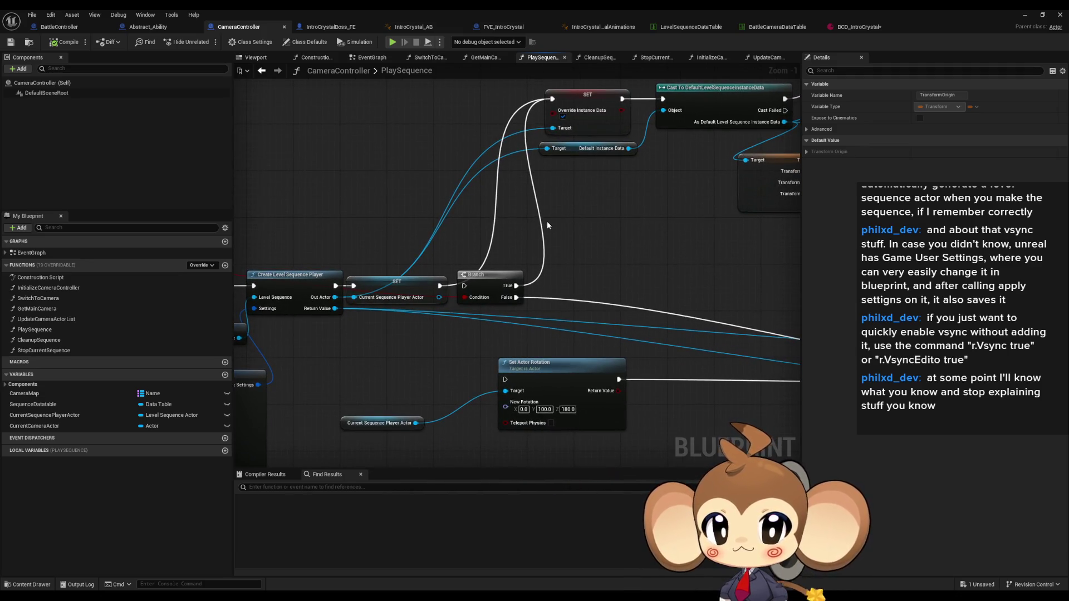
{"action": "left_click_drag", "start_coordinate": [548, 221], "coordinate": [517, 189]}
{"action": "mouse_move", "coordinate": [616, 181]}
{"action": "left_mouse_down"}
{"action": "mouse_move", "coordinate": [476, 169]}
{"action": "mouse_move", "coordinate": [501, 338]}
{"action": "left_mouse_up"}
{"action": "type", "text": "print string"}
{"action": "key", "text": "Return"}
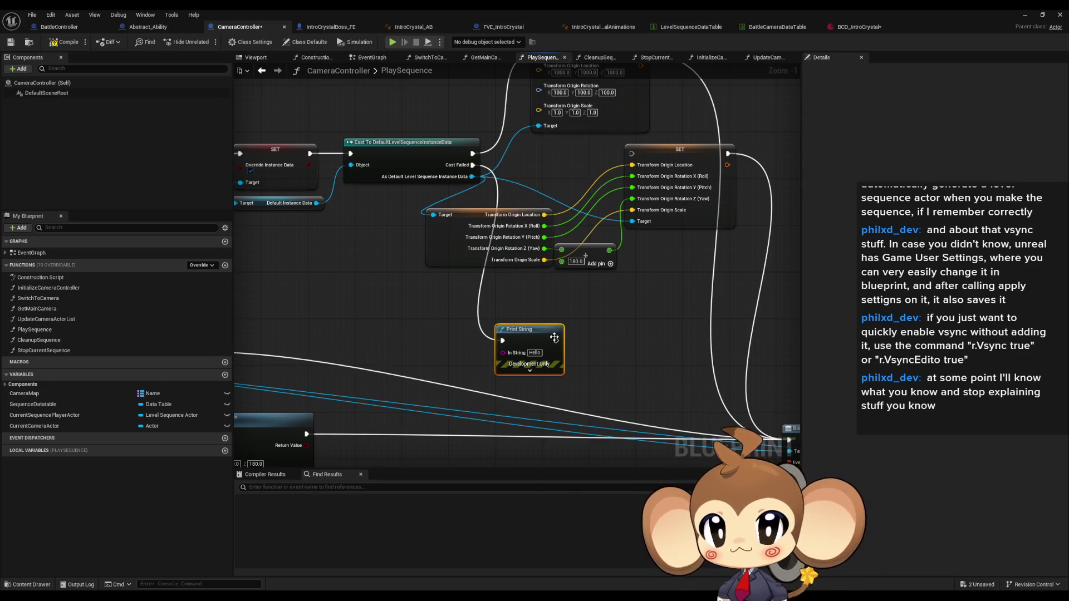
{"action": "type", "text": "ERROR"}
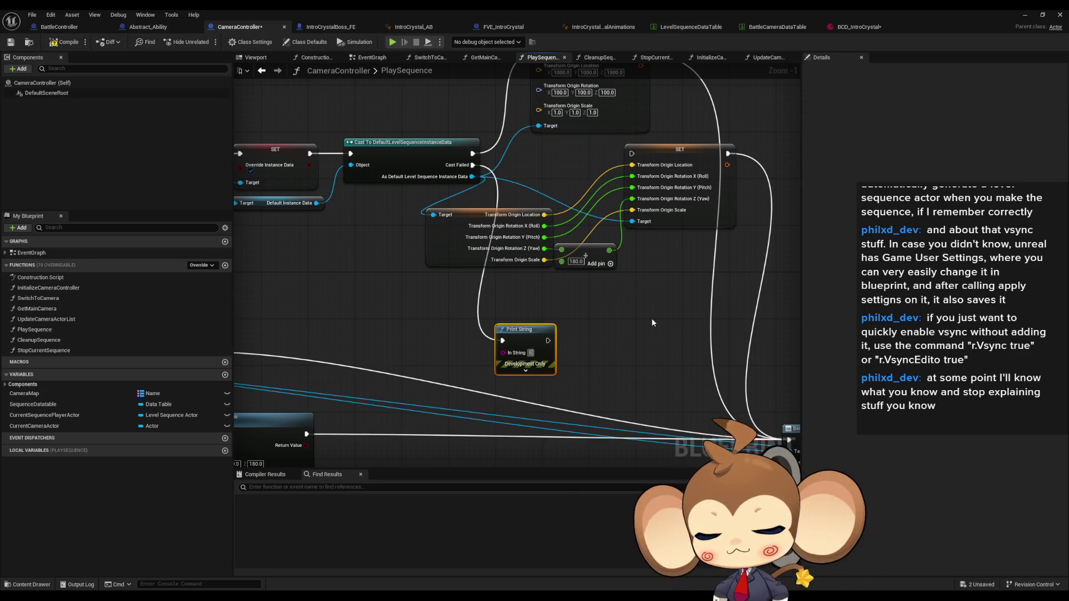
{"action": "key", "text": "BackSpace"}
{"action": "key", "text": "BackSpace"}
{"action": "key", "text": "BackSpace"}
{"action": "key", "text": "BackSpace"}
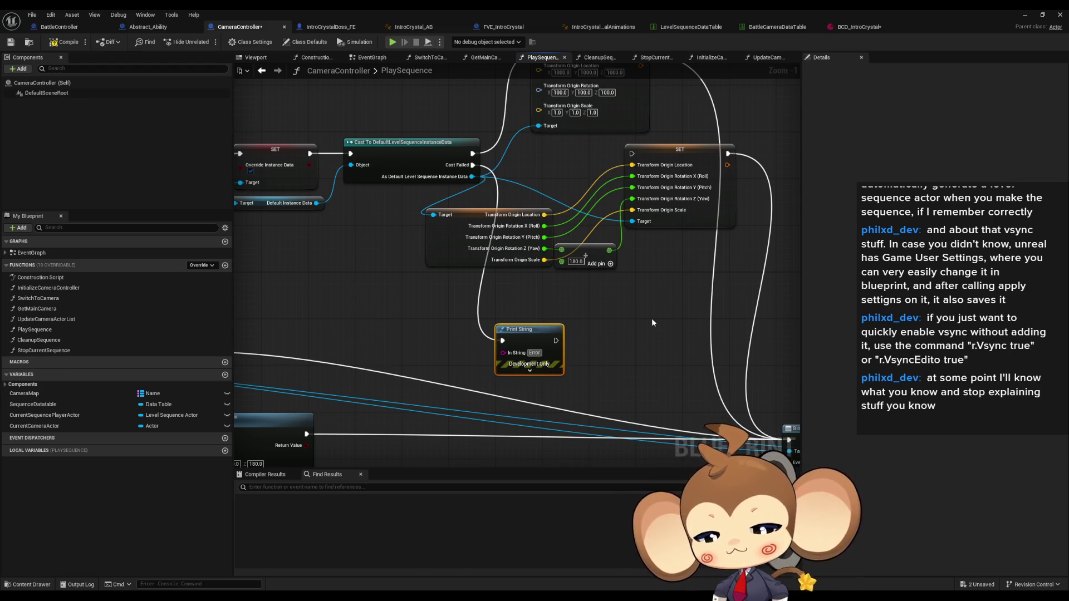
{"action": "type", "text": "rror: adlsbgljasdbgljbasjbasgjlkbgkasbgkjbaskjgb"}
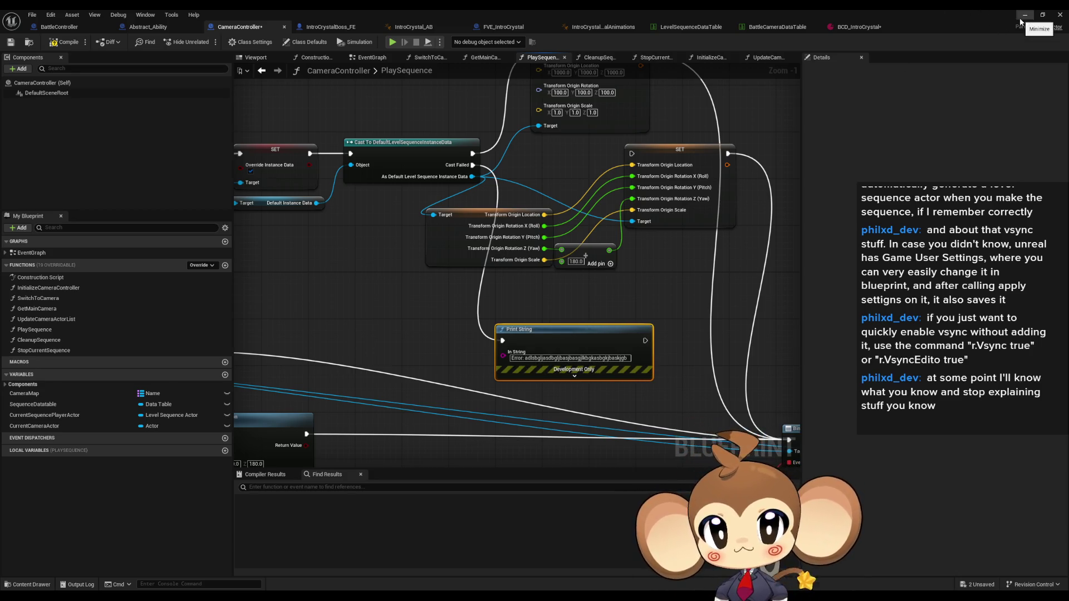
Paste a copy reading 'Error: not error' and wire it after the Transform Origin setter.
{"action": "left_click_drag", "start_coordinate": [652, 353], "coordinate": [575, 381]}
{"action": "key", "text": "ctrl+v"}
{"action": "left_click_drag", "start_coordinate": [683, 293], "coordinate": [605, 299]}
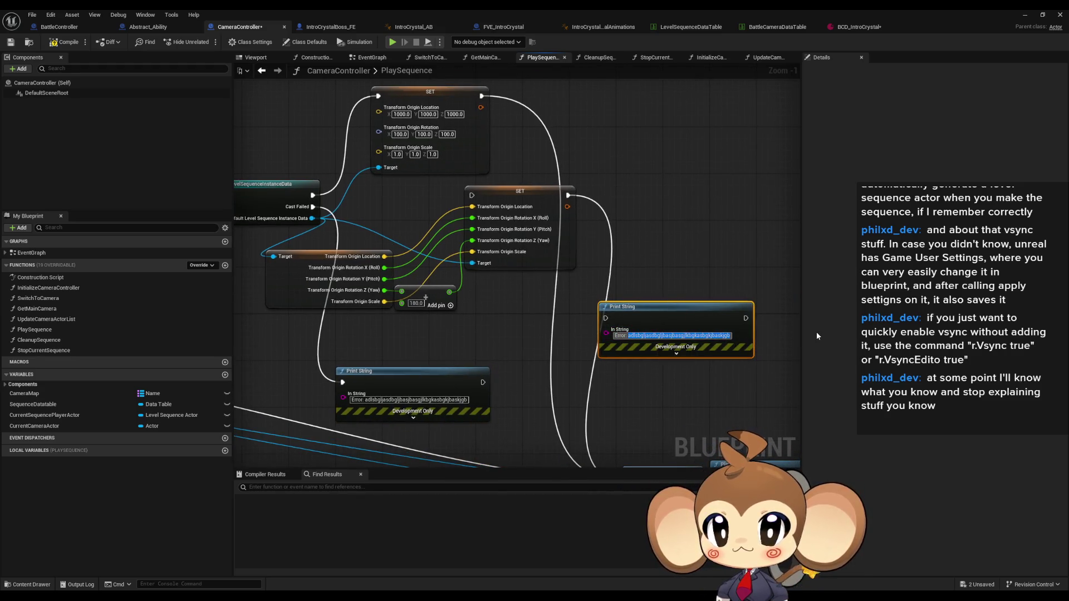
{"action": "type", "text": "Error: not error"}
{"action": "key", "text": "Return"}
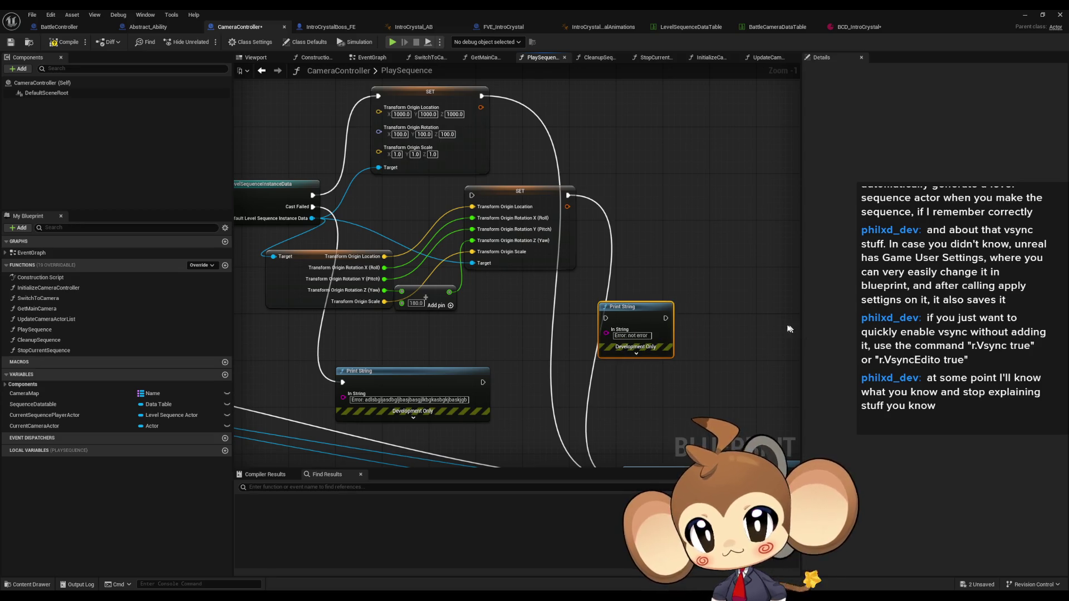
{"action": "left_click_drag", "start_coordinate": [666, 317], "coordinate": [619, 441]}
{"action": "left_click", "coordinate": [620, 378]}
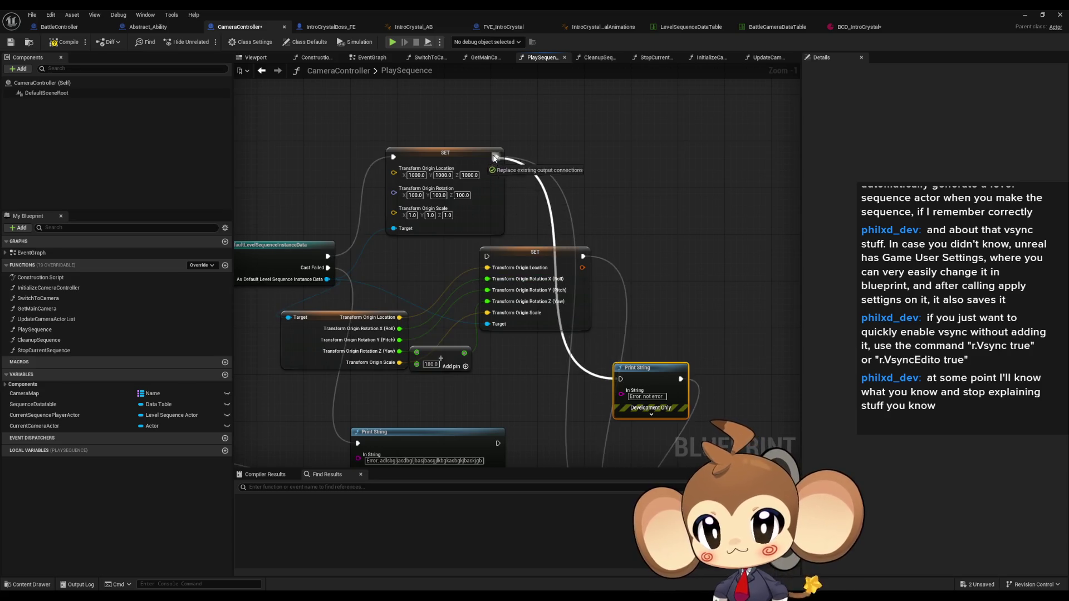
Play the level with a cleared Output Log to see 'Error: not error', then return to the blueprint.
{"action": "left_click", "coordinate": [1024, 15]}
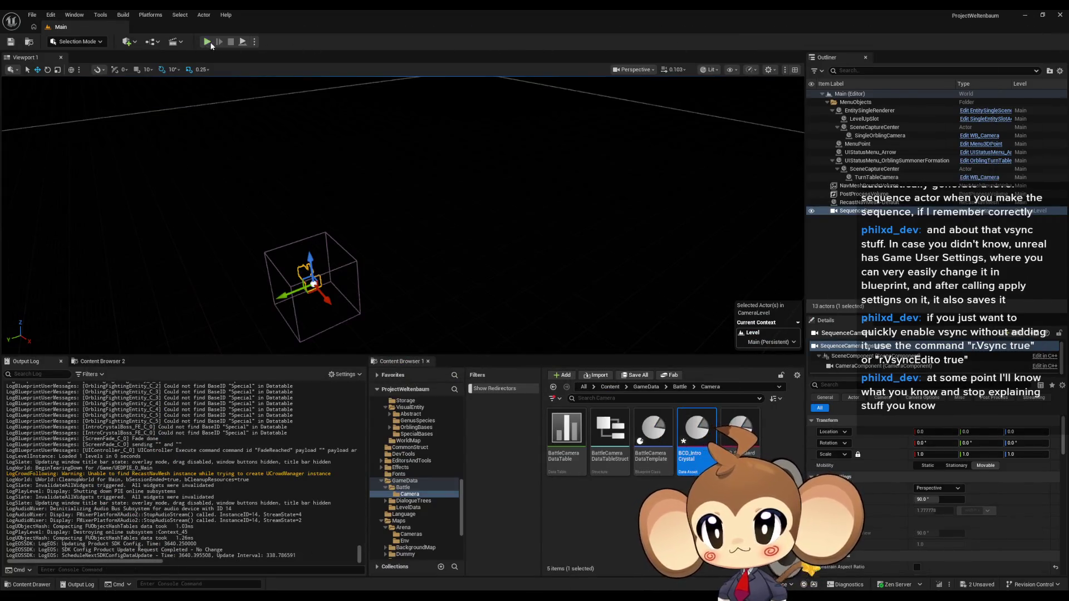
{"action": "key", "text": "alt+p"}
{"action": "right_click", "coordinate": [203, 433]}
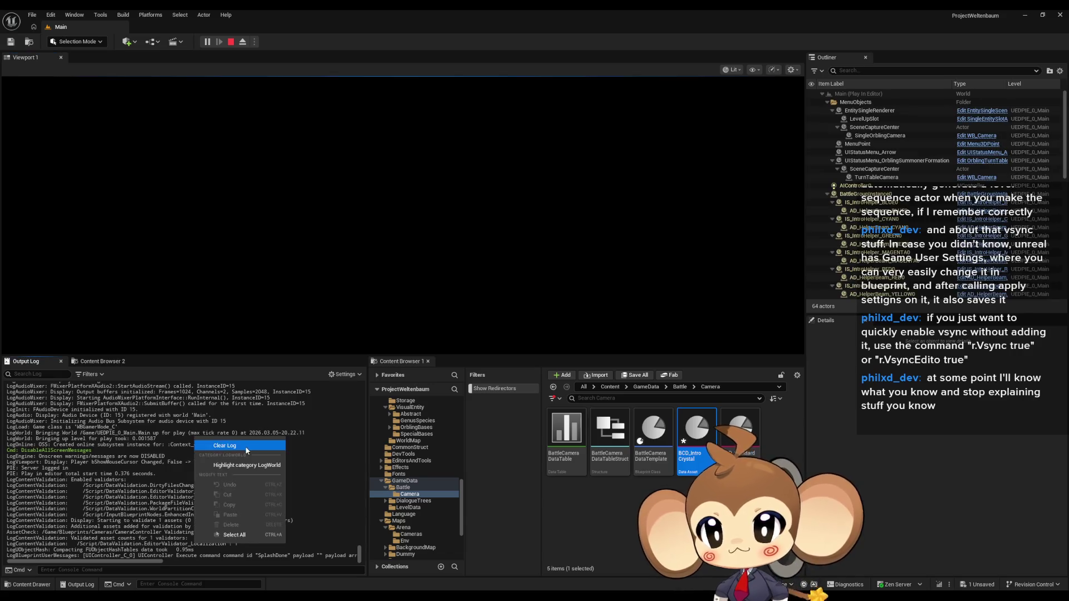
{"action": "left_click", "coordinate": [224, 445]}
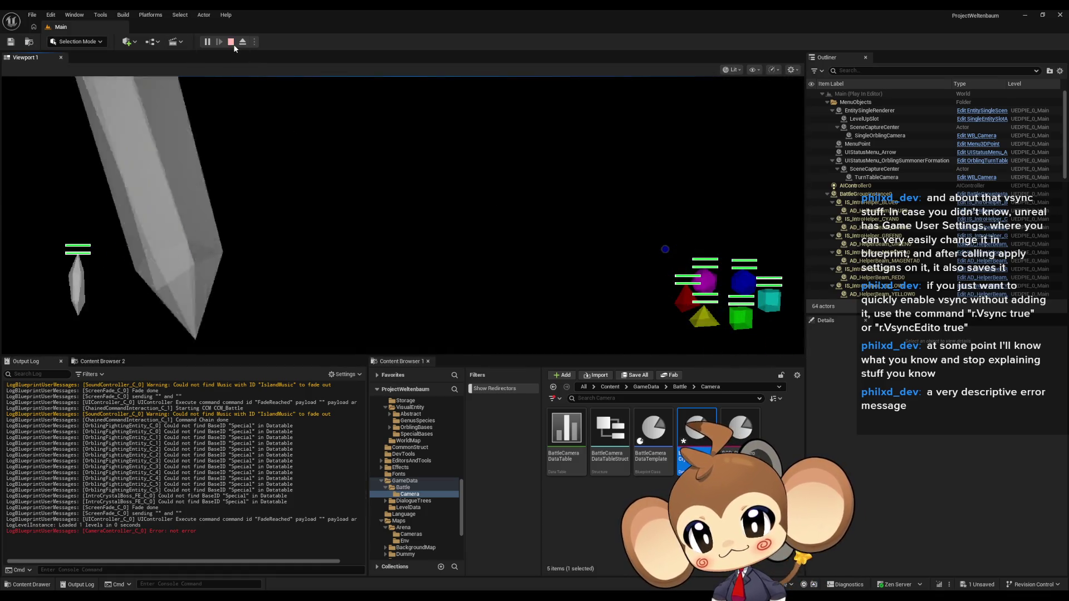
{"action": "key", "text": "Escape"}
{"action": "key", "text": "alt+Tab"}
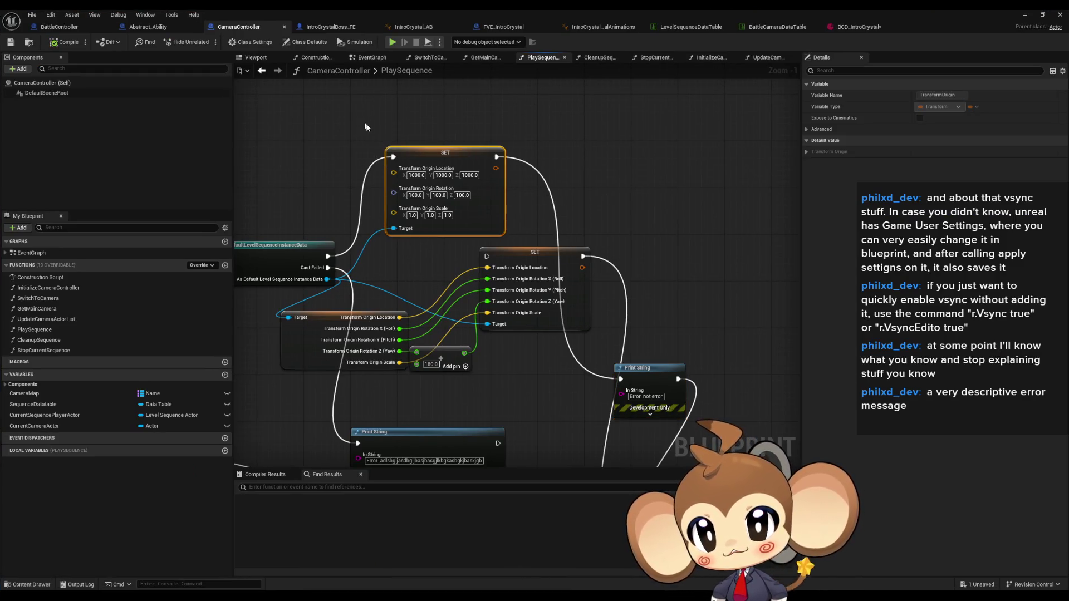
Glance at the upper graph and switch over to the forum thread in the browser.
{"action": "left_click_drag", "start_coordinate": [593, 211], "coordinate": [761, 113]}
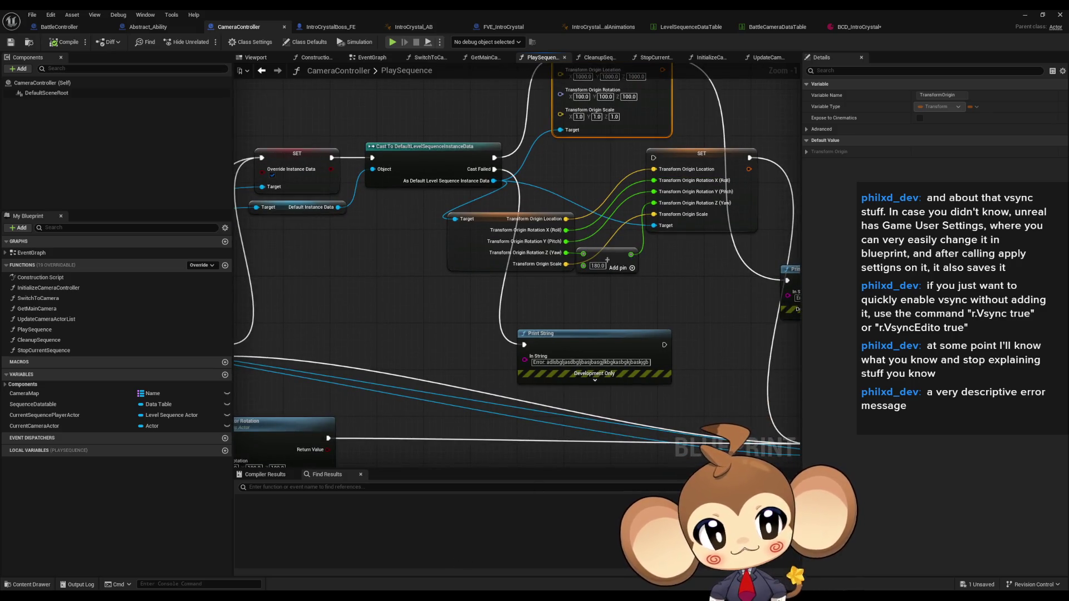
{"action": "key", "text": "alt+Tab"}
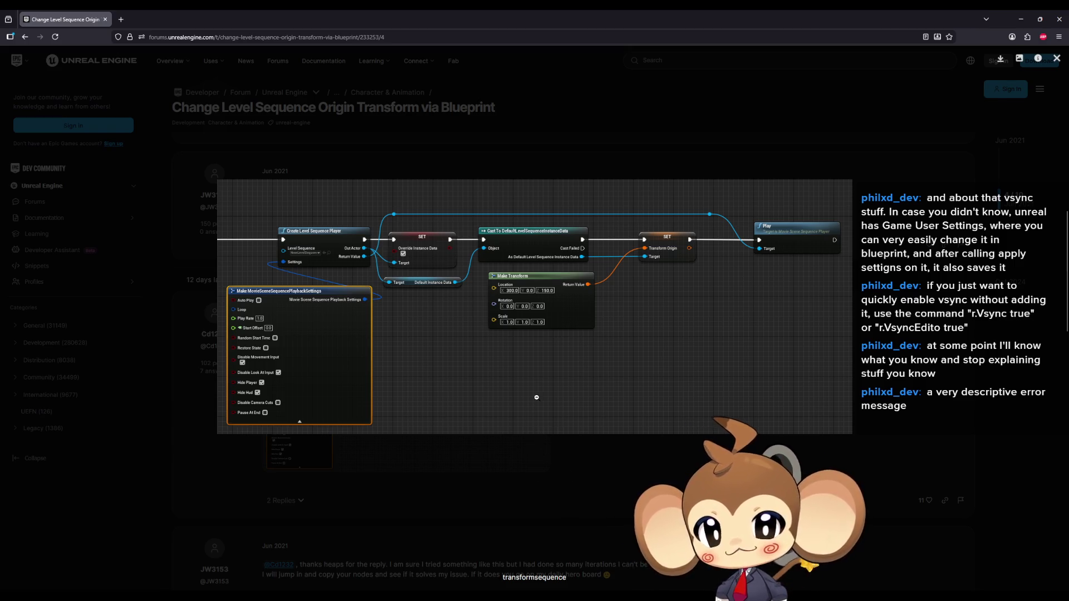
Close the enlarged image and read the remaining replies down to the one linking the Epic article.
{"action": "left_click", "coordinate": [556, 481]}
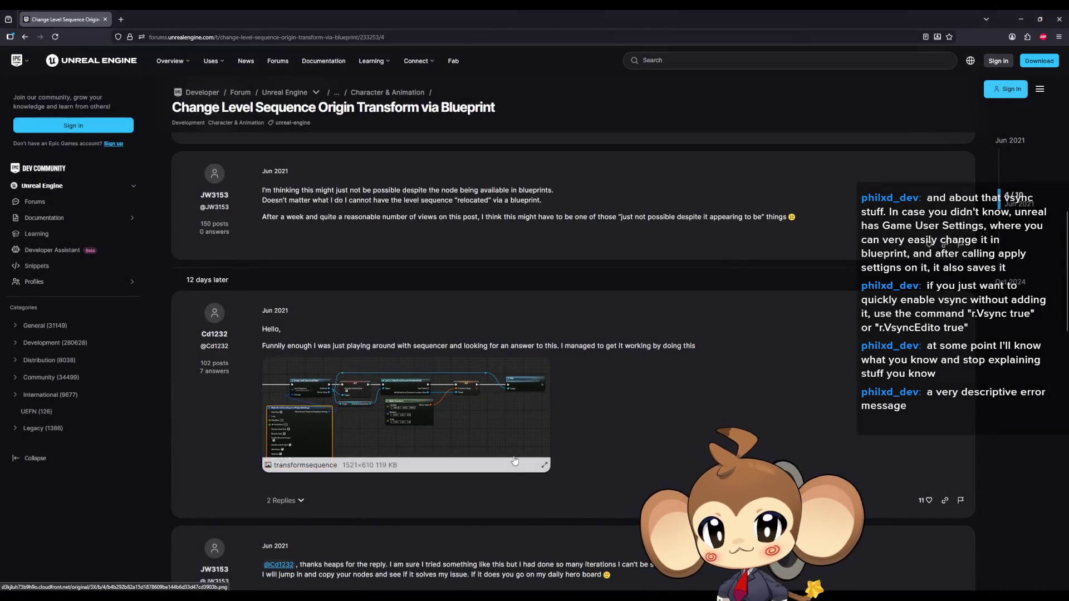
{"action": "scroll", "coordinate": [513, 454], "scroll_direction": "down", "scroll_amount": 2}
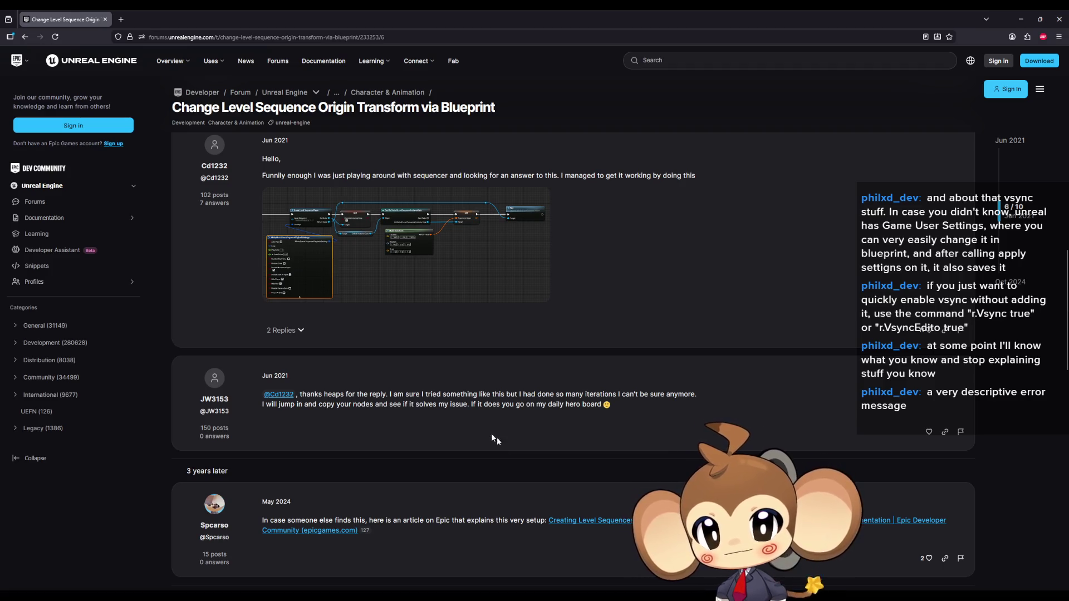
{"action": "left_click_drag", "start_coordinate": [552, 395], "coordinate": [685, 398]}
{"action": "left_click_drag", "start_coordinate": [305, 406], "coordinate": [411, 411]}
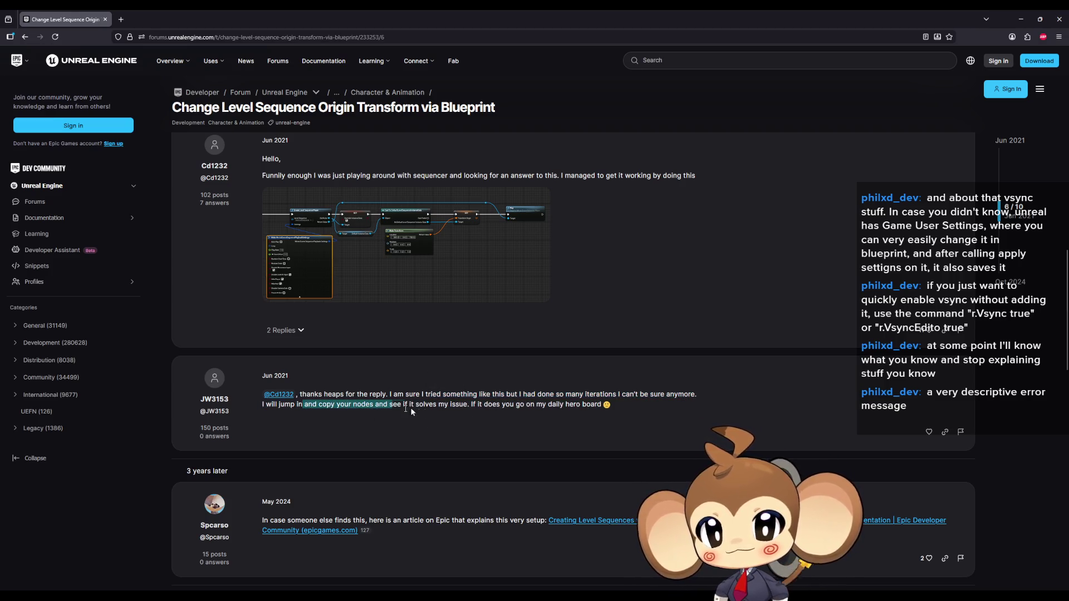
{"action": "scroll", "coordinate": [433, 428], "scroll_direction": "down", "scroll_amount": 2}
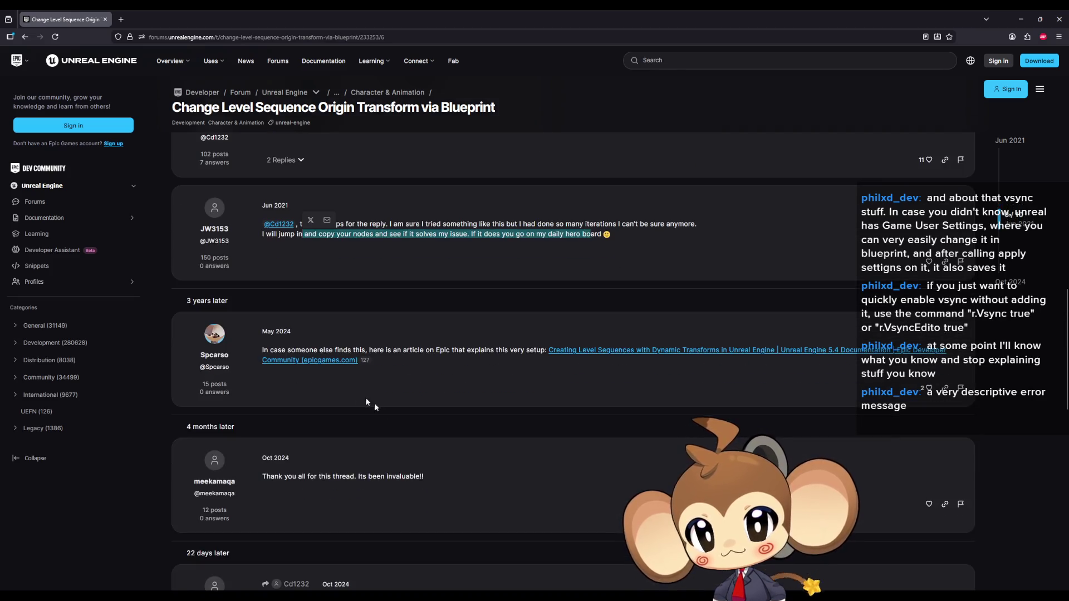
{"action": "left_click_drag", "start_coordinate": [302, 349], "coordinate": [358, 352]}
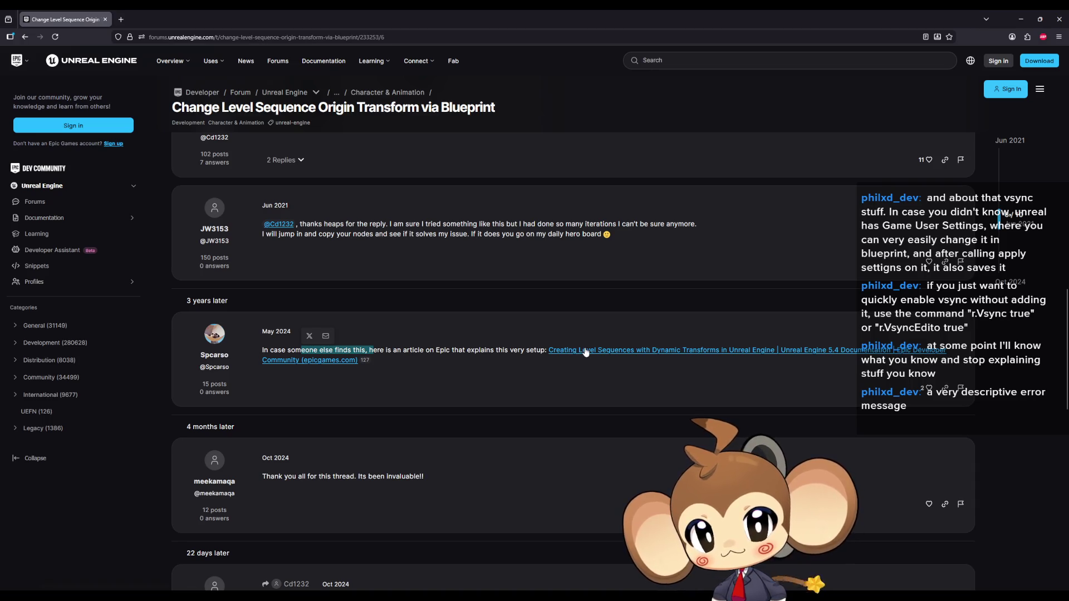
{"action": "scroll", "coordinate": [542, 365], "scroll_direction": "down", "scroll_amount": 2}
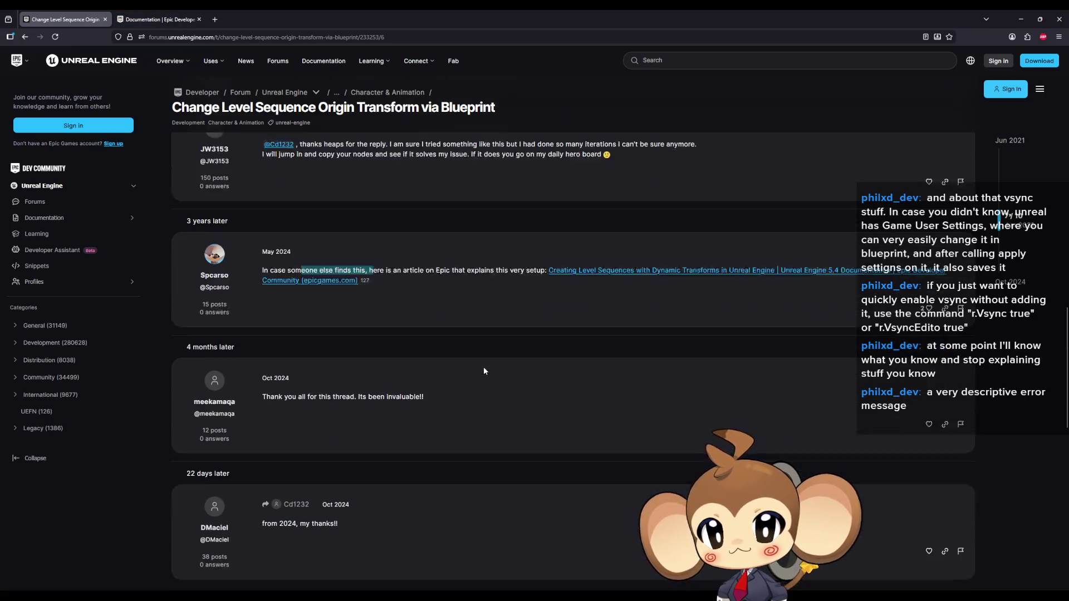
{"action": "left_click_drag", "start_coordinate": [319, 349], "coordinate": [424, 349]}
{"action": "scroll", "coordinate": [424, 349], "scroll_direction": "down", "scroll_amount": 1}
{"action": "left_click_drag", "start_coordinate": [287, 389], "coordinate": [369, 390]}
{"action": "scroll", "coordinate": [427, 371], "scroll_direction": "down", "scroll_amount": 2}
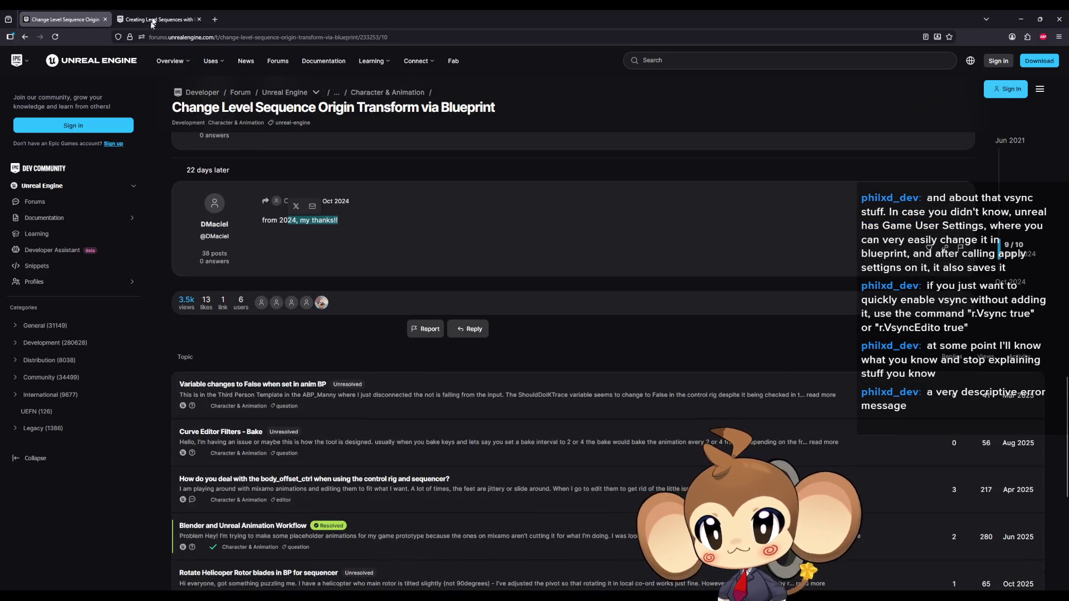
Switch to the Creating Level Sequences article and read its tip on choosing the origin actor.
{"action": "left_click", "coordinate": [153, 15]}
{"action": "scroll", "coordinate": [308, 286], "scroll_direction": "down", "scroll_amount": 1}
{"action": "scroll", "coordinate": [308, 286], "scroll_direction": "down", "scroll_amount": 1}
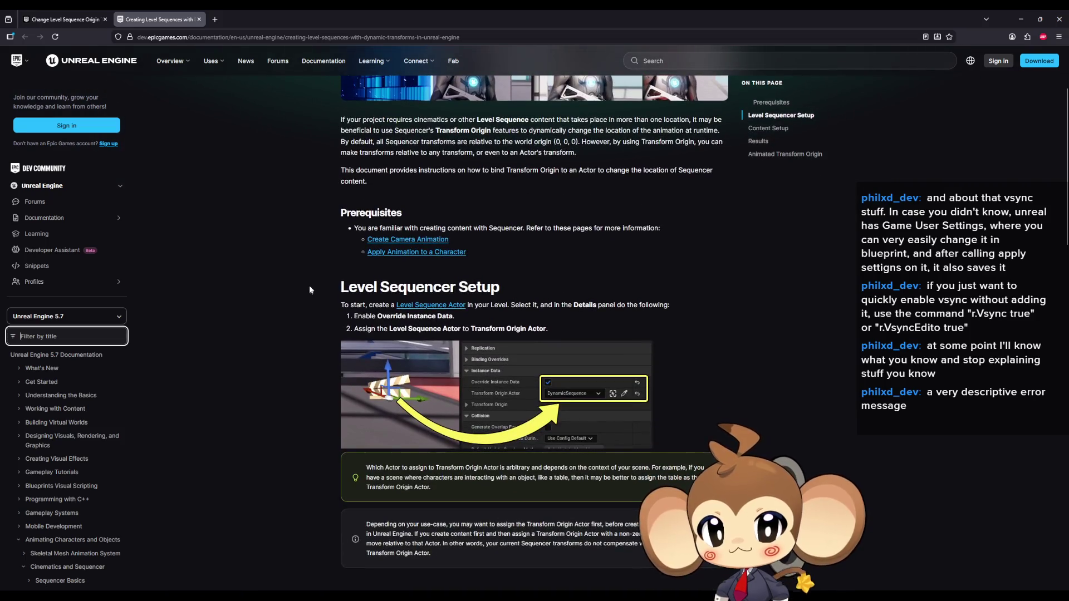
{"action": "scroll", "coordinate": [327, 168], "scroll_direction": "down", "scroll_amount": 1}
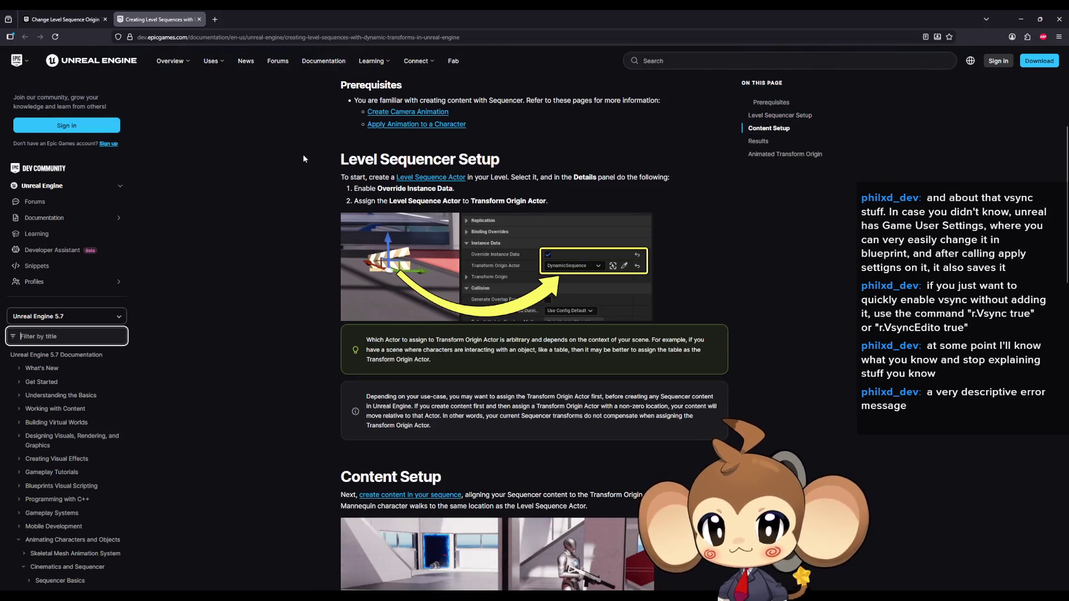
{"action": "scroll", "coordinate": [305, 146], "scroll_direction": "down", "scroll_amount": 3}
{"action": "scroll", "coordinate": [301, 158], "scroll_direction": "down", "scroll_amount": 2}
{"action": "scroll", "coordinate": [300, 165], "scroll_direction": "down", "scroll_amount": 3}
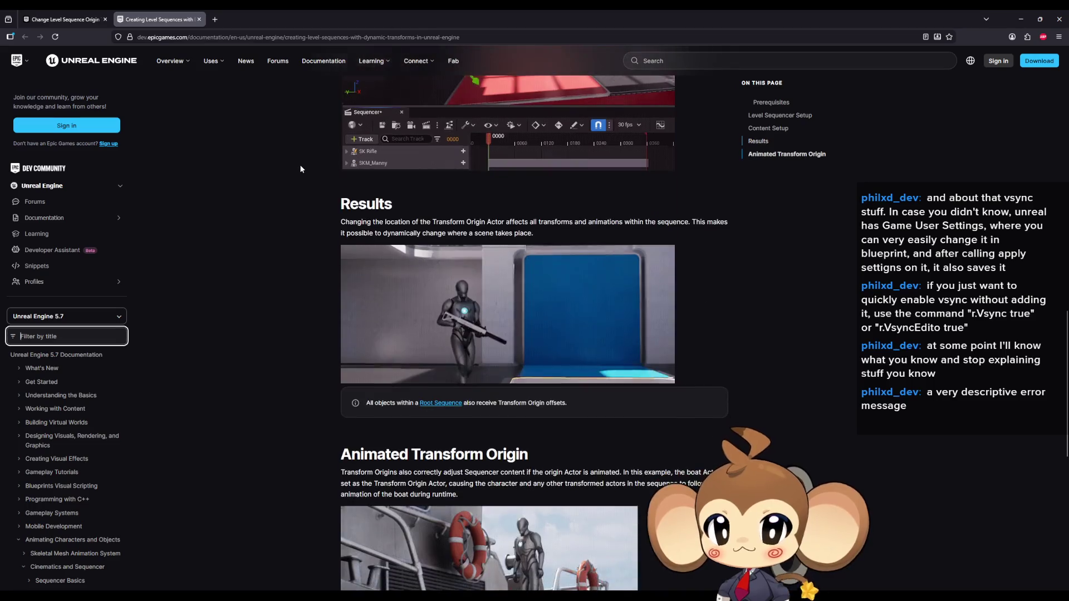
{"action": "scroll", "coordinate": [301, 165], "scroll_direction": "down", "scroll_amount": 2}
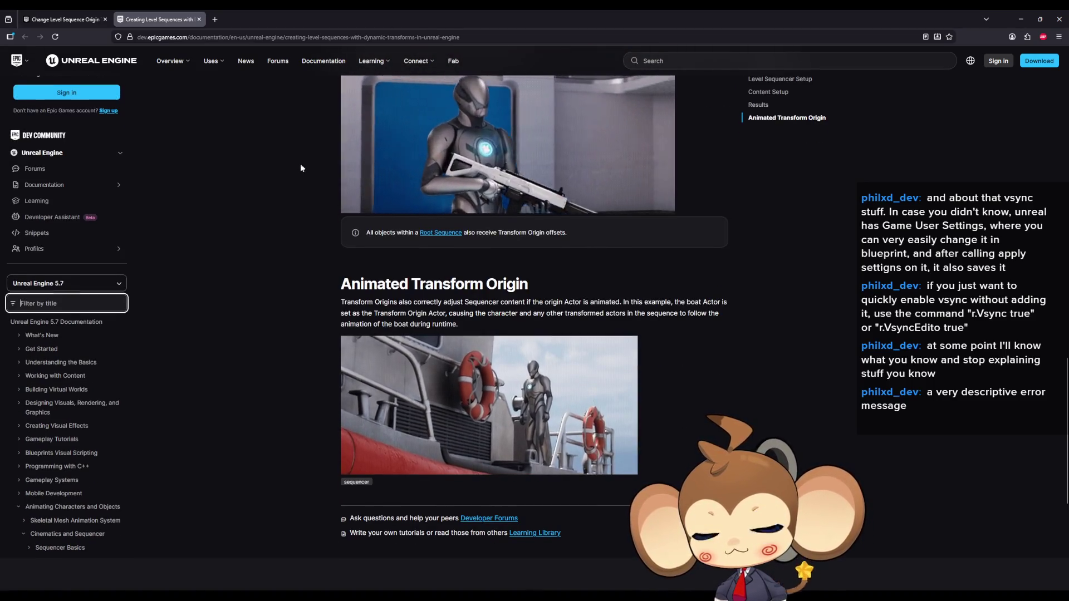
{"action": "scroll", "coordinate": [300, 163], "scroll_direction": "down", "scroll_amount": 1}
{"action": "scroll", "coordinate": [300, 164], "scroll_direction": "down", "scroll_amount": 2}
{"action": "scroll", "coordinate": [300, 163], "scroll_direction": "up", "scroll_amount": 3}
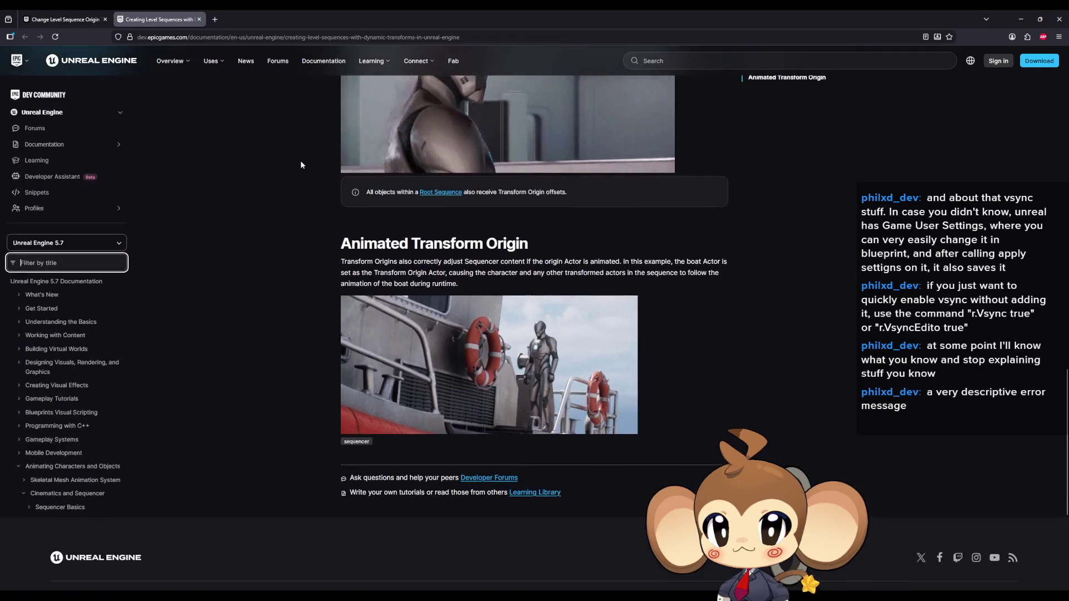
{"action": "scroll", "coordinate": [301, 164], "scroll_direction": "up", "scroll_amount": 2}
{"action": "scroll", "coordinate": [301, 165], "scroll_direction": "up", "scroll_amount": 3}
{"action": "scroll", "coordinate": [302, 166], "scroll_direction": "up", "scroll_amount": 3}
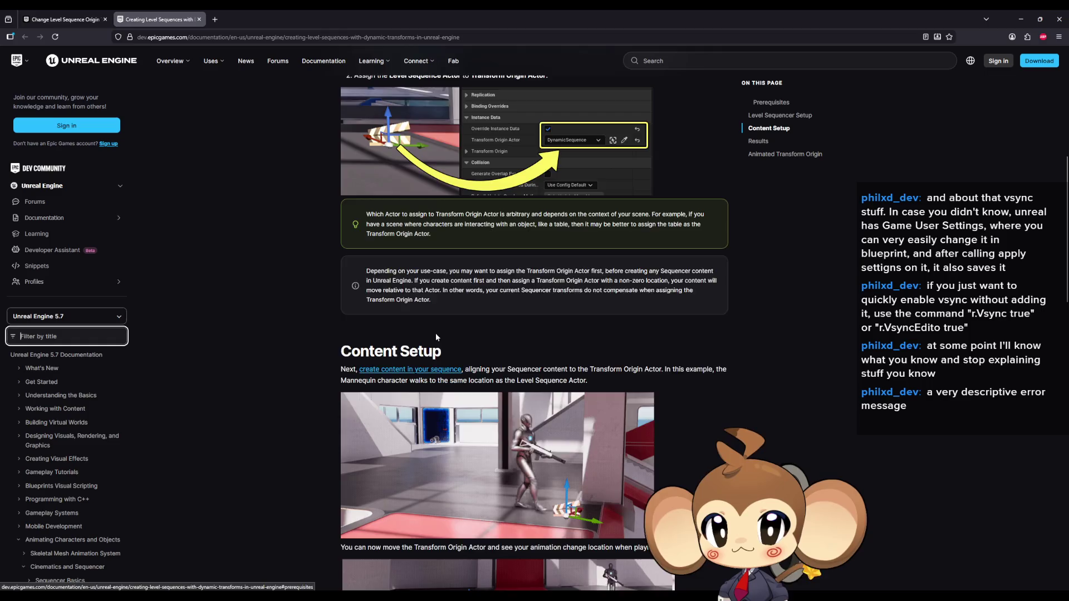
{"action": "scroll", "coordinate": [485, 348], "scroll_direction": "up", "scroll_amount": 3}
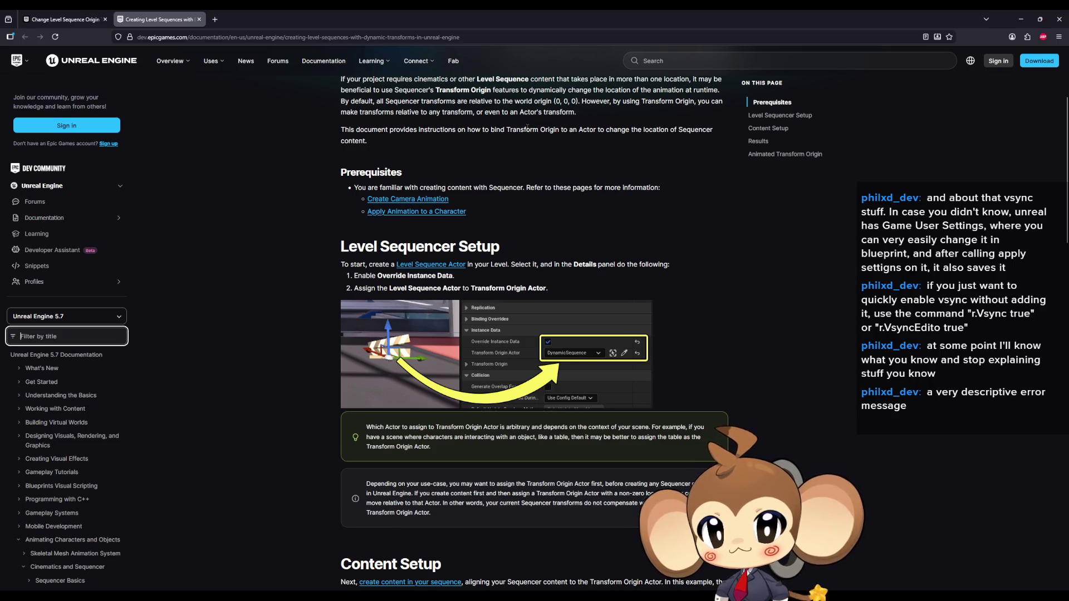
{"action": "left_click_drag", "start_coordinate": [420, 427], "coordinate": [454, 452]}
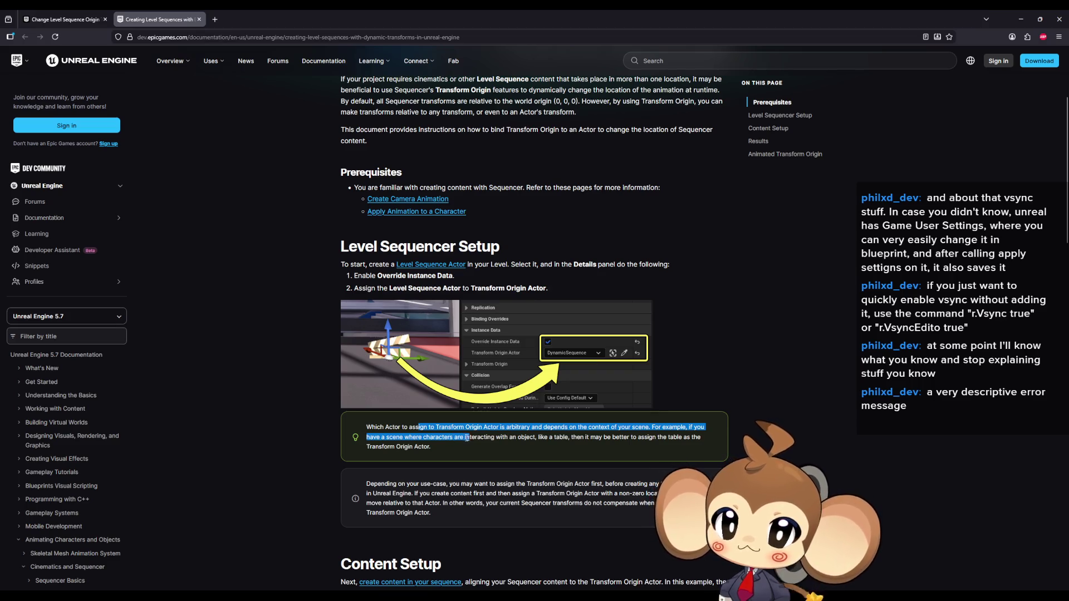
{"action": "left_click_drag", "start_coordinate": [486, 437], "coordinate": [551, 439]}
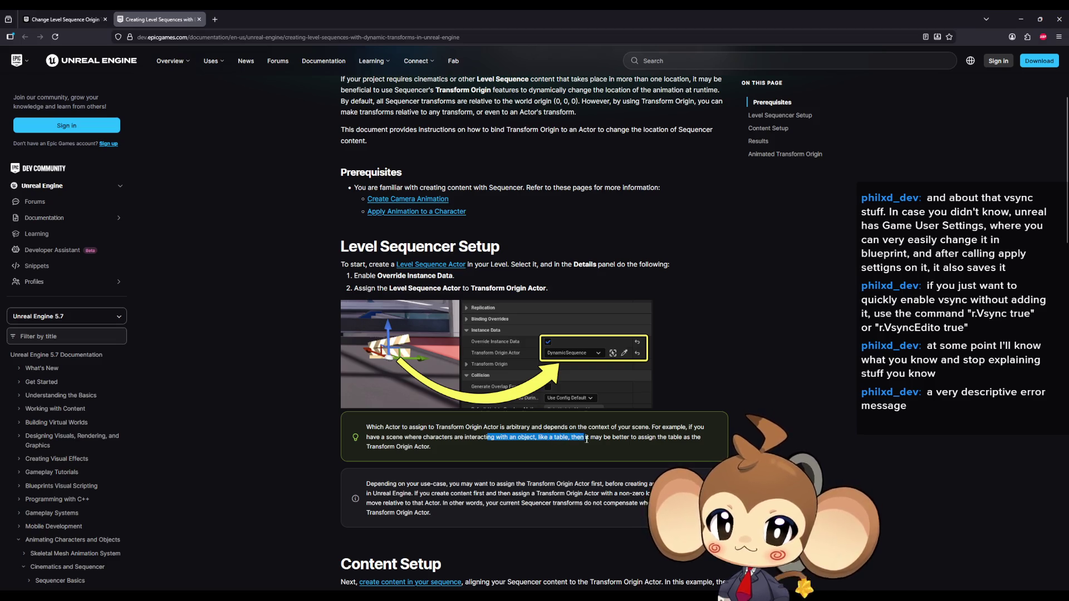
{"action": "mouse_move", "coordinate": [571, 439]}
{"action": "left_mouse_down"}
{"action": "mouse_move", "coordinate": [634, 446]}
{"action": "mouse_move", "coordinate": [413, 453]}
{"action": "left_mouse_up"}
{"action": "scroll", "coordinate": [430, 453], "scroll_direction": "down", "scroll_amount": 1}
{"action": "left_click_drag", "start_coordinate": [378, 399], "coordinate": [452, 404]}
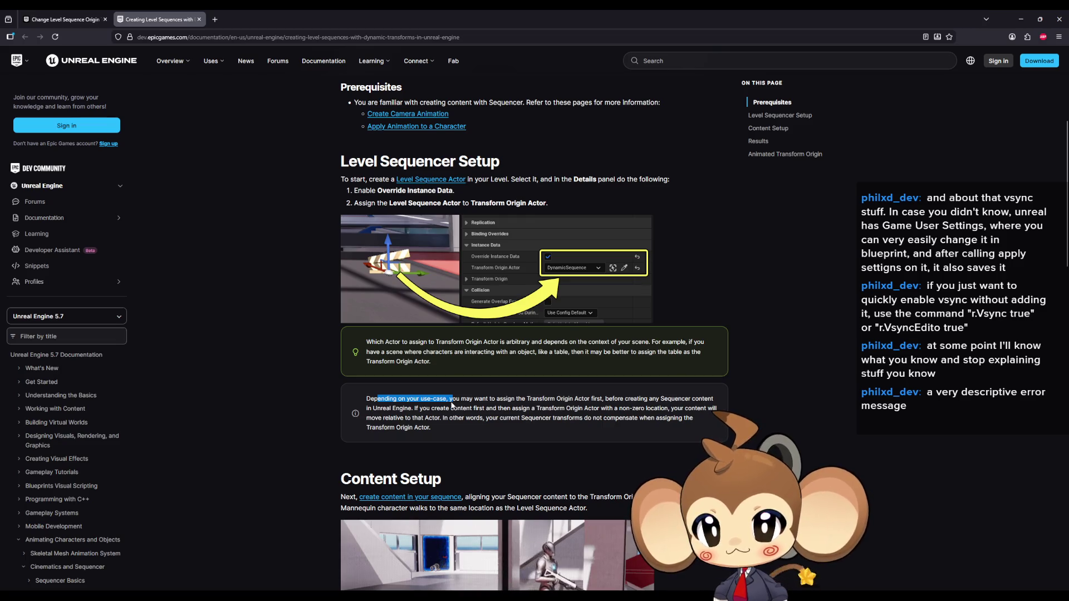
Read the note on assigning the origin actor before creating Sequencer content.
{"action": "mouse_move", "coordinate": [452, 404]}
{"action": "left_mouse_down"}
{"action": "mouse_move", "coordinate": [534, 401]}
{"action": "mouse_move", "coordinate": [380, 401]}
{"action": "mouse_move", "coordinate": [535, 402]}
{"action": "left_mouse_up"}
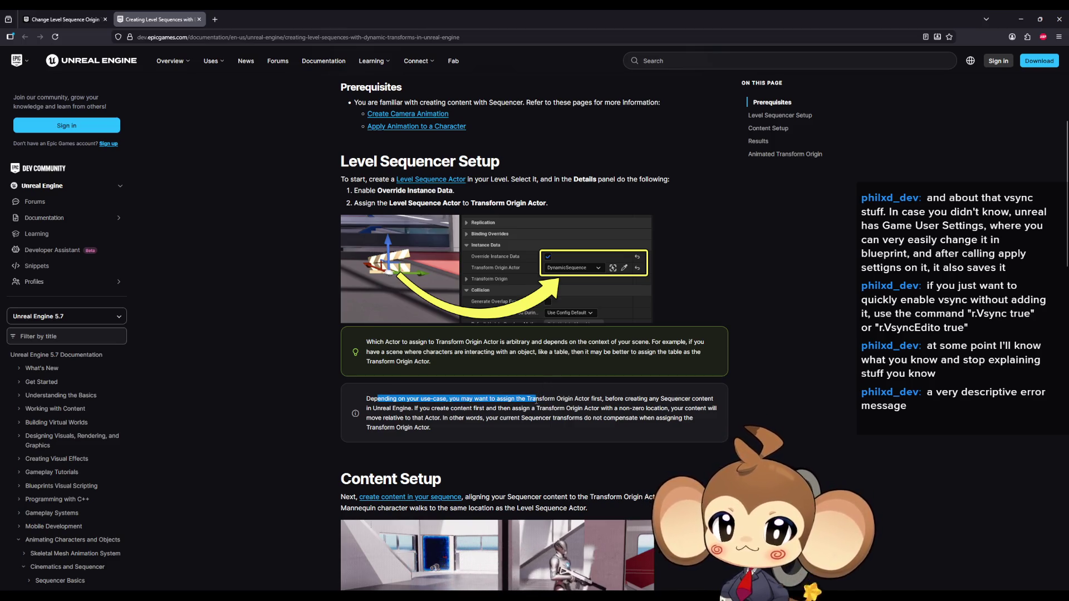
{"action": "left_click_drag", "start_coordinate": [536, 400], "coordinate": [692, 400]}
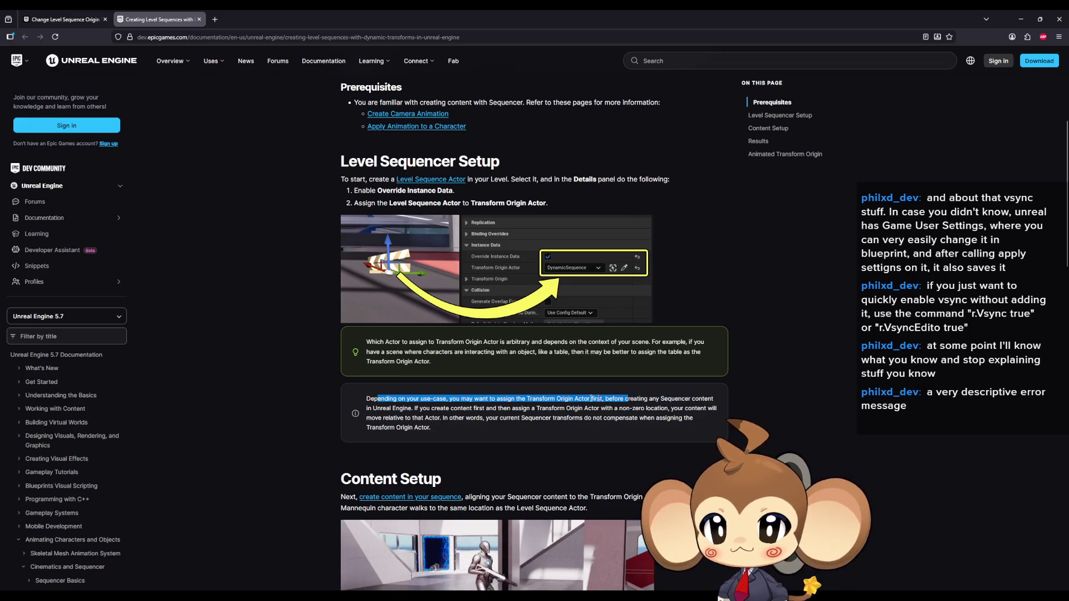
{"action": "left_click_drag", "start_coordinate": [592, 399], "coordinate": [472, 409]}
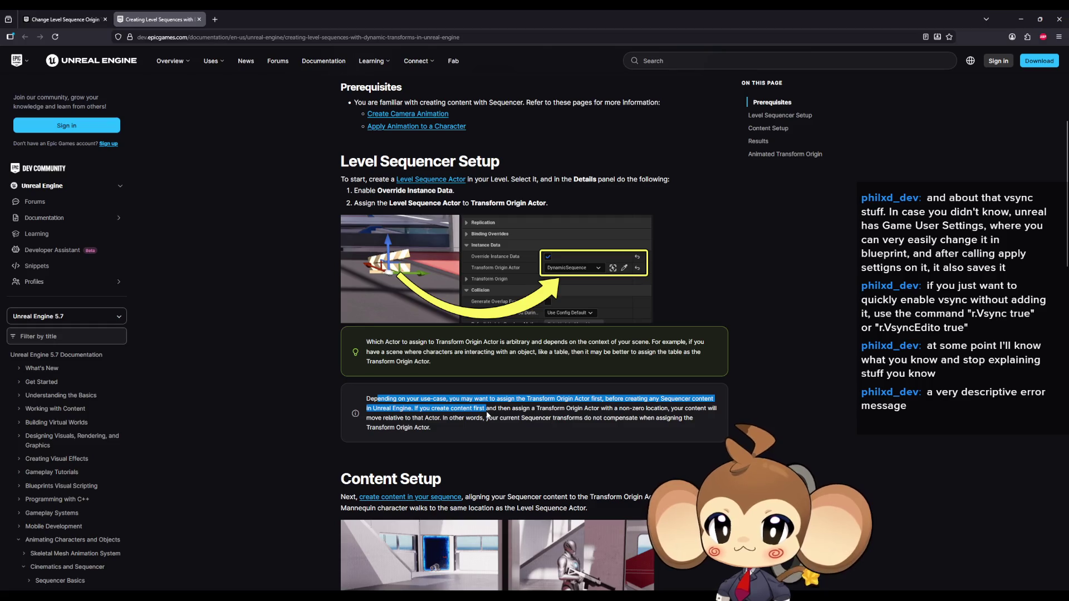
{"action": "left_click_drag", "start_coordinate": [507, 417], "coordinate": [615, 408]}
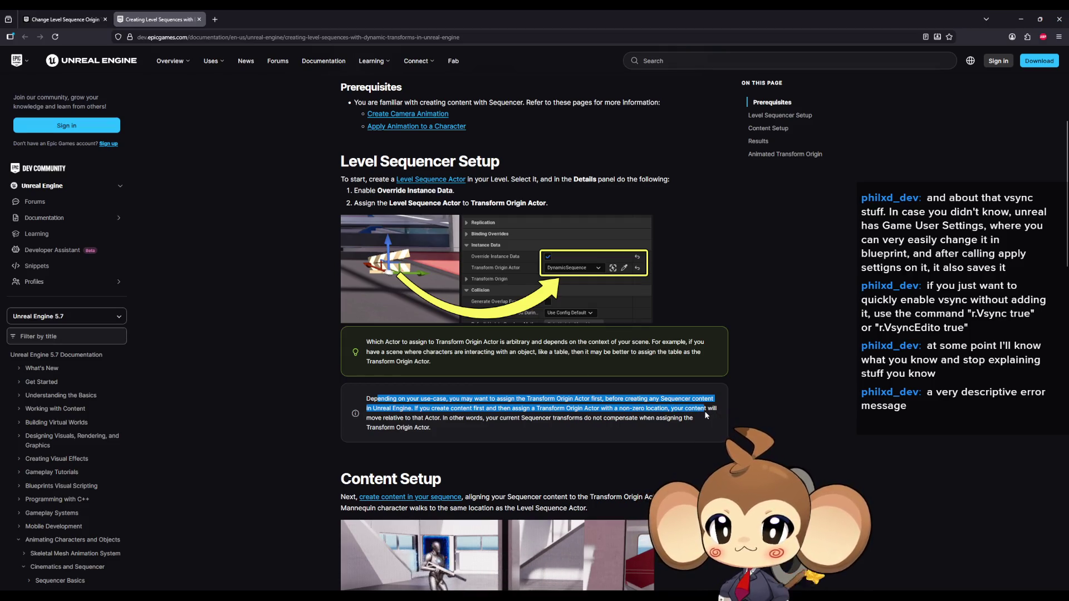
{"action": "scroll", "coordinate": [446, 384], "scroll_direction": "up", "scroll_amount": 3}
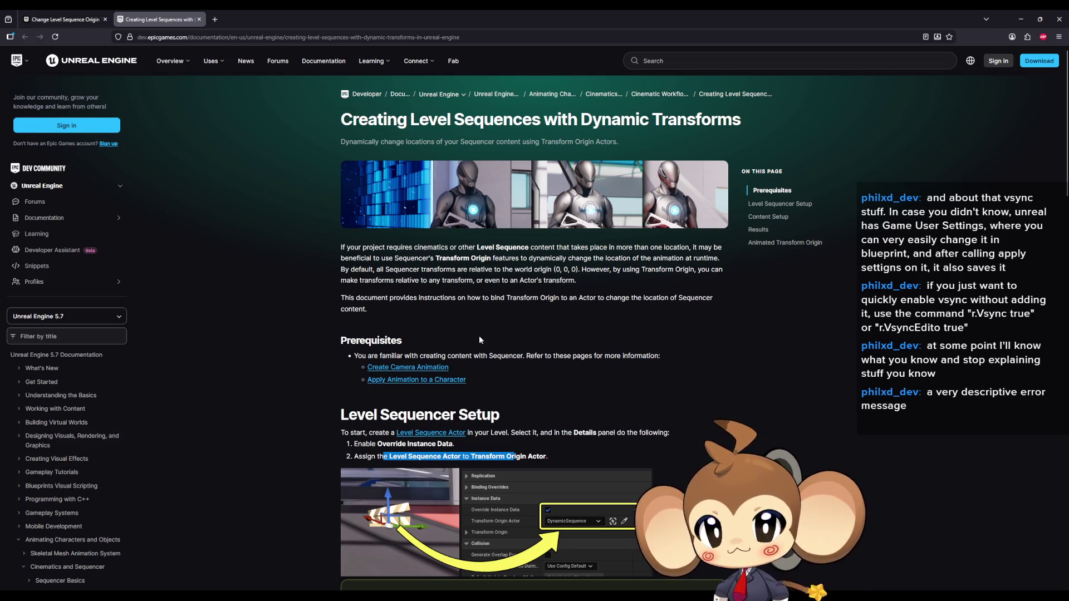
Jump to the Results section and read on to the Animated Transform Origin heading.
{"action": "left_click", "coordinate": [760, 229]}
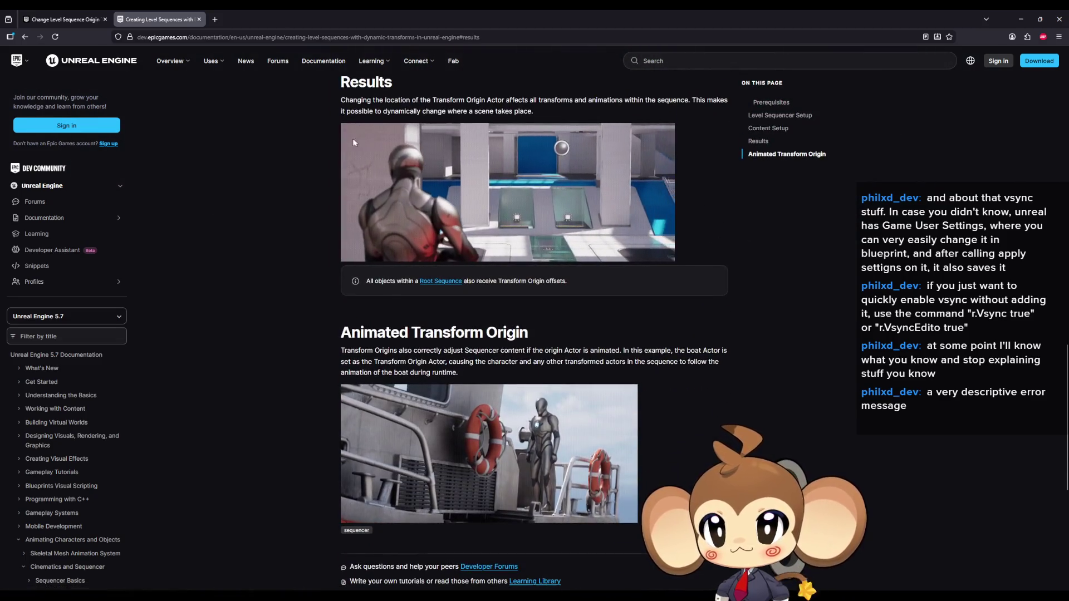
{"action": "left_click_drag", "start_coordinate": [367, 108], "coordinate": [453, 112]}
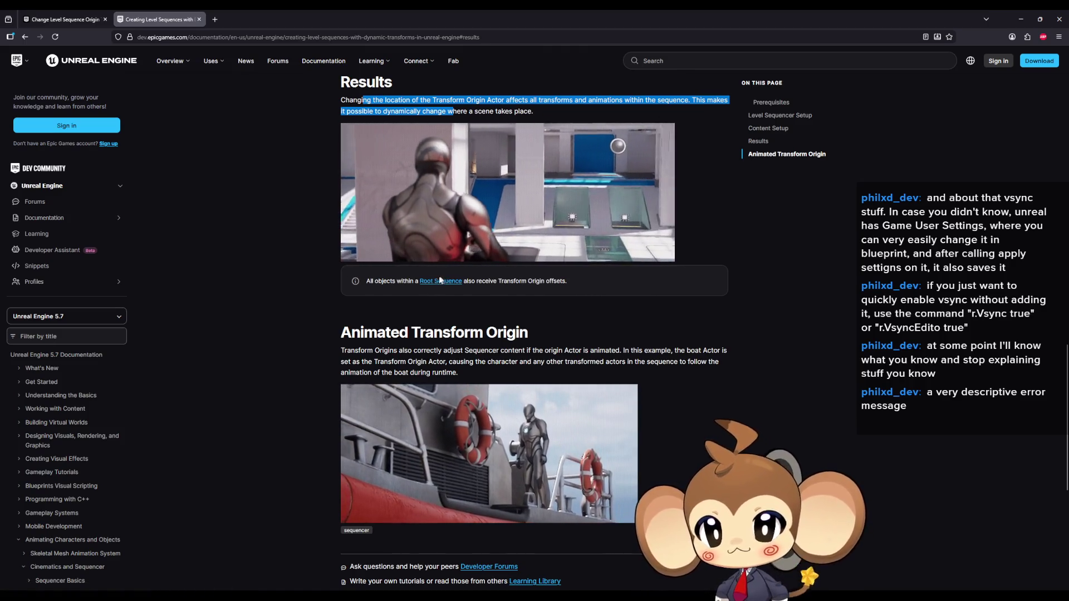
{"action": "scroll", "coordinate": [421, 289], "scroll_direction": "down", "scroll_amount": 1}
{"action": "left_click_drag", "start_coordinate": [423, 289], "coordinate": [507, 290]}
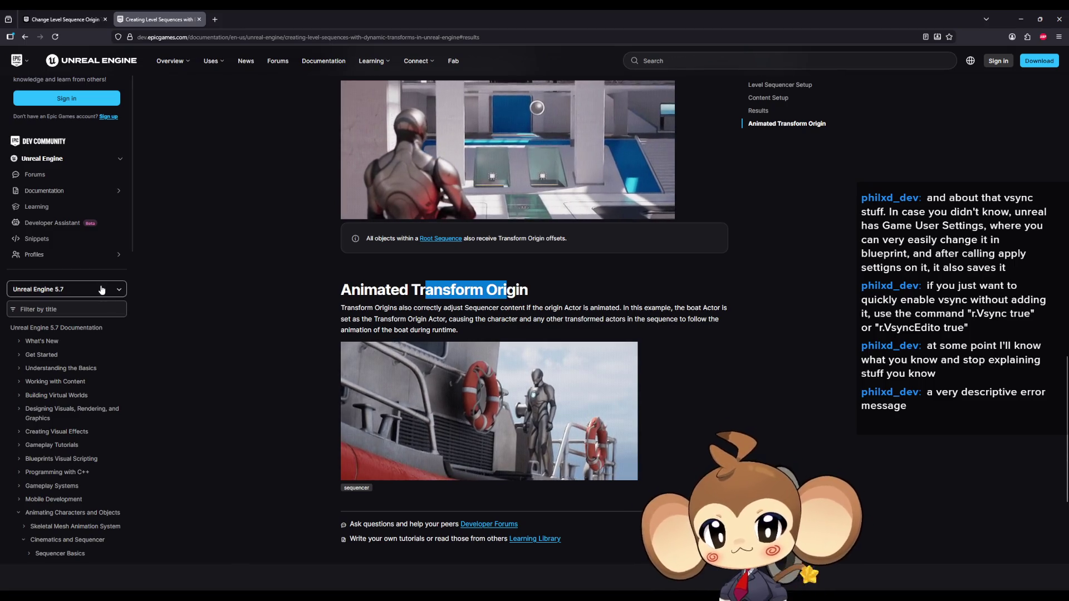
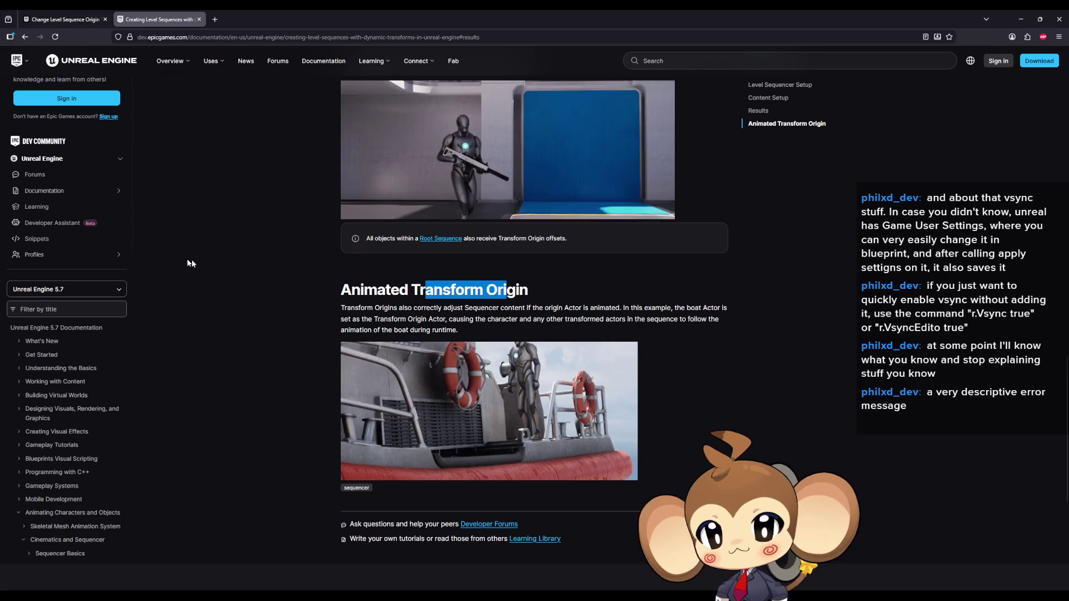
{"action": "scroll", "coordinate": [466, 365], "scroll_direction": "down", "scroll_amount": 3}
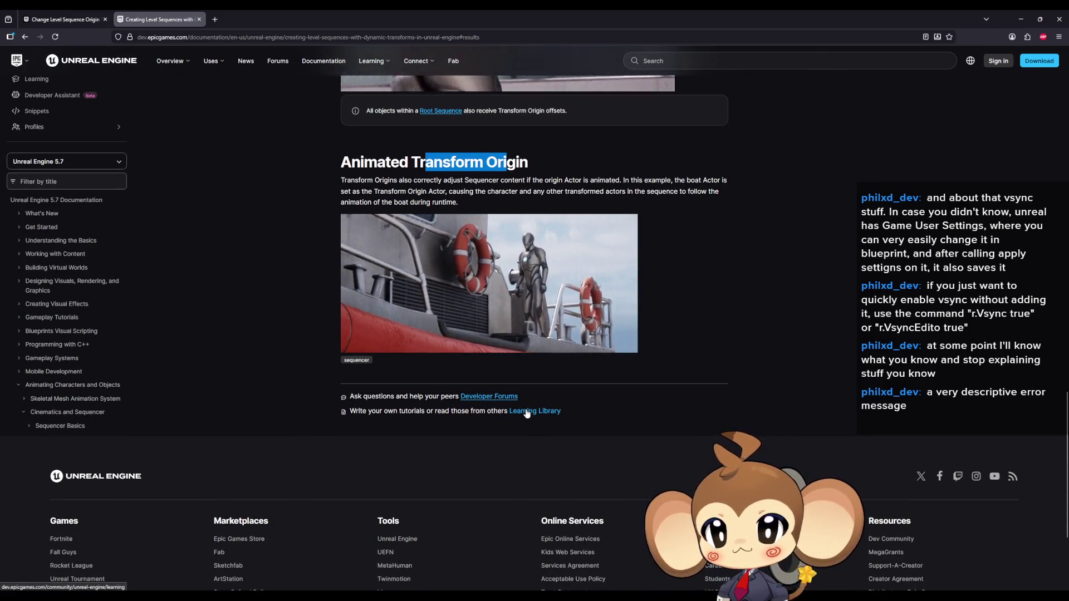
{"action": "scroll", "coordinate": [521, 413], "scroll_direction": "up", "scroll_amount": 5}
{"action": "scroll", "coordinate": [526, 409], "scroll_direction": "up", "scroll_amount": 4}
{"action": "scroll", "coordinate": [525, 409], "scroll_direction": "up", "scroll_amount": 4}
{"action": "scroll", "coordinate": [525, 408], "scroll_direction": "up", "scroll_amount": 4}
{"action": "scroll", "coordinate": [526, 406], "scroll_direction": "up", "scroll_amount": 3}
{"action": "scroll", "coordinate": [525, 407], "scroll_direction": "up", "scroll_amount": 1}
{"action": "scroll", "coordinate": [525, 406], "scroll_direction": "up", "scroll_amount": 3}
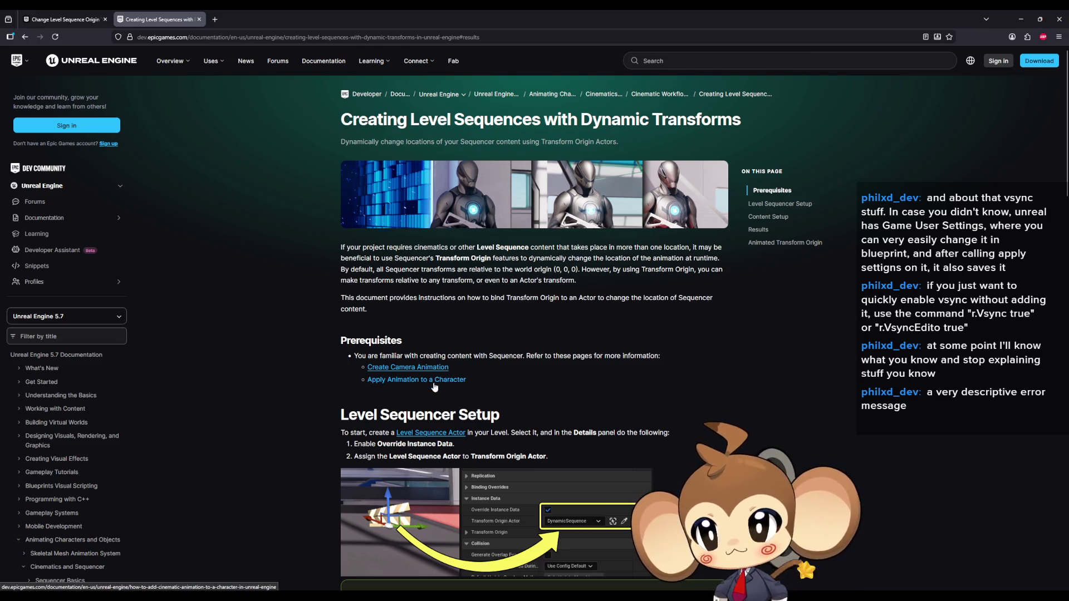
Put the Dynamic Transforms documentation away and return to the CameraController Blueprint.
{"action": "left_click", "coordinate": [1020, 18]}
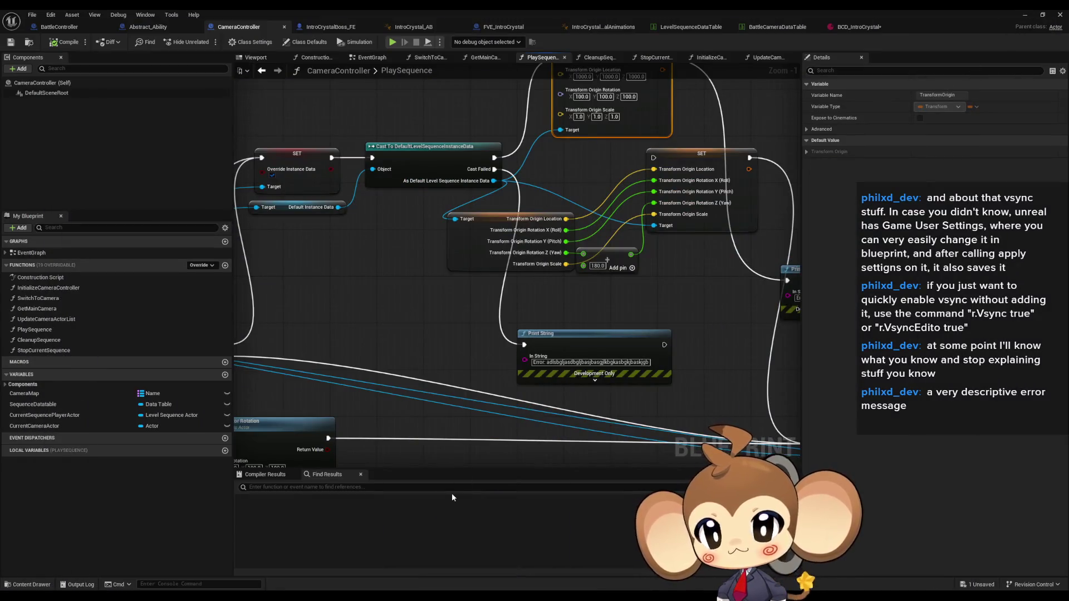
Open BattleIntro1 from Content > Sequences > Battle > Intro in the Sequencer.
{"action": "left_click", "coordinate": [1027, 15]}
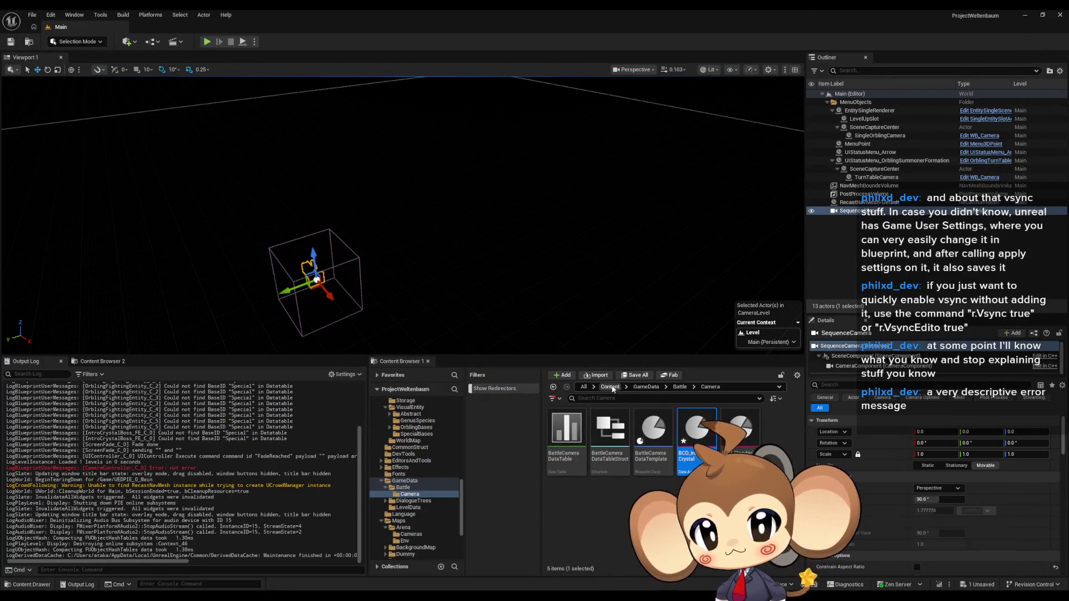
{"action": "left_click", "coordinate": [610, 387]}
{"action": "scroll", "coordinate": [668, 476], "scroll_direction": "down", "scroll_amount": 1}
{"action": "double_click", "coordinate": [697, 491]}
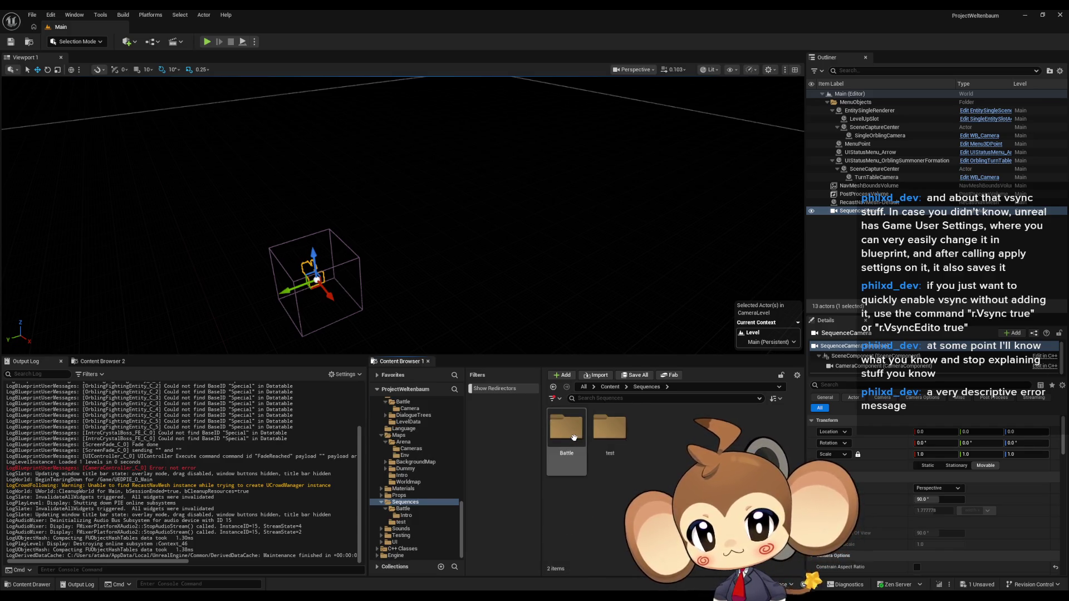
{"action": "double_click", "coordinate": [574, 437]}
{"action": "double_click", "coordinate": [575, 433]}
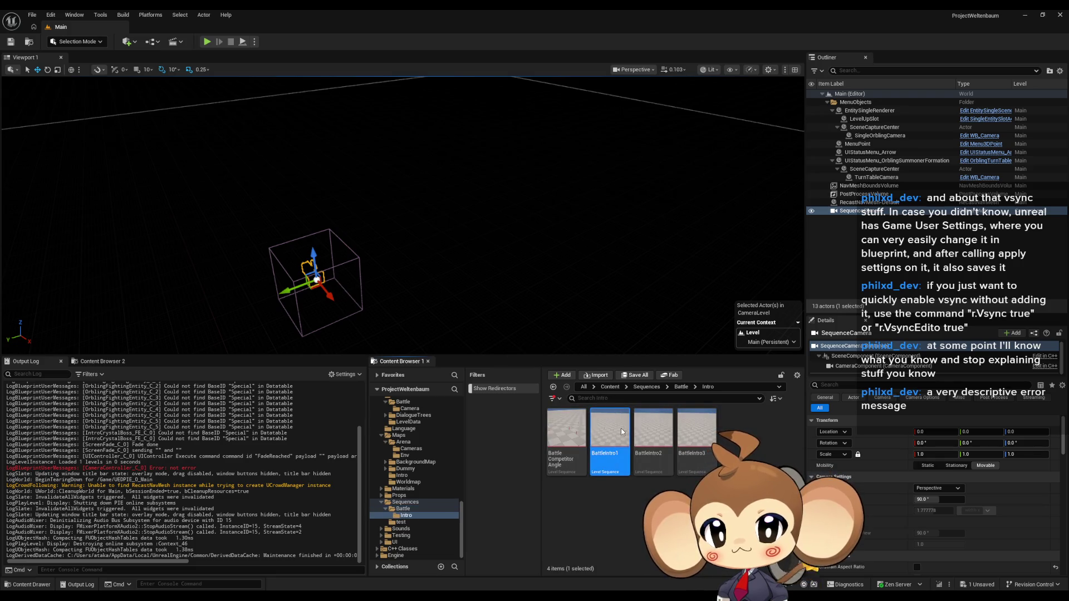
{"action": "double_click", "coordinate": [621, 432]}
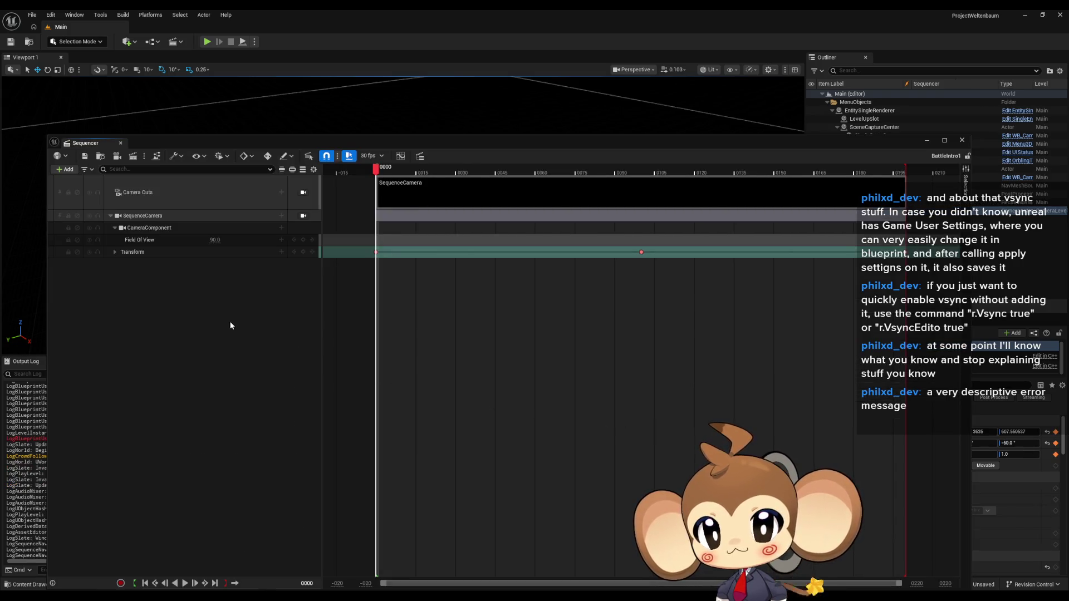
Inspect the Transform, CameraComponent and Camera Cuts tracks and move the Sequencer below the viewport.
{"action": "left_click", "coordinate": [117, 252]}
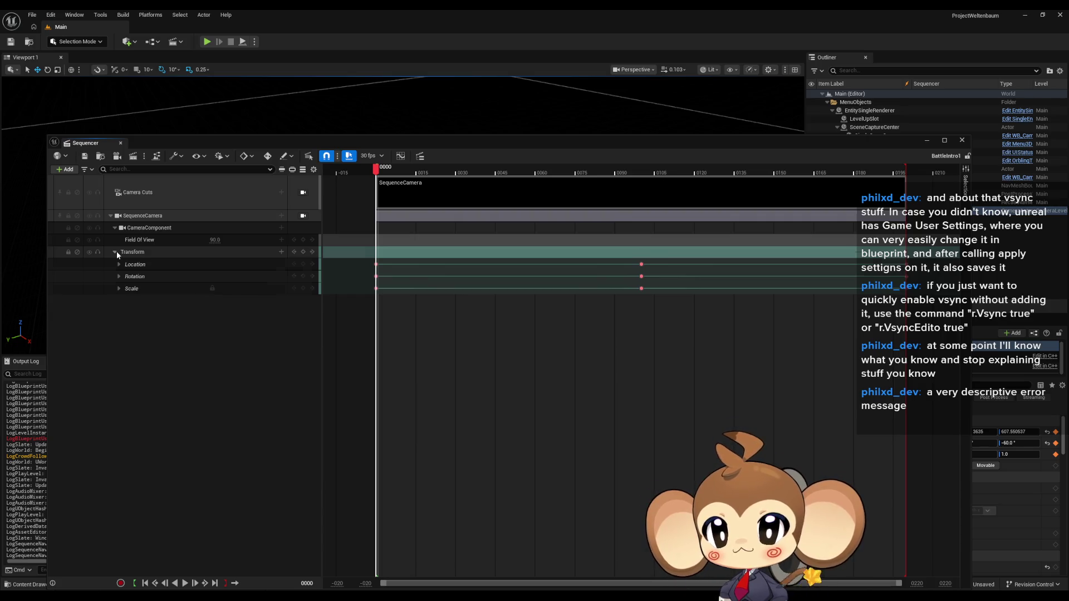
{"action": "left_click", "coordinate": [117, 251]}
{"action": "left_click", "coordinate": [149, 227]}
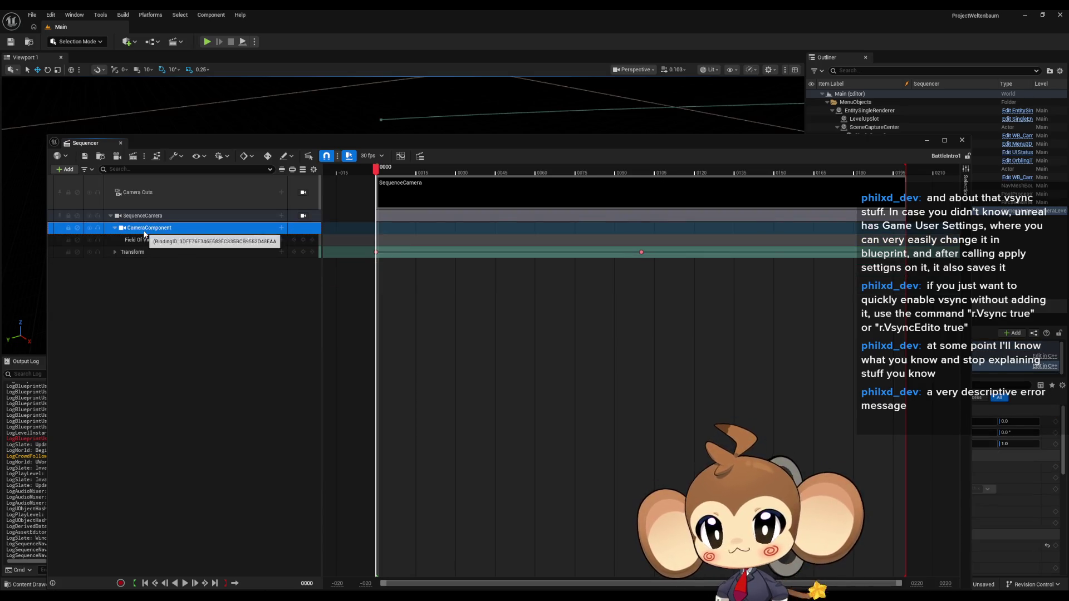
{"action": "mouse_move", "coordinate": [426, 143]}
{"action": "left_mouse_down"}
{"action": "mouse_move", "coordinate": [201, 103]}
{"action": "mouse_move", "coordinate": [466, 77]}
{"action": "left_mouse_up"}
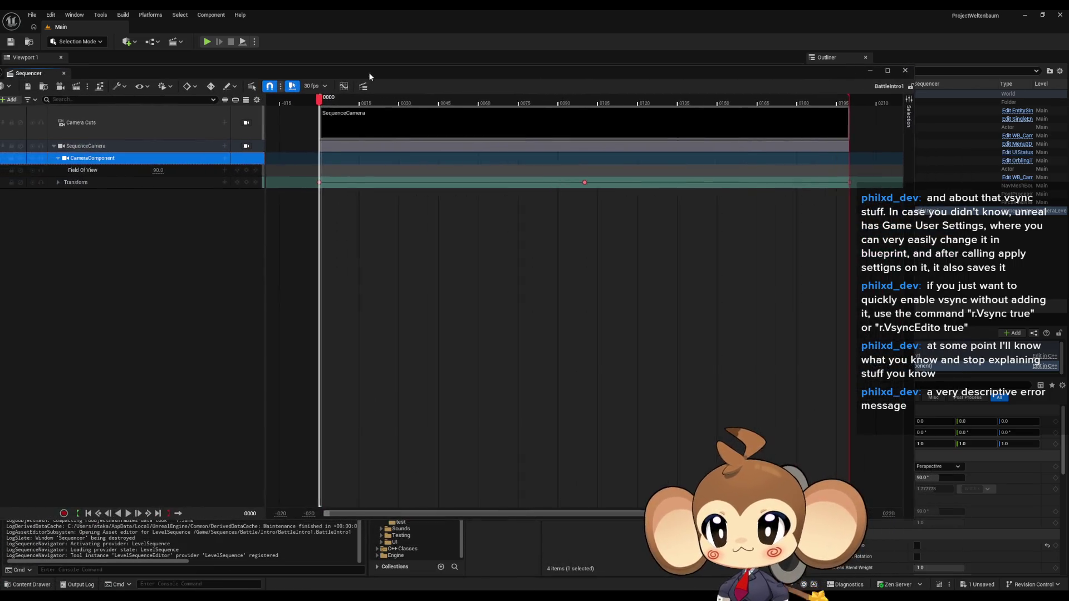
{"action": "left_click", "coordinate": [247, 128]}
{"action": "mouse_move", "coordinate": [476, 74]}
{"action": "left_mouse_down"}
{"action": "mouse_move", "coordinate": [382, 103]}
{"action": "mouse_move", "coordinate": [445, 543]}
{"action": "mouse_move", "coordinate": [444, 465]}
{"action": "left_mouse_up"}
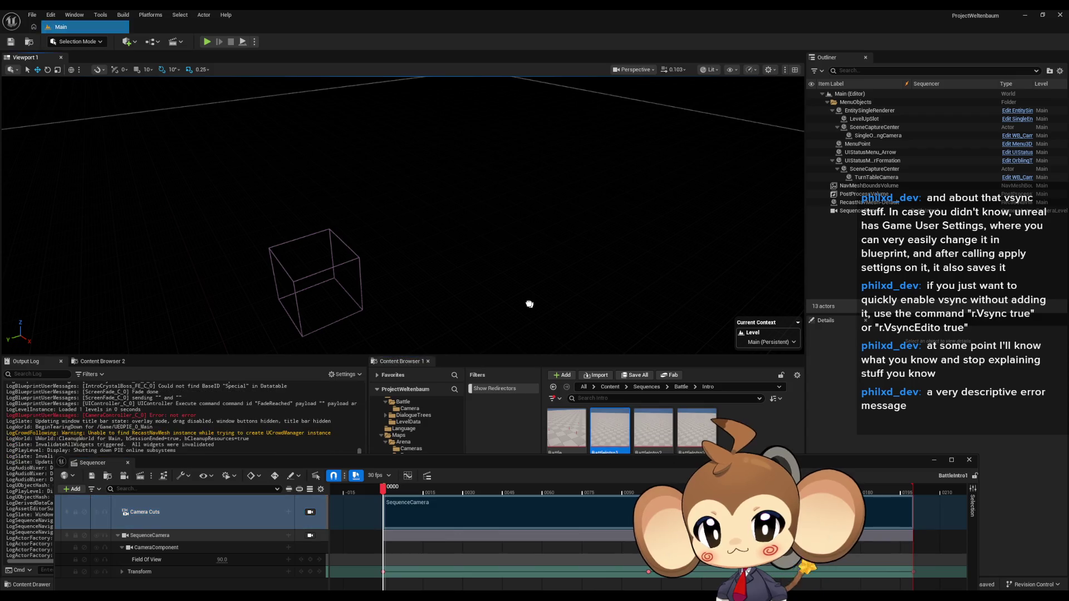
Place a BattleIntro1 sequence actor in the level and look through its Playback and Actor settings.
{"action": "left_click_drag", "start_coordinate": [844, 460], "coordinate": [636, 461]}
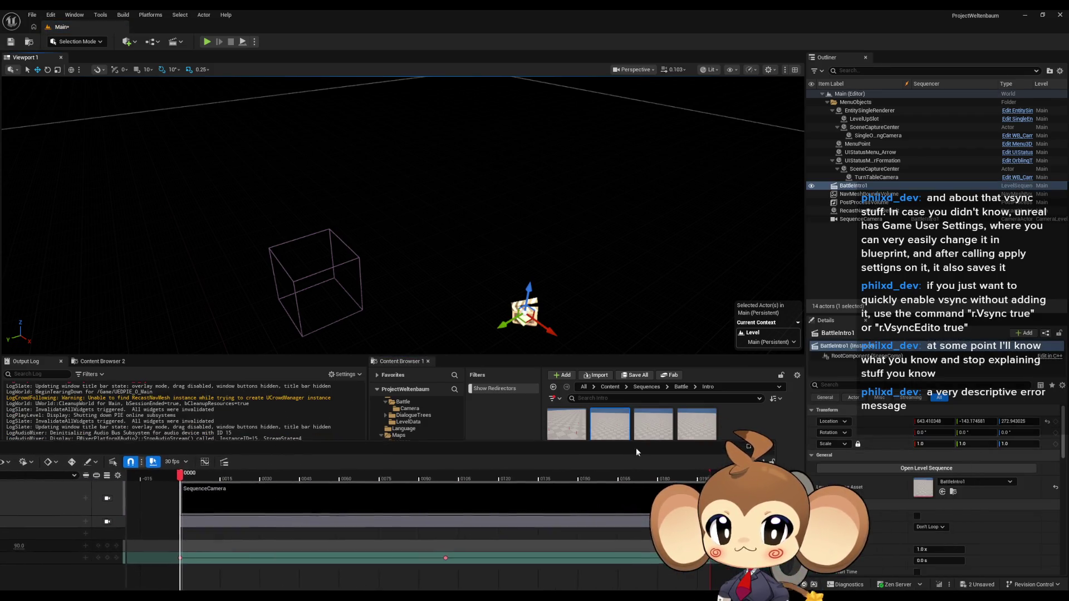
{"action": "scroll", "coordinate": [906, 501], "scroll_direction": "down", "scroll_amount": 3}
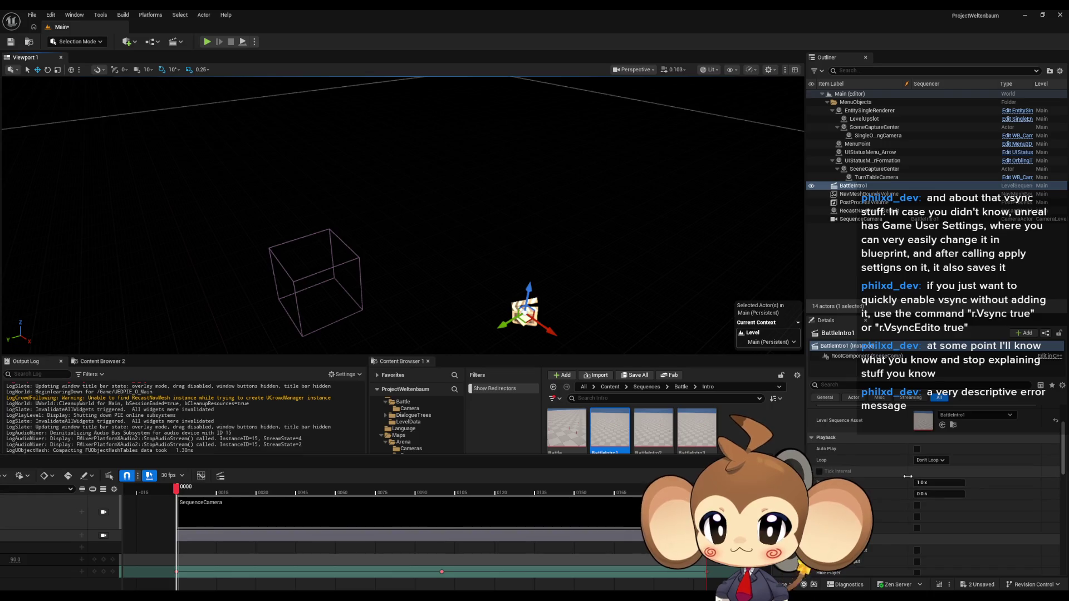
{"action": "scroll", "coordinate": [925, 469], "scroll_direction": "down", "scroll_amount": 2}
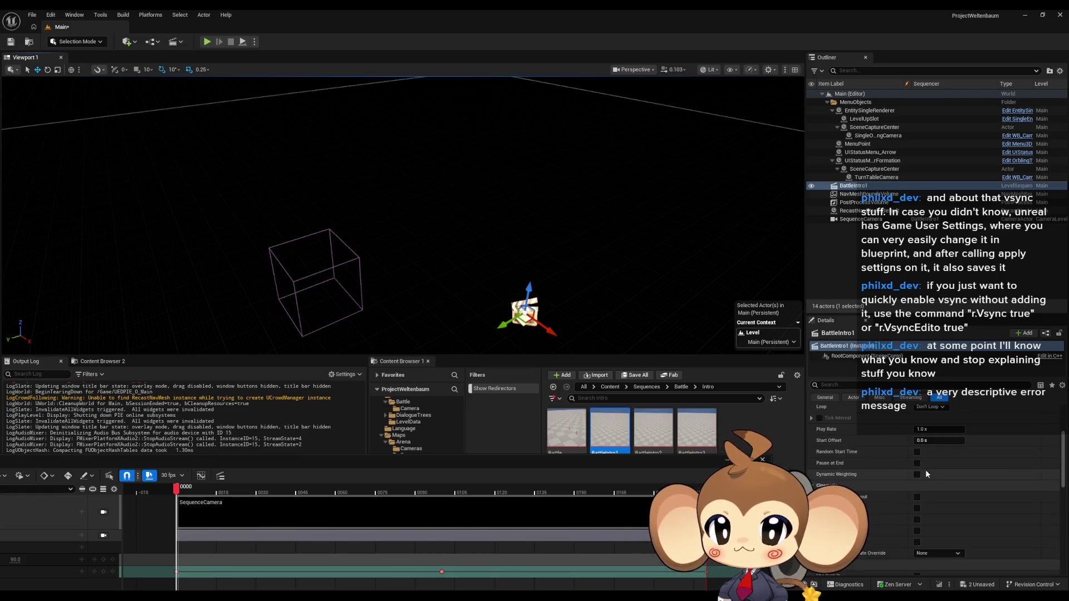
{"action": "scroll", "coordinate": [926, 467], "scroll_direction": "up", "scroll_amount": 2}
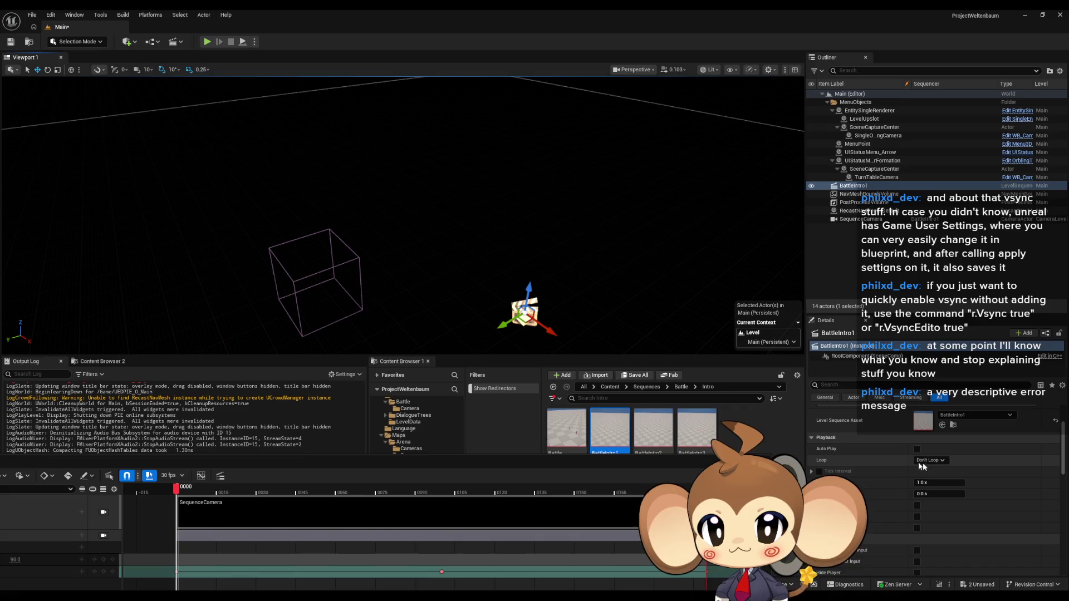
{"action": "scroll", "coordinate": [941, 463], "scroll_direction": "down", "scroll_amount": 5}
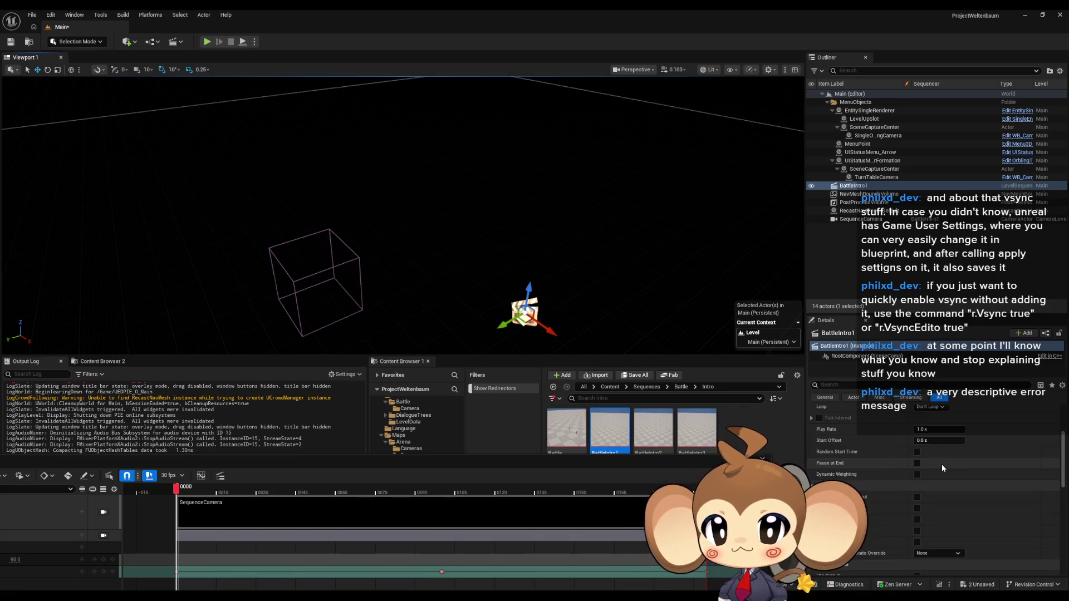
{"action": "scroll", "coordinate": [941, 463], "scroll_direction": "down", "scroll_amount": 5}
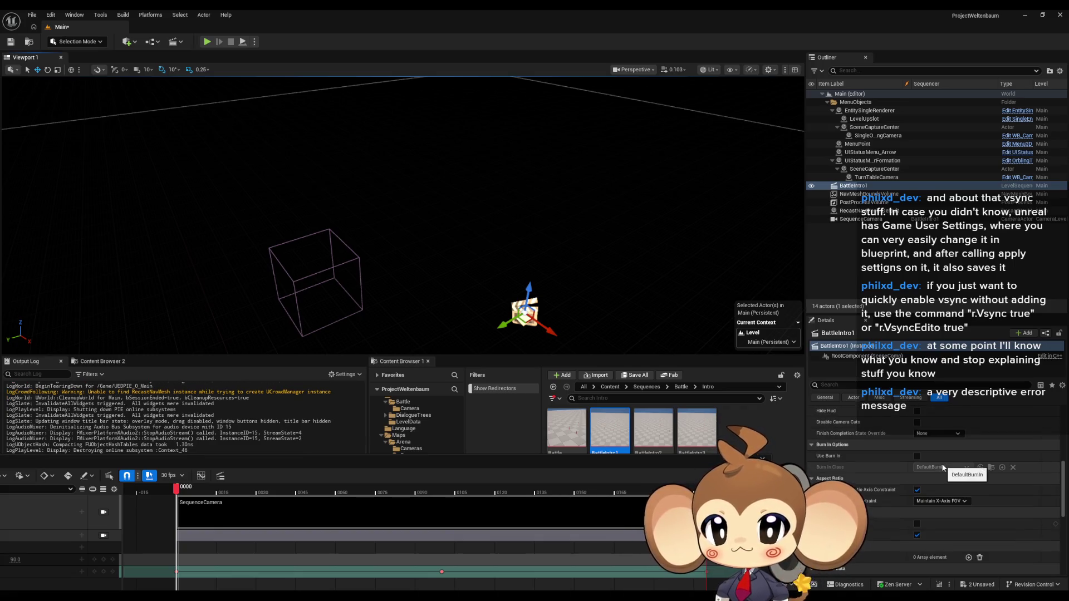
{"action": "scroll", "coordinate": [941, 464], "scroll_direction": "up", "scroll_amount": 5}
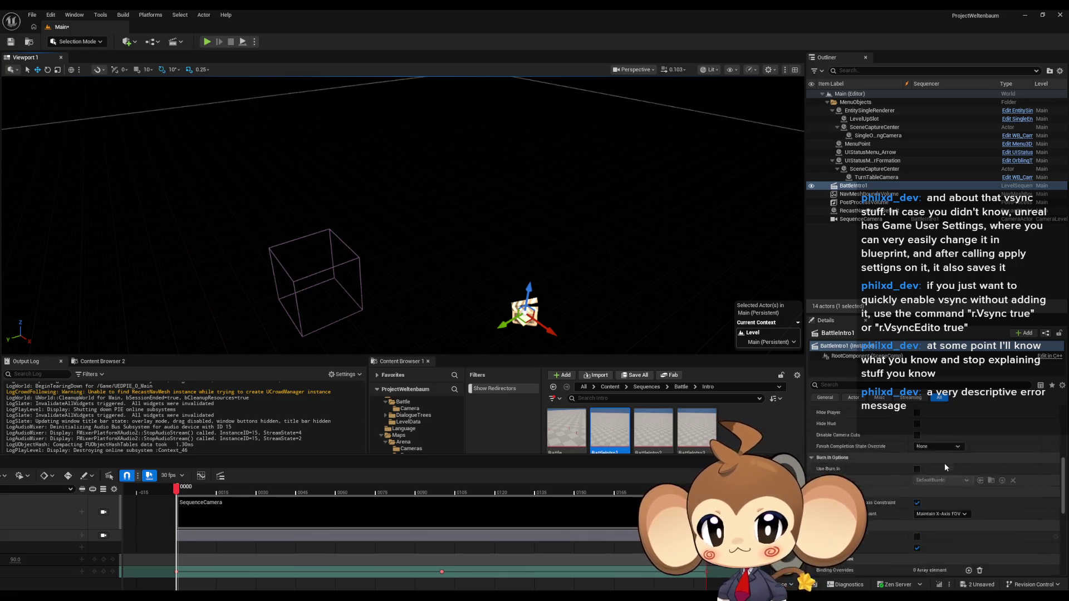
{"action": "scroll", "coordinate": [946, 463], "scroll_direction": "up", "scroll_amount": 1}
{"action": "scroll", "coordinate": [946, 465], "scroll_direction": "up", "scroll_amount": 2}
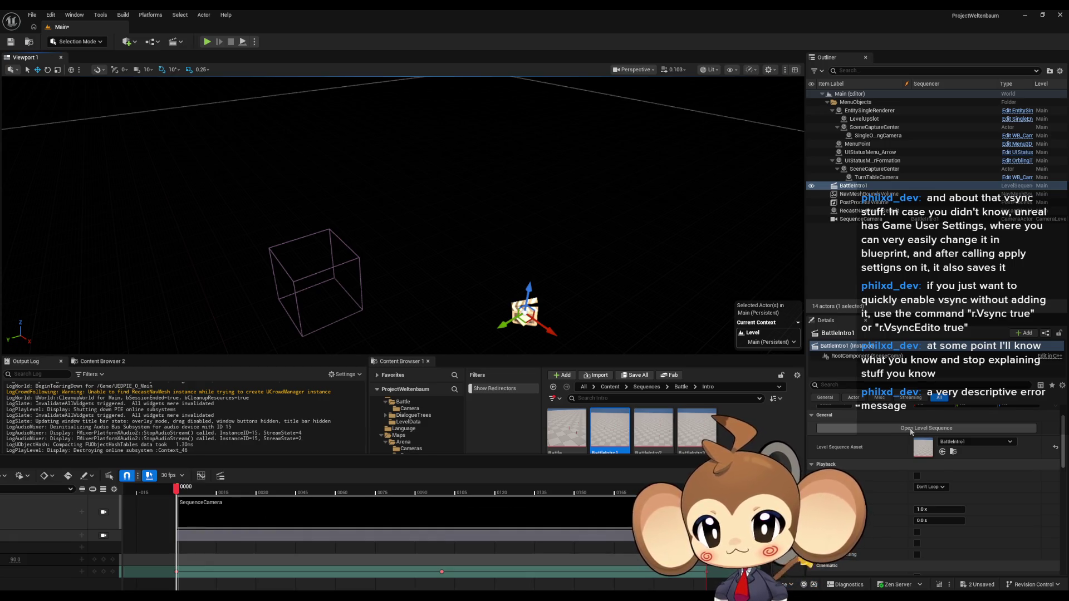
{"action": "left_click", "coordinate": [911, 431]}
{"action": "scroll", "coordinate": [876, 467], "scroll_direction": "down", "scroll_amount": 1}
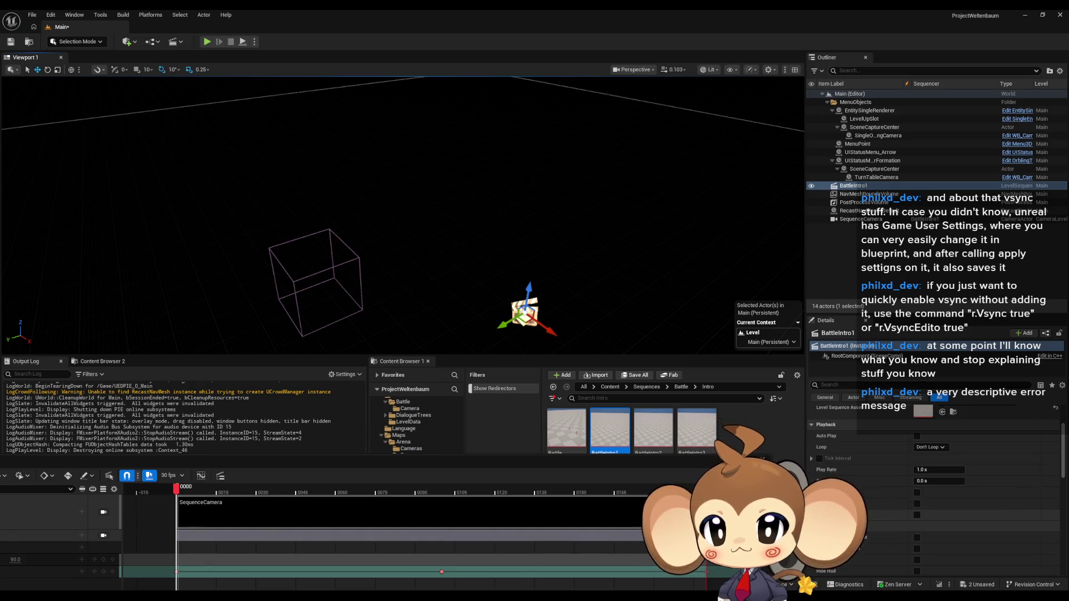
{"action": "left_click", "coordinate": [811, 425]}
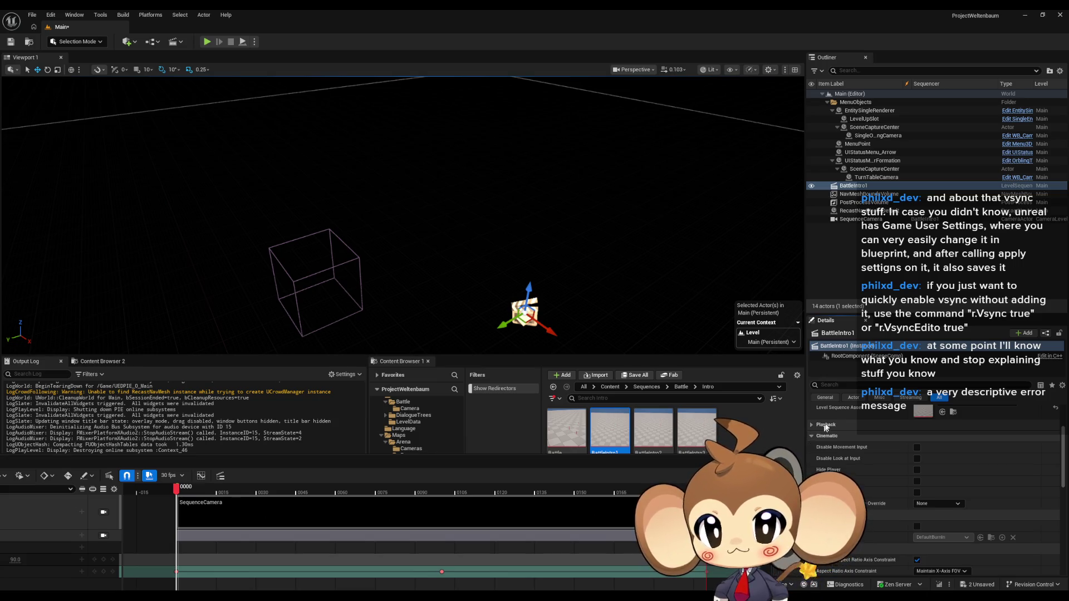
{"action": "left_click", "coordinate": [851, 397]}
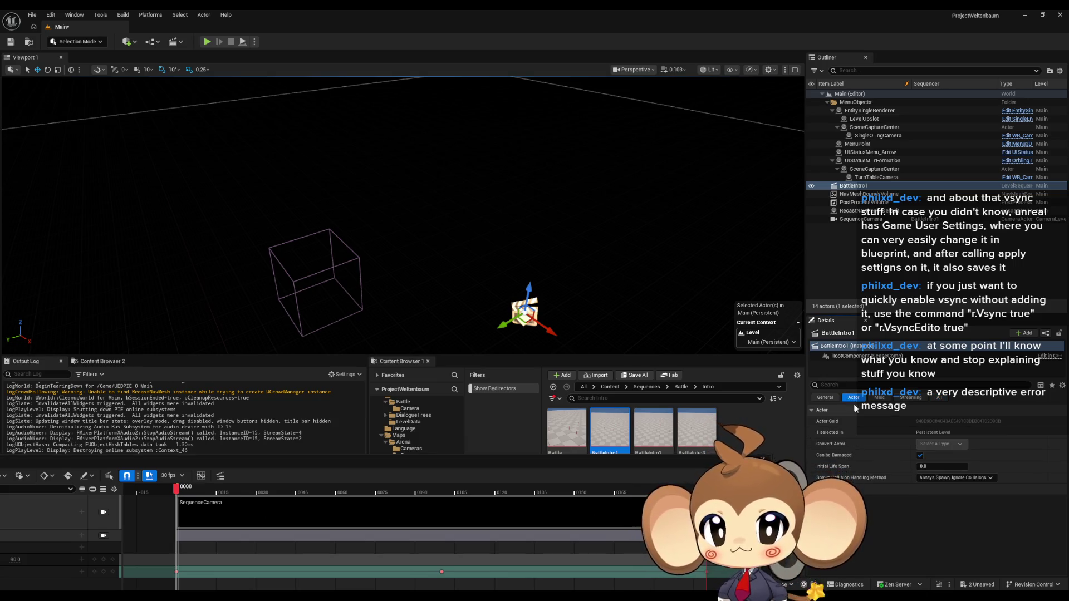
{"action": "left_click", "coordinate": [945, 399]}
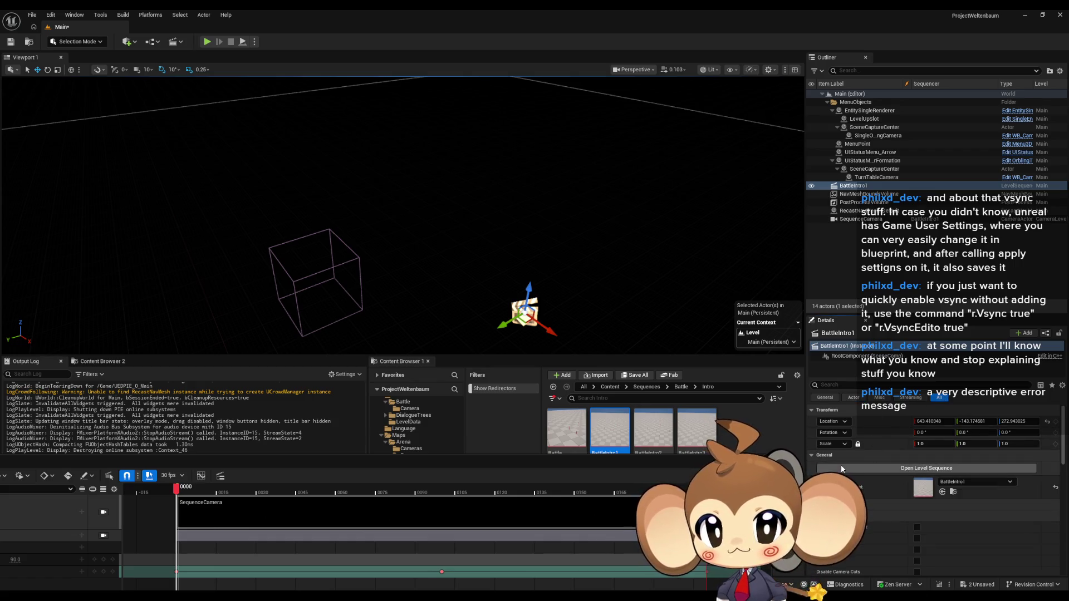
{"action": "scroll", "coordinate": [841, 464], "scroll_direction": "down", "scroll_amount": 2}
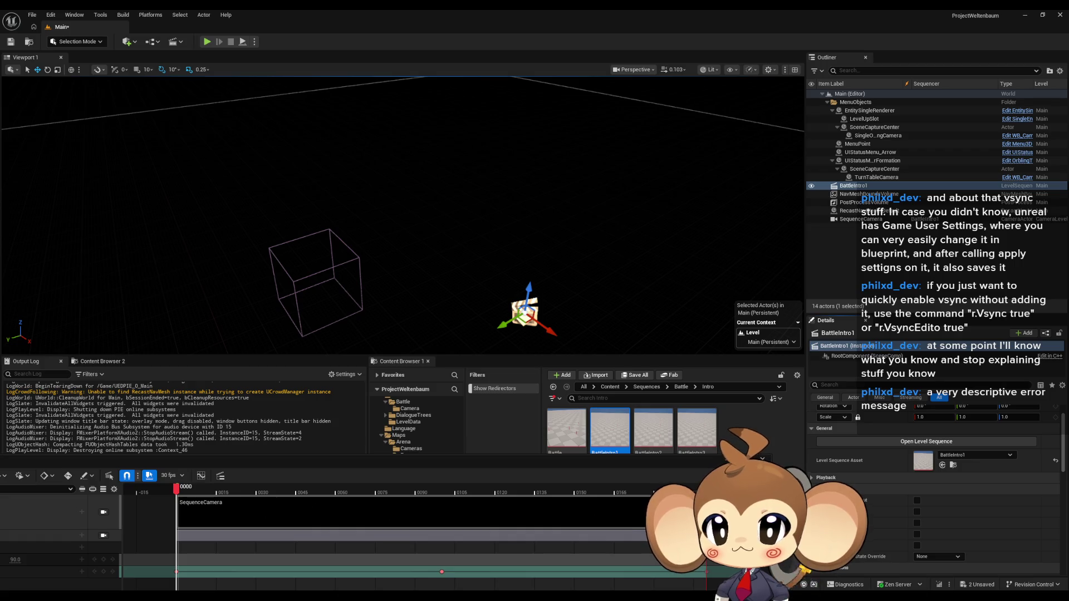
{"action": "scroll", "coordinate": [890, 501], "scroll_direction": "down", "scroll_amount": 4}
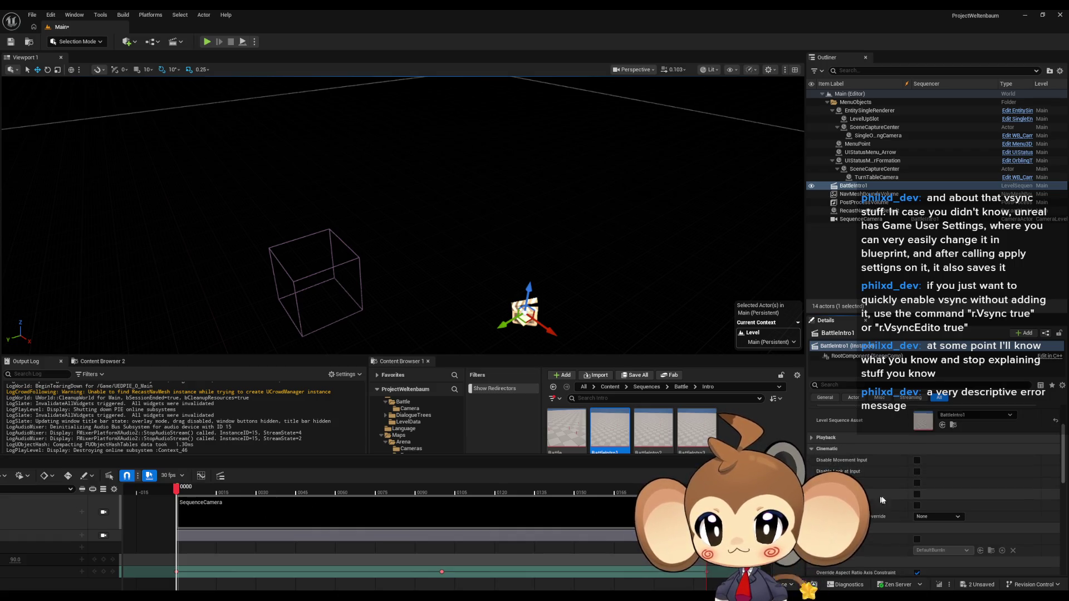
{"action": "scroll", "coordinate": [889, 495], "scroll_direction": "down", "scroll_amount": 1}
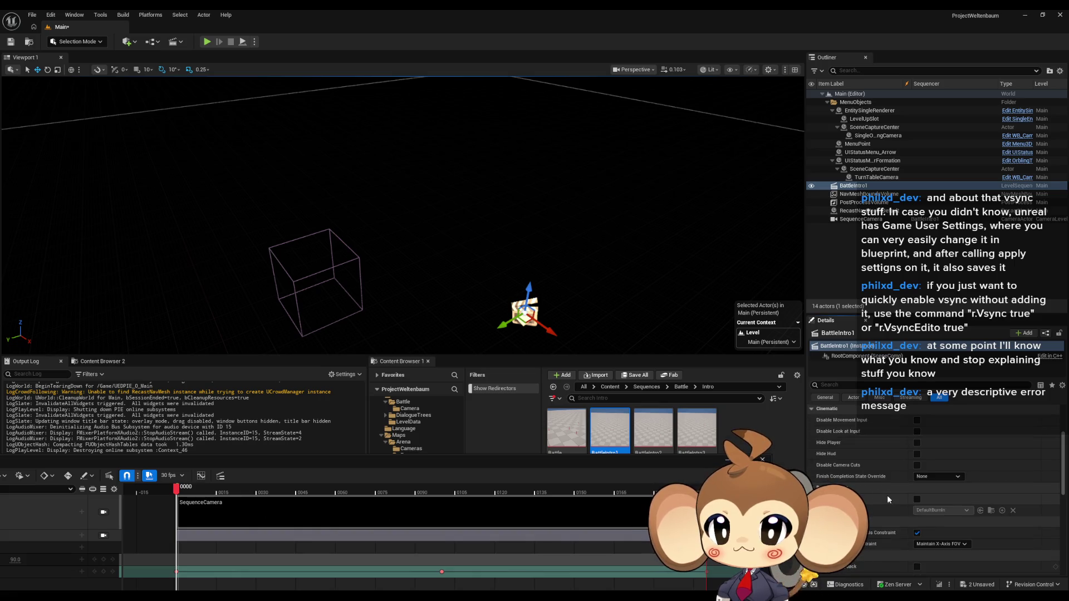
{"action": "scroll", "coordinate": [885, 494], "scroll_direction": "down", "scroll_amount": 2}
{"action": "scroll", "coordinate": [885, 495], "scroll_direction": "down", "scroll_amount": 2}
{"action": "scroll", "coordinate": [885, 495], "scroll_direction": "down", "scroll_amount": 2}
{"action": "scroll", "coordinate": [885, 495], "scroll_direction": "down", "scroll_amount": 2}
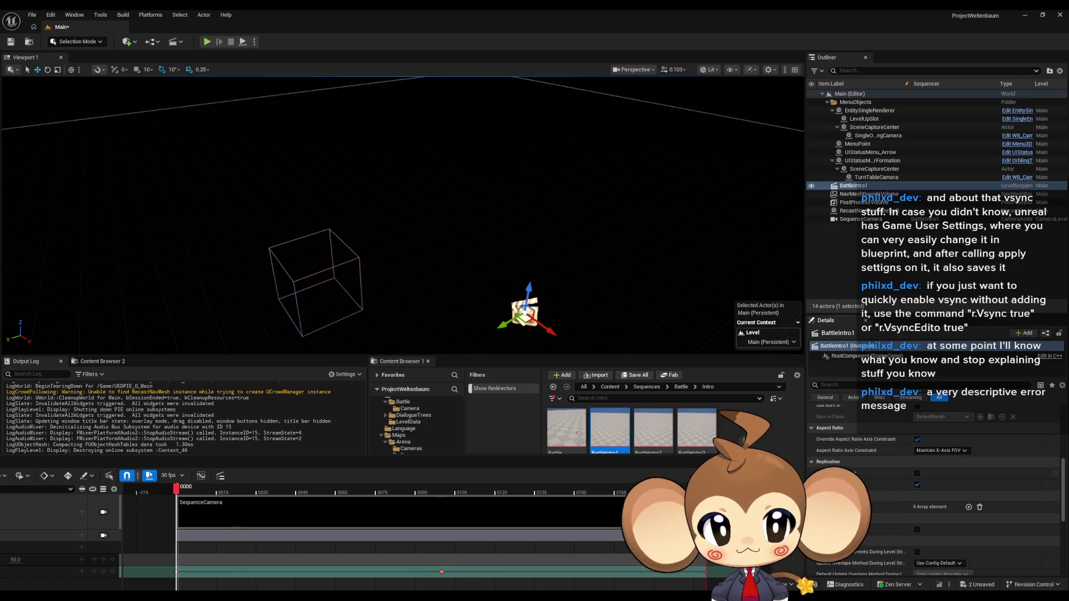
Check the Dynamic Transforms documentation briefly and return to the editor.
{"action": "left_click", "coordinate": [1023, 14]}
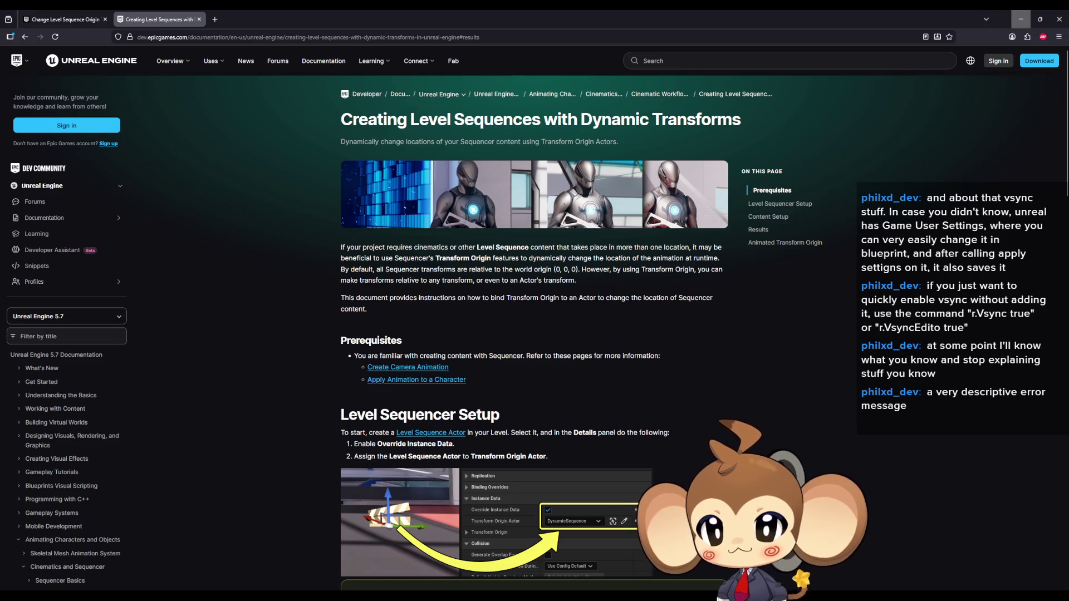
{"action": "left_click", "coordinate": [1020, 18]}
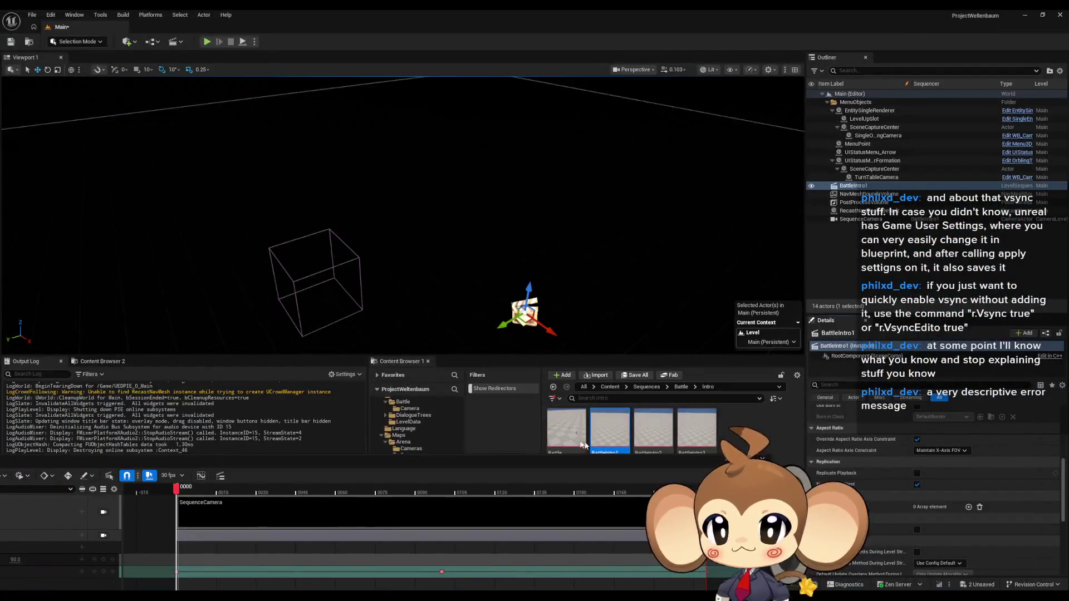
{"action": "scroll", "coordinate": [853, 473], "scroll_direction": "down", "scroll_amount": 1}
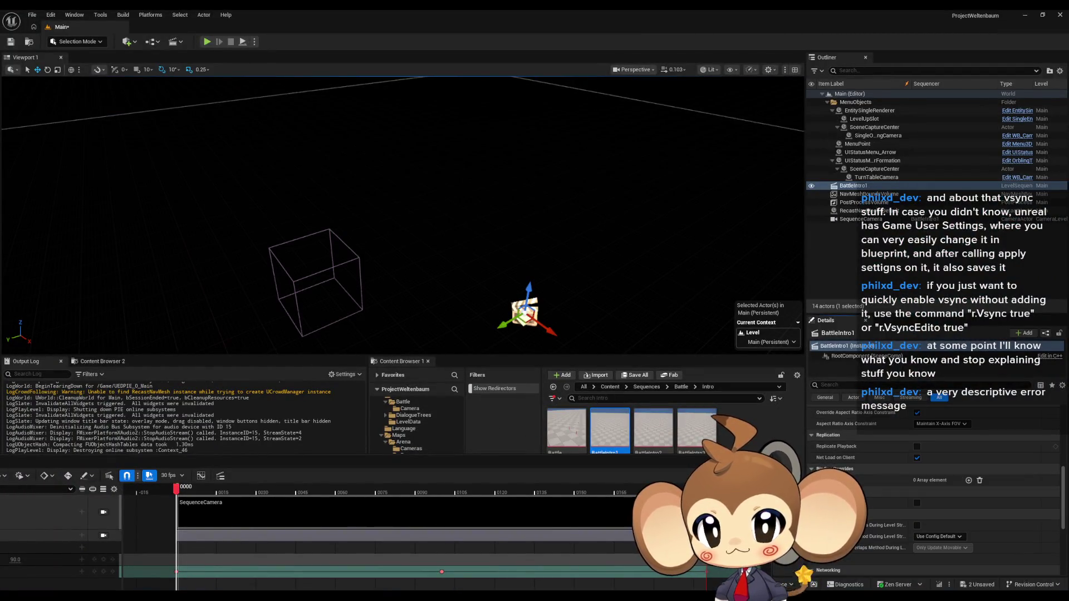
Enable Override Instance Data on BattleIntro1, peek at the Target Actor list, then delete the actor.
{"action": "left_click", "coordinate": [917, 504]}
{"action": "mouse_move", "coordinate": [940, 518]}
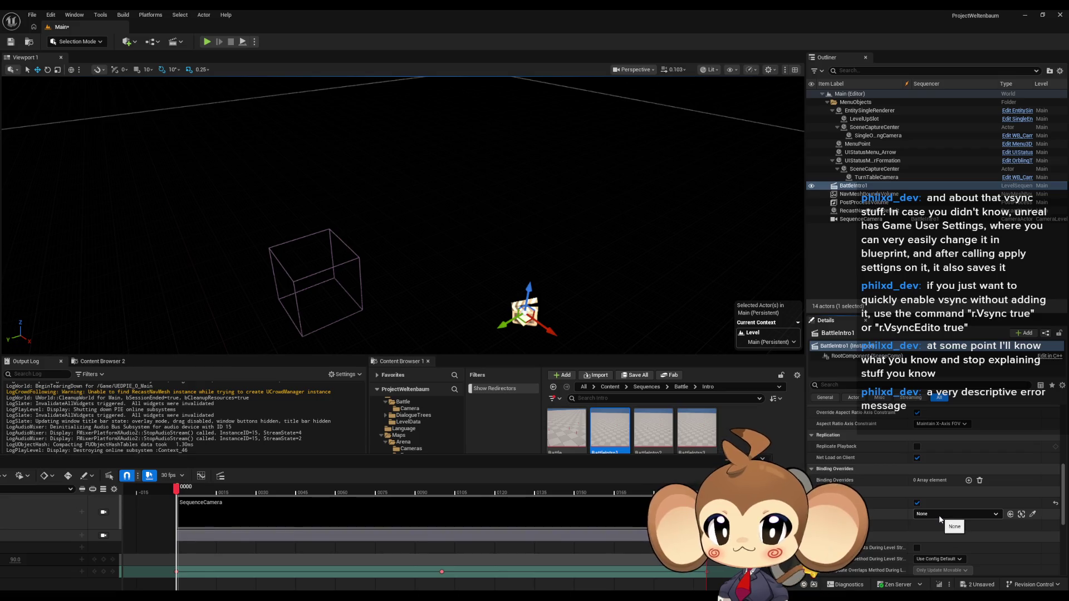
{"action": "scroll", "coordinate": [936, 516], "scroll_direction": "down", "scroll_amount": 2}
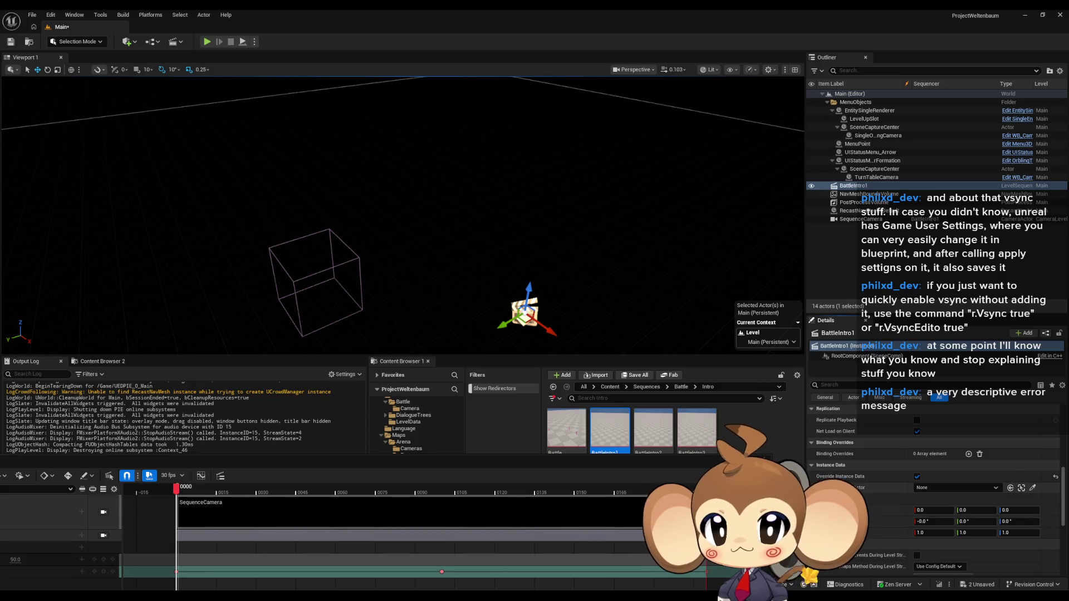
{"action": "left_click", "coordinate": [926, 488]}
{"action": "mouse_move", "coordinate": [927, 488]}
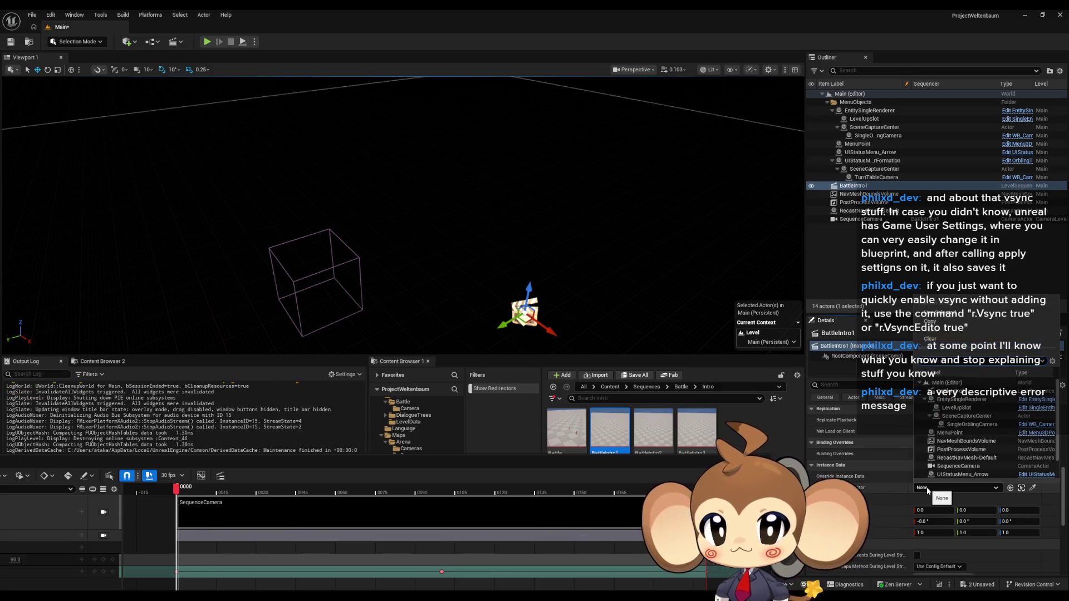
{"action": "left_click", "coordinate": [927, 488]}
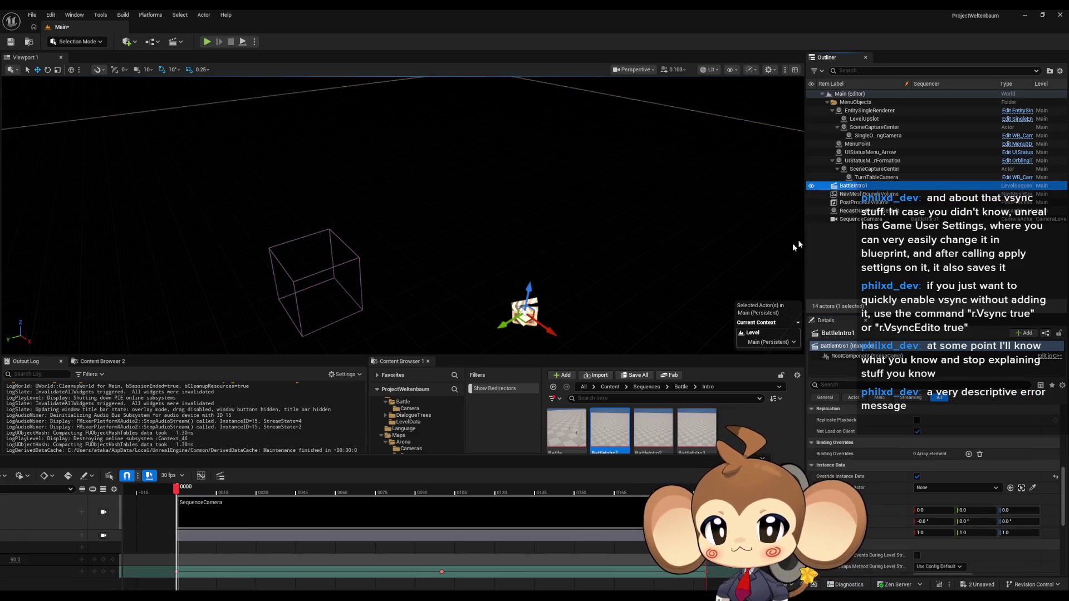
{"action": "key", "text": "Delete"}
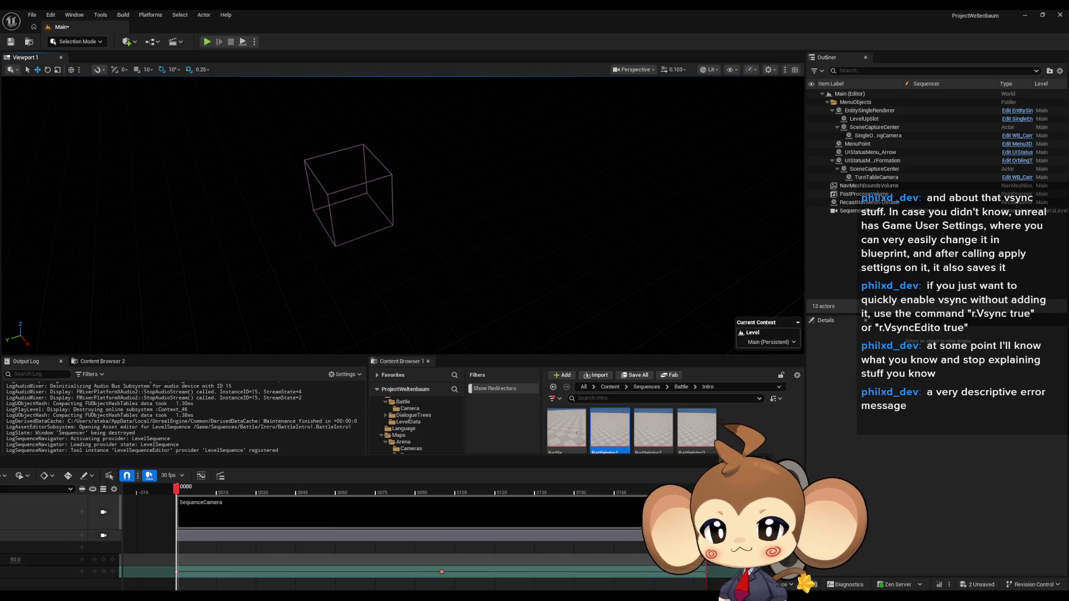
Create an Actor Blueprint named asfasfafsafsfas in the Intro folder and place one in the level.
{"action": "left_click", "coordinate": [712, 471]}
{"action": "right_click", "coordinate": [712, 467]}
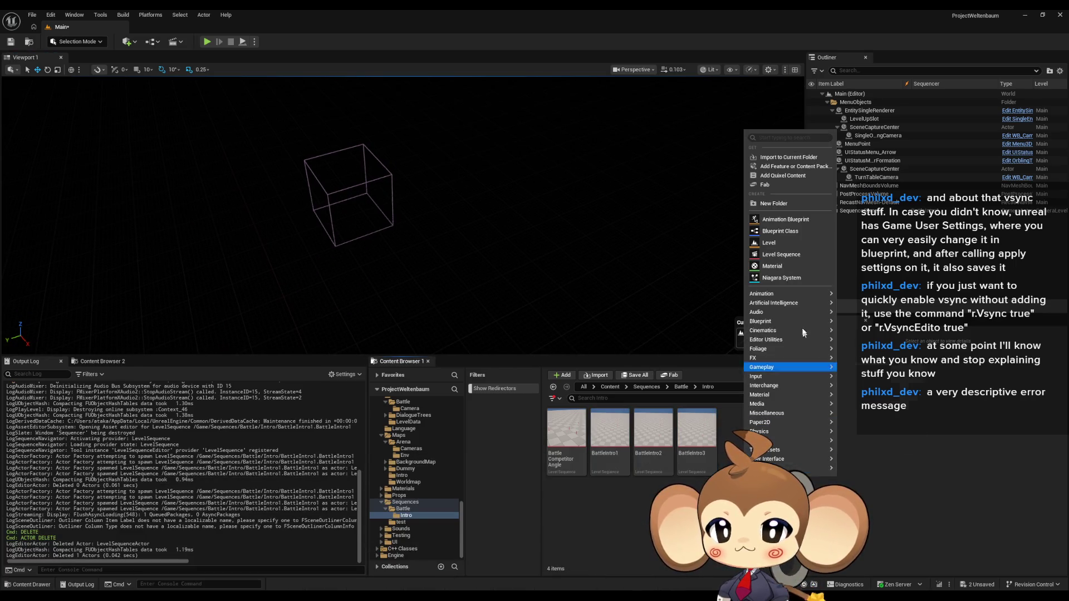
{"action": "left_click", "coordinate": [786, 234]}
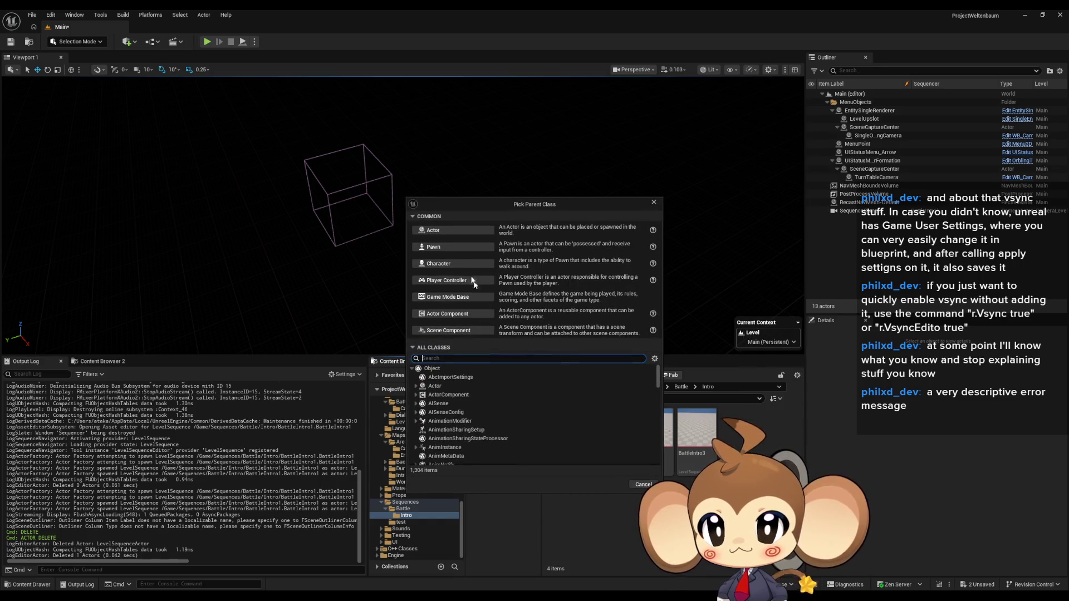
{"action": "left_click", "coordinate": [444, 234]}
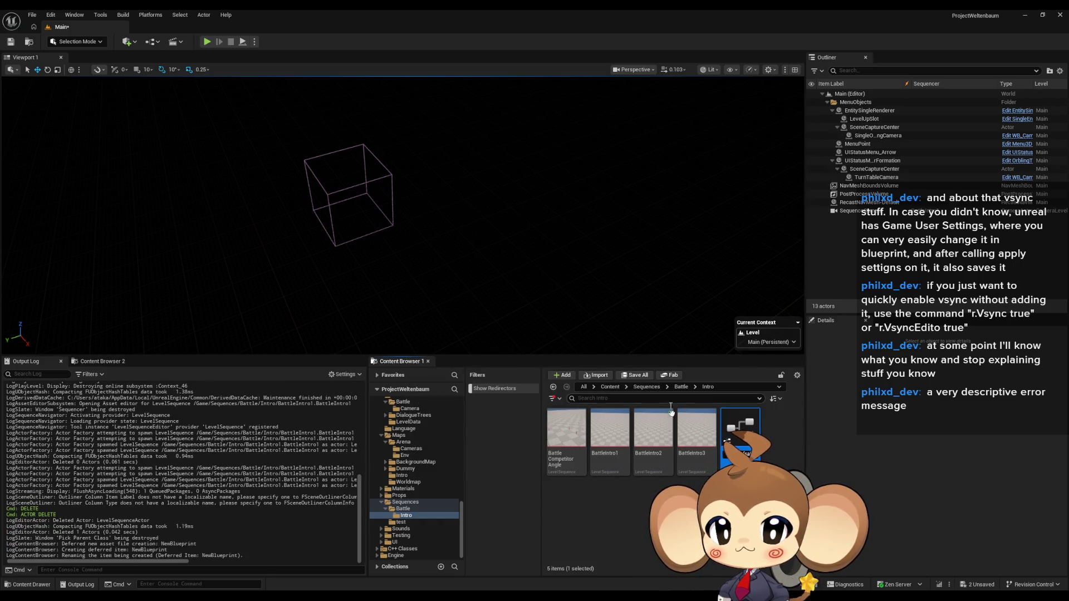
{"action": "key", "text": "Return"}
{"action": "left_click_drag", "start_coordinate": [567, 431], "coordinate": [518, 280]}
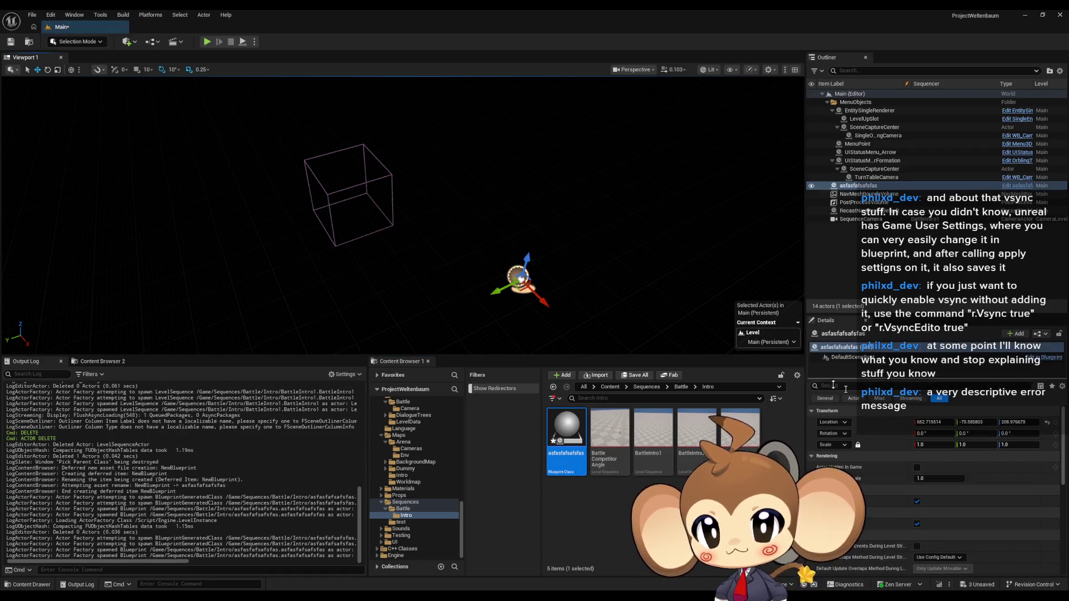
Reset the actor's location, move it beside the cube and rotate it 111° on all axes.
{"action": "left_click", "coordinate": [1046, 424]}
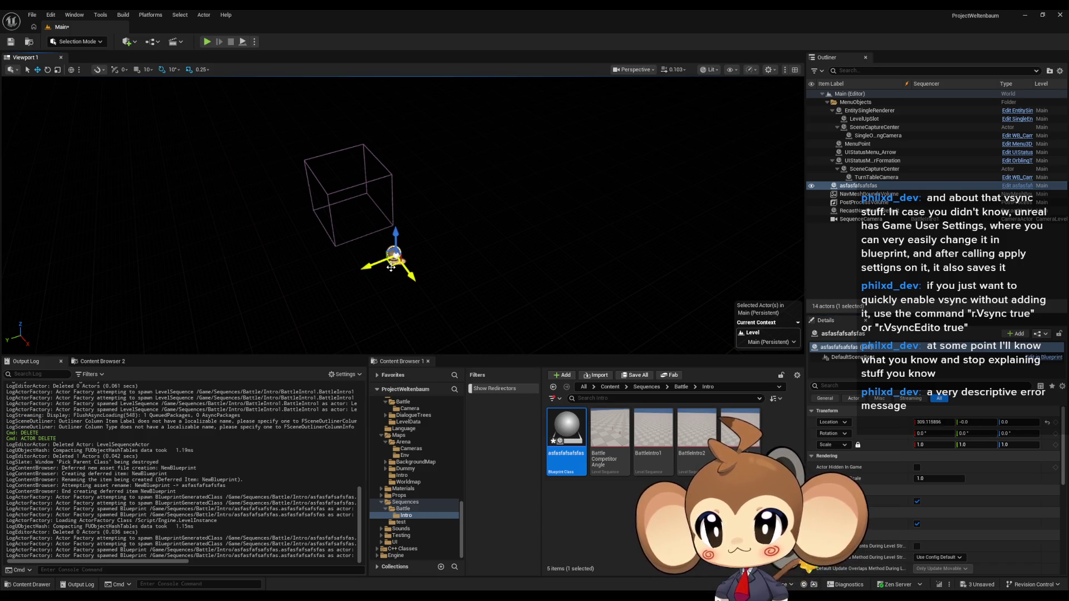
{"action": "mouse_move", "coordinate": [390, 266]}
{"action": "left_mouse_down"}
{"action": "mouse_move", "coordinate": [324, 300]}
{"action": "mouse_move", "coordinate": [314, 190]}
{"action": "left_mouse_up"}
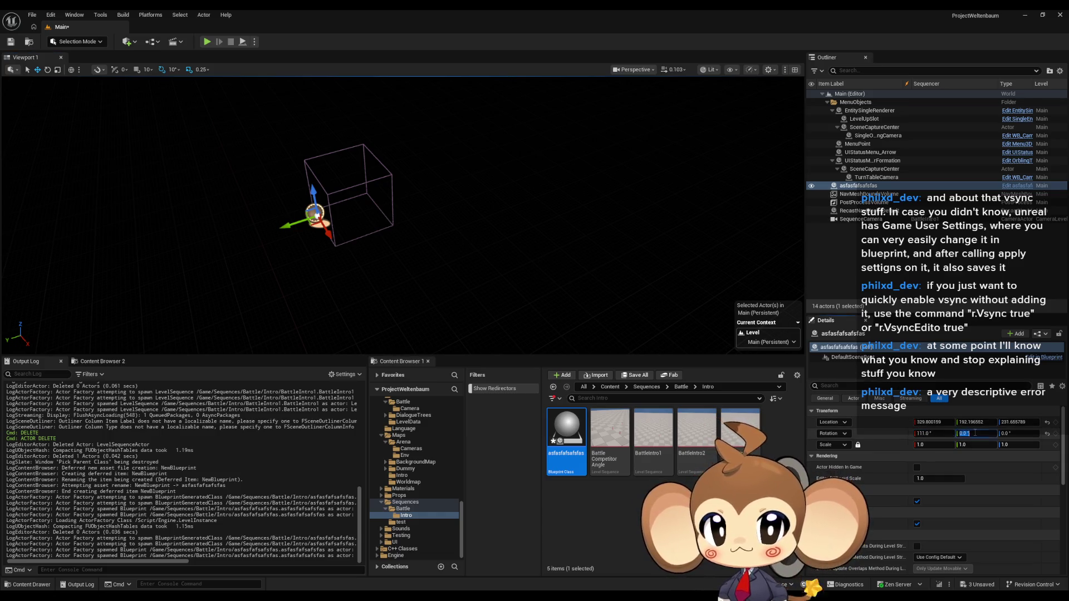
{"action": "type", "text": "111"}
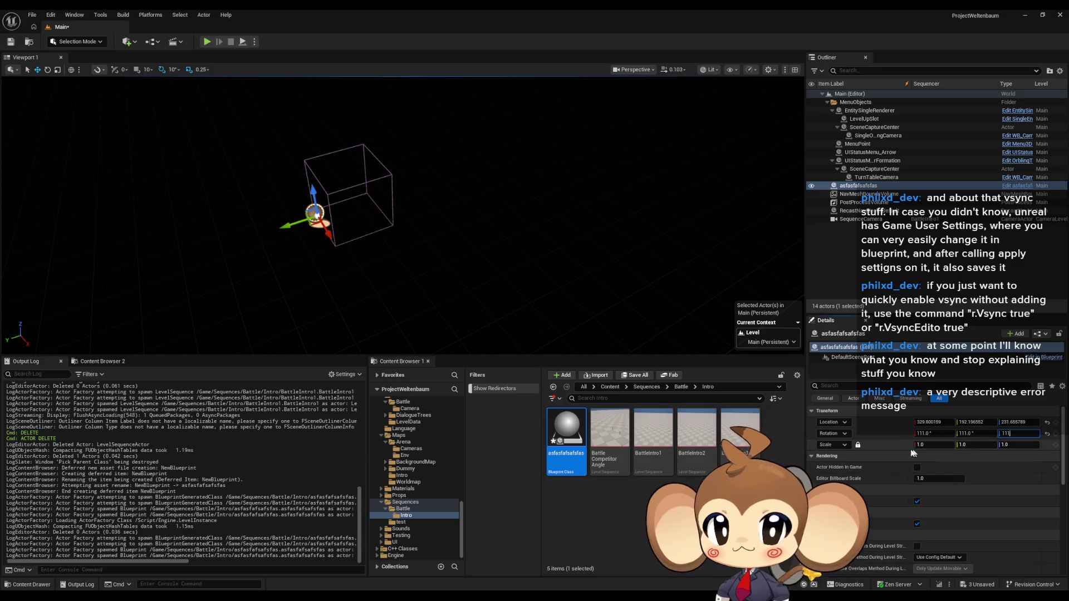
{"action": "key", "text": "Return"}
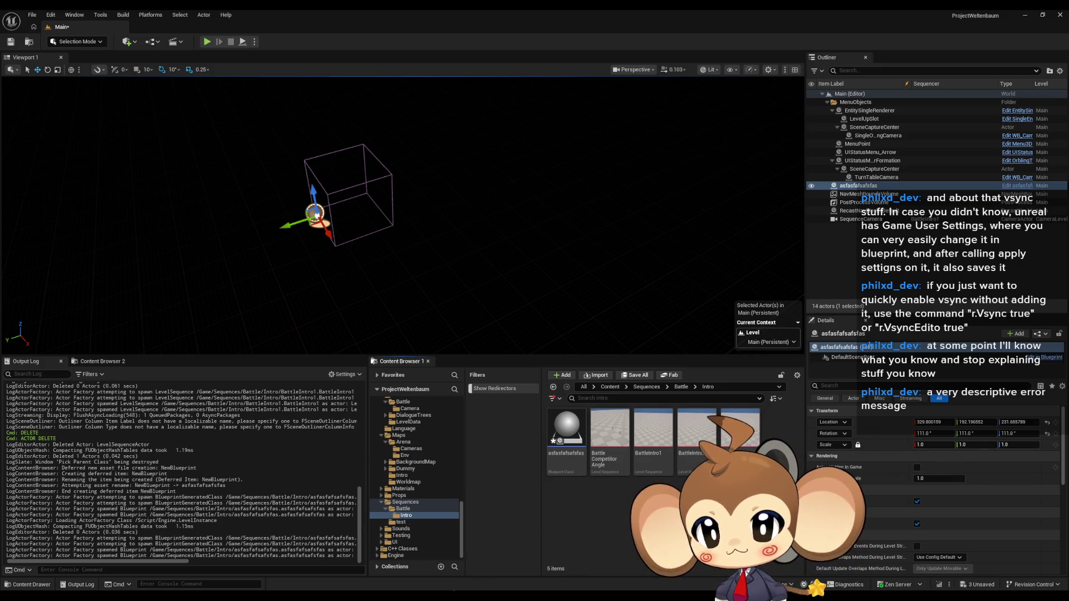
{"action": "left_click", "coordinate": [485, 554]}
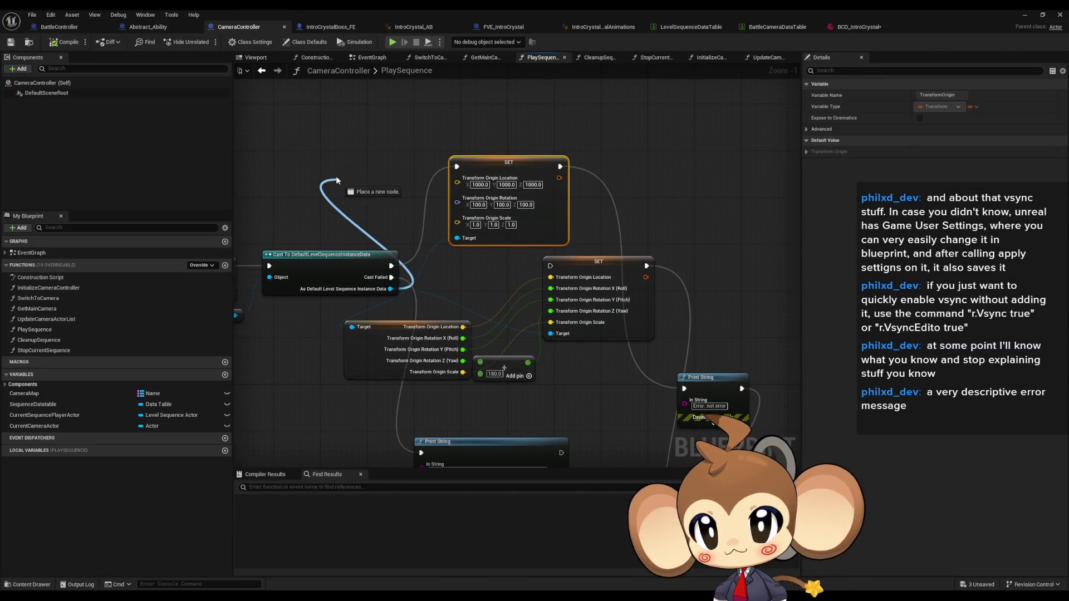
Add a Set Transform Origin Actor node from the instance data and a Find First Actor Of Class node.
{"action": "left_click_drag", "start_coordinate": [392, 289], "coordinate": [337, 179]}
{"action": "type", "text": "tran actor s"}
{"action": "key", "text": "Return"}
{"action": "right_click", "coordinate": [368, 151]}
{"action": "type", "text": "find first"}
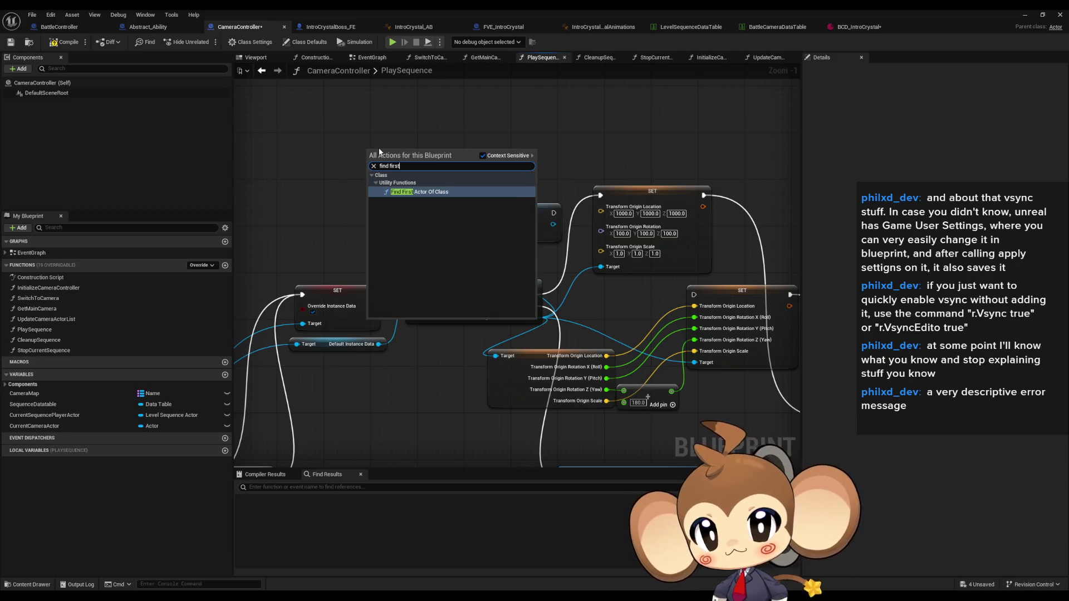
{"action": "key", "text": "Return"}
Set the Find First Actor Of Class node's class to the asfasfafsafsfas Blueprint.
{"action": "left_click", "coordinate": [398, 194]}
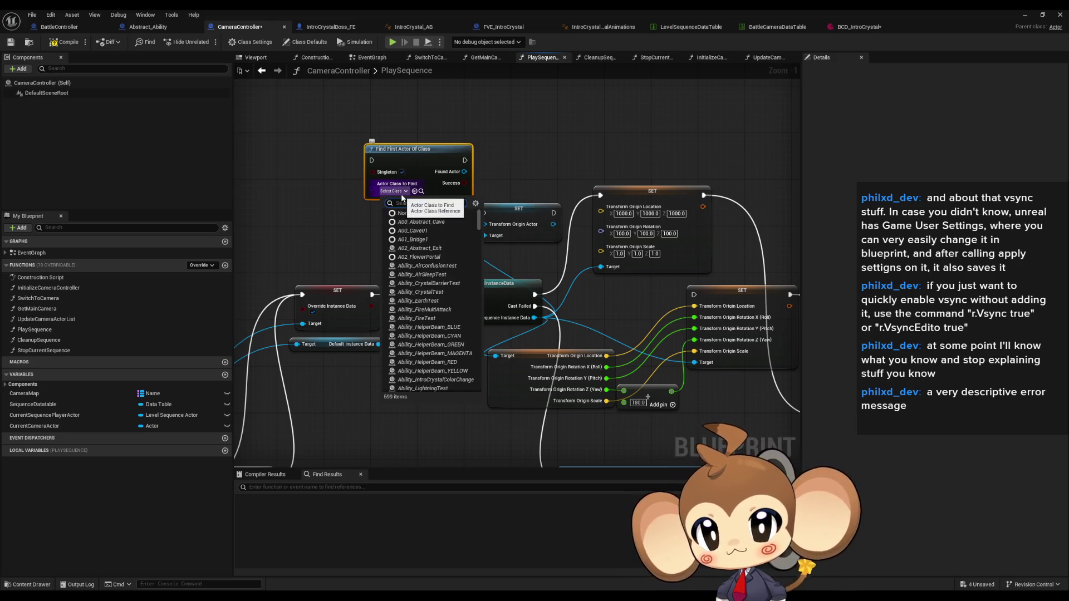
{"action": "scroll", "coordinate": [460, 276], "scroll_direction": "down", "scroll_amount": 2}
{"action": "scroll", "coordinate": [455, 284], "scroll_direction": "down", "scroll_amount": 2}
{"action": "scroll", "coordinate": [451, 294], "scroll_direction": "down", "scroll_amount": 2}
{"action": "scroll", "coordinate": [461, 284], "scroll_direction": "up", "scroll_amount": 3}
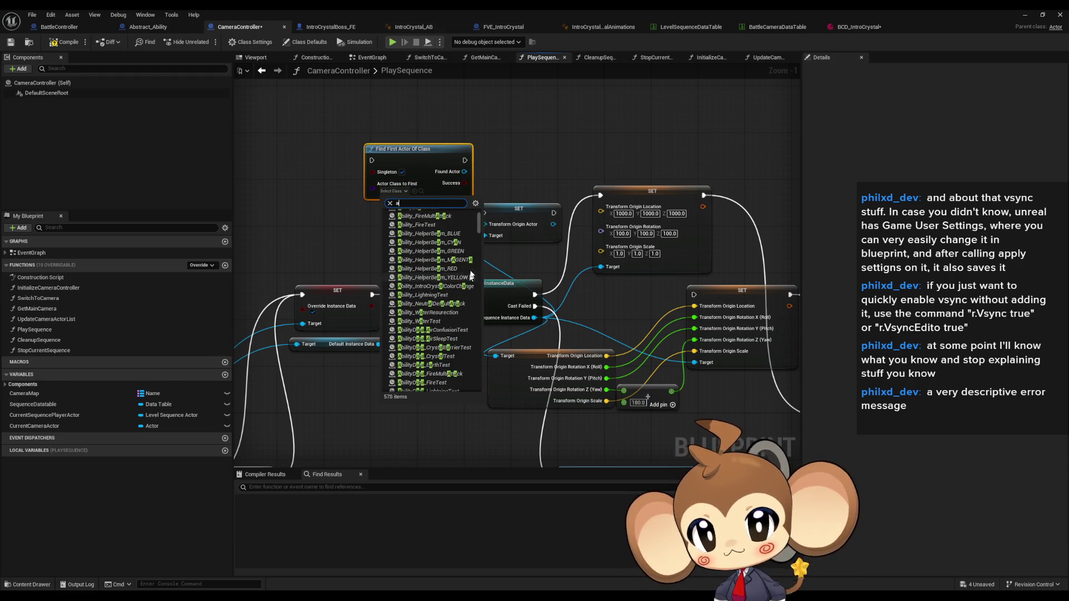
{"action": "left_click_drag", "start_coordinate": [480, 226], "coordinate": [484, 246]}
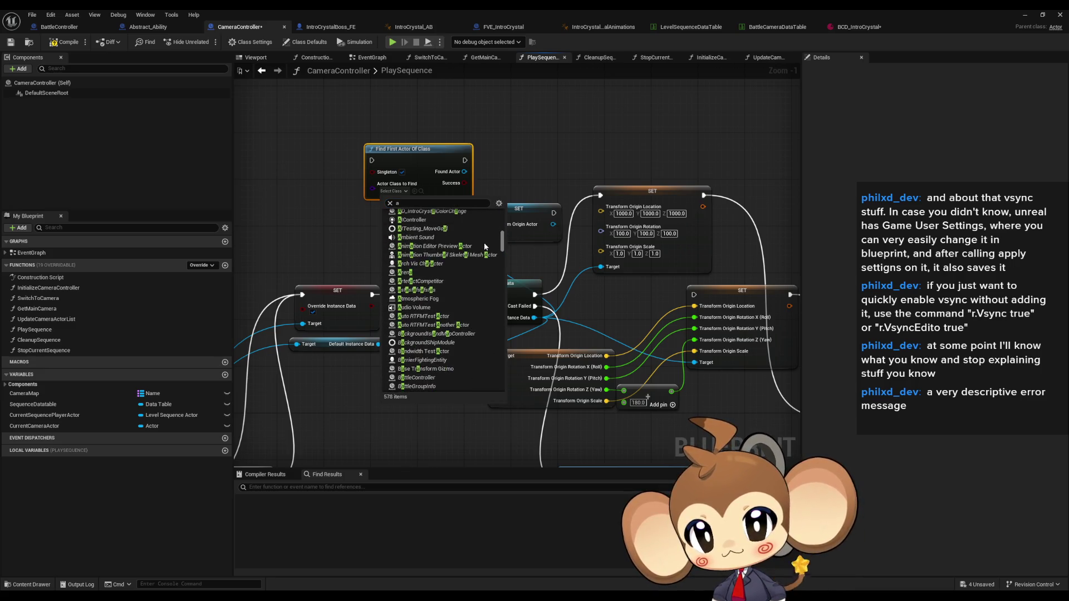
{"action": "left_click", "coordinate": [428, 288]}
{"action": "mouse_move", "coordinate": [436, 162]}
{"action": "left_mouse_down"}
{"action": "mouse_move", "coordinate": [366, 168]}
{"action": "mouse_move", "coordinate": [428, 167]}
{"action": "left_mouse_up"}
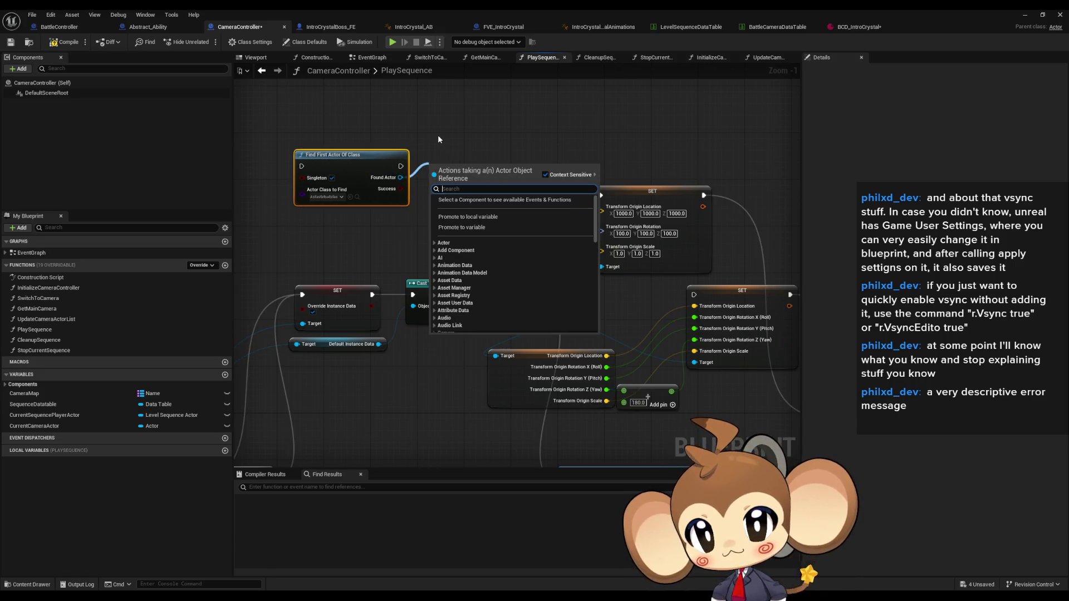
{"action": "type", "text": "cast a"}
{"action": "scroll", "coordinate": [520, 280], "scroll_direction": "up", "scroll_amount": 1}
{"action": "scroll", "coordinate": [518, 279], "scroll_direction": "up", "scroll_amount": 1}
{"action": "scroll", "coordinate": [521, 281], "scroll_direction": "up", "scroll_amount": 1}
{"action": "scroll", "coordinate": [521, 285], "scroll_direction": "up", "scroll_amount": 1}
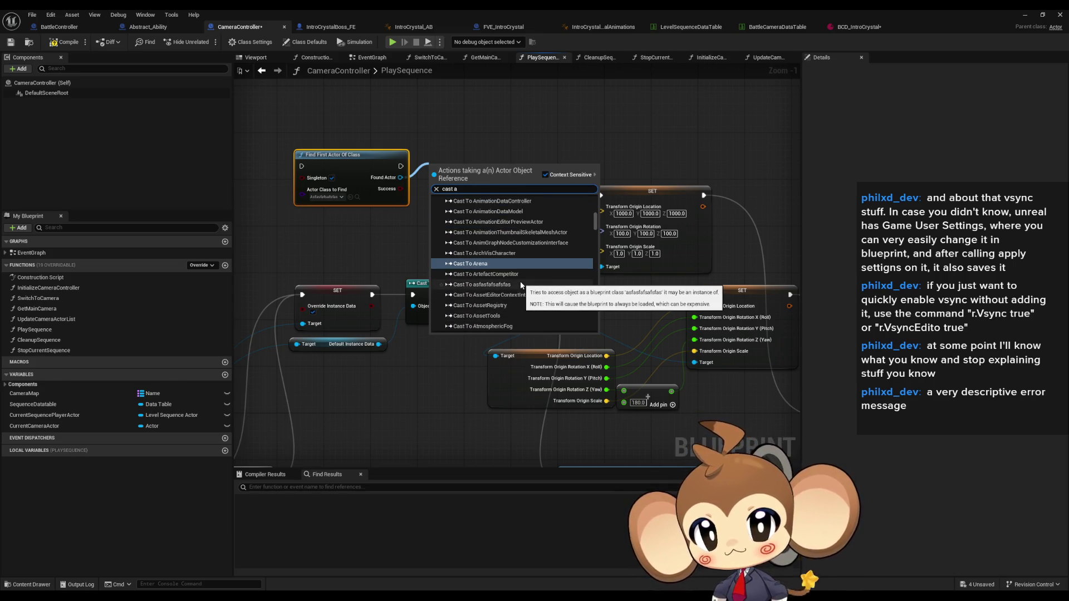
Add a Cast To asfasfafsafsfas node from Found Actor and arrange the nodes.
{"action": "key", "text": "ctrl+a"}
{"action": "type", "text": "a"}
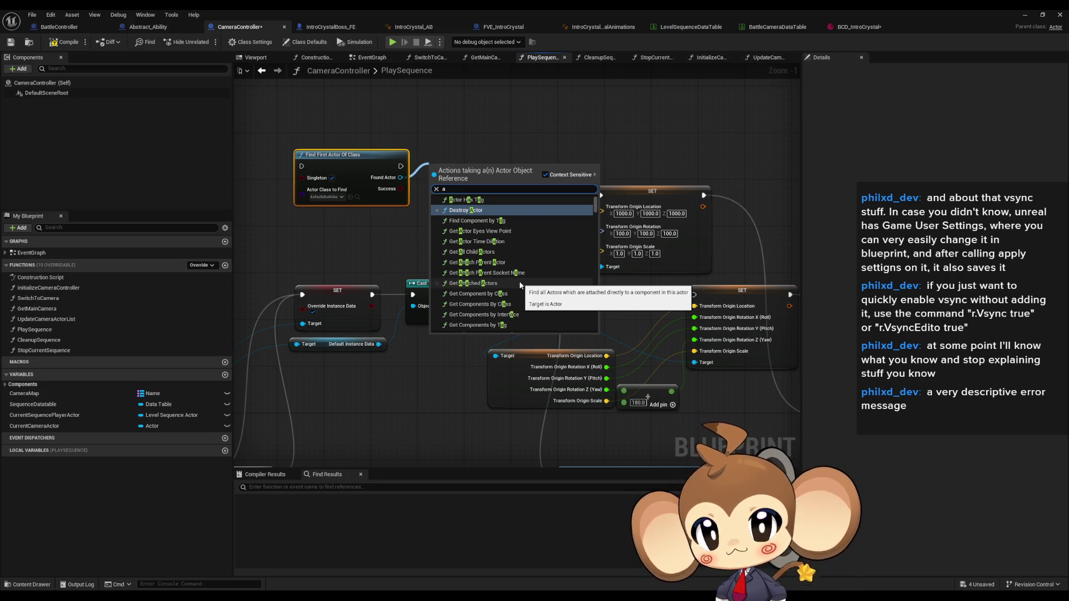
{"action": "scroll", "coordinate": [520, 285], "scroll_direction": "up", "scroll_amount": 1}
{"action": "type", "text": "cast"}
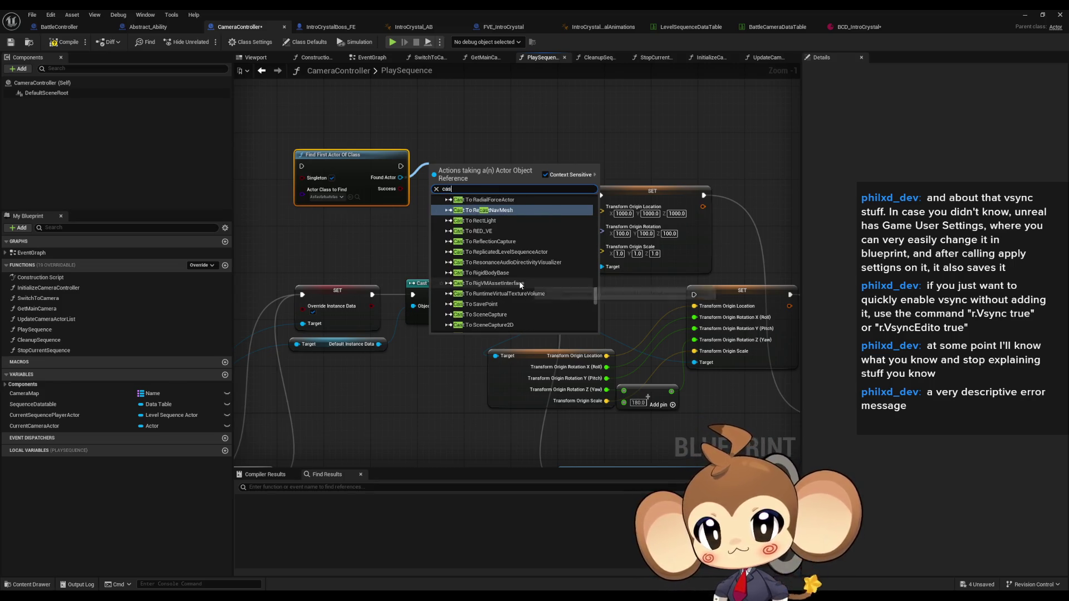
{"action": "type", "text": " a"}
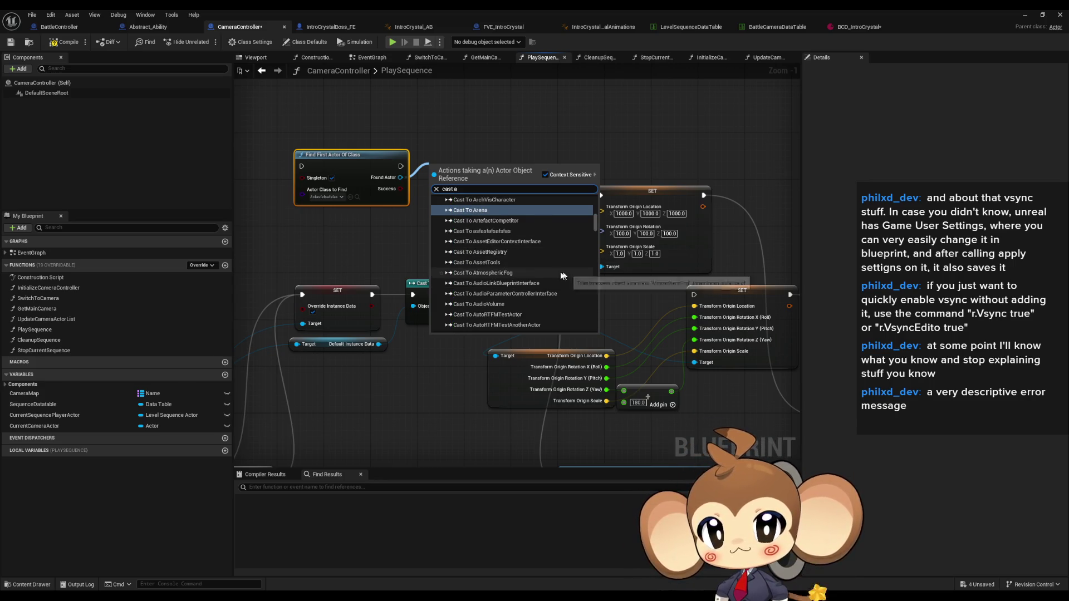
{"action": "scroll", "coordinate": [550, 277], "scroll_direction": "down", "scroll_amount": 2}
{"action": "scroll", "coordinate": [489, 309], "scroll_direction": "up", "scroll_amount": 3}
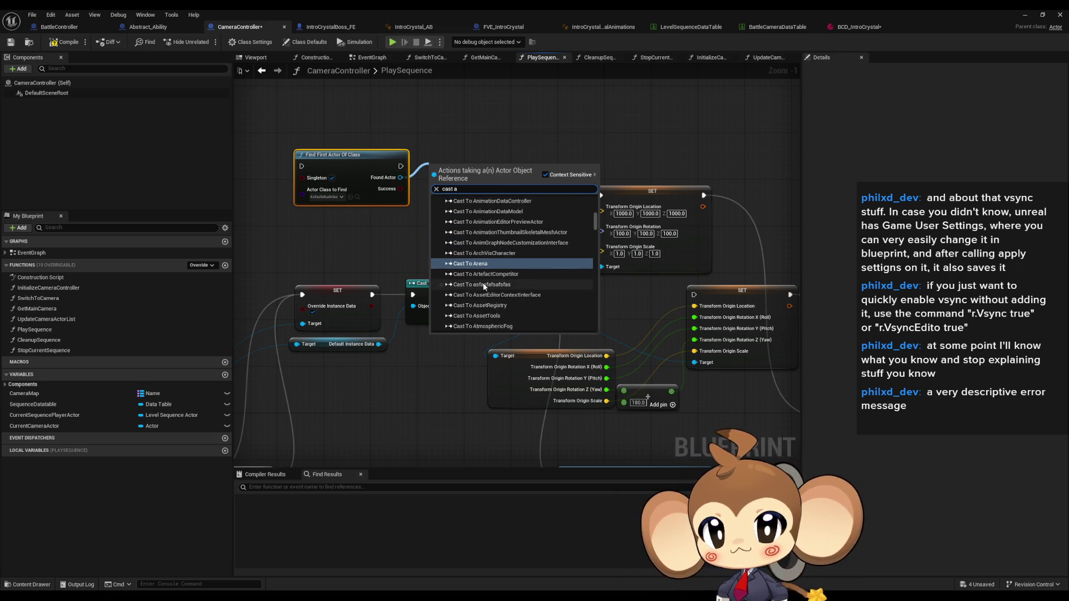
{"action": "left_click", "coordinate": [480, 257]}
{"action": "left_click_drag", "start_coordinate": [365, 172], "coordinate": [458, 251]}
{"action": "left_click_drag", "start_coordinate": [488, 210], "coordinate": [499, 158]}
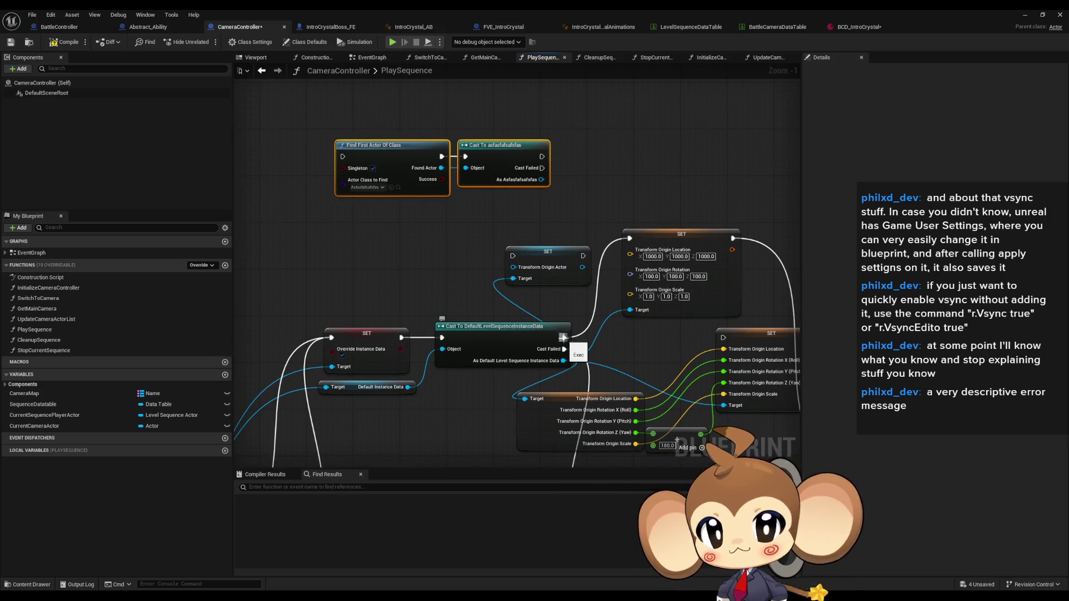
Wire the execution flow into the find node and feed the cast result into the Transform Origin Actor setter.
{"action": "left_click_drag", "start_coordinate": [564, 337], "coordinate": [342, 157]}
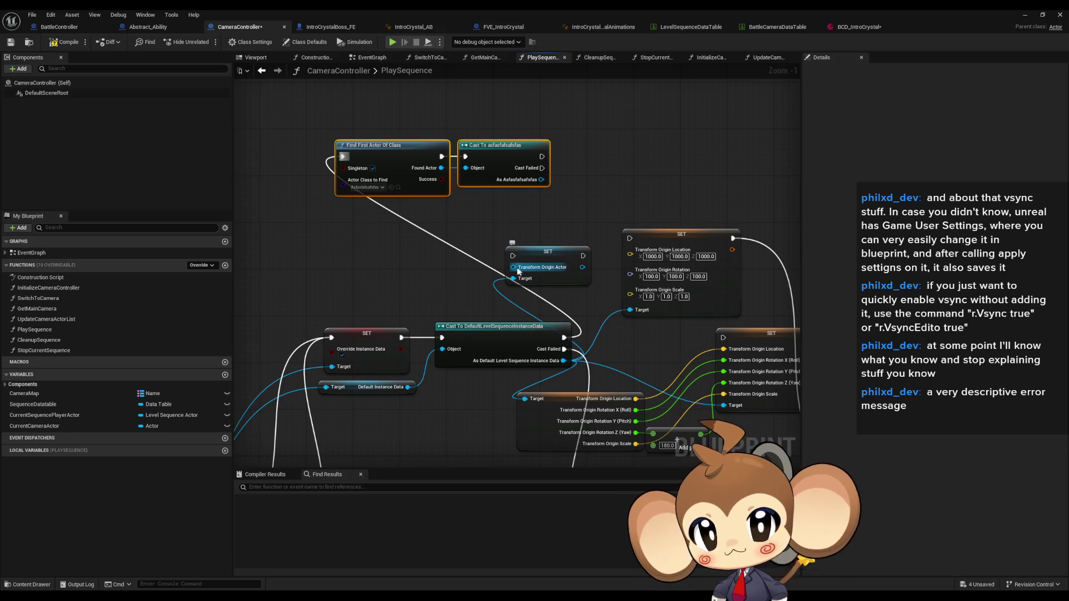
{"action": "left_click_drag", "start_coordinate": [513, 267], "coordinate": [541, 180]}
{"action": "scroll", "coordinate": [626, 254], "scroll_direction": "down", "scroll_amount": 3}
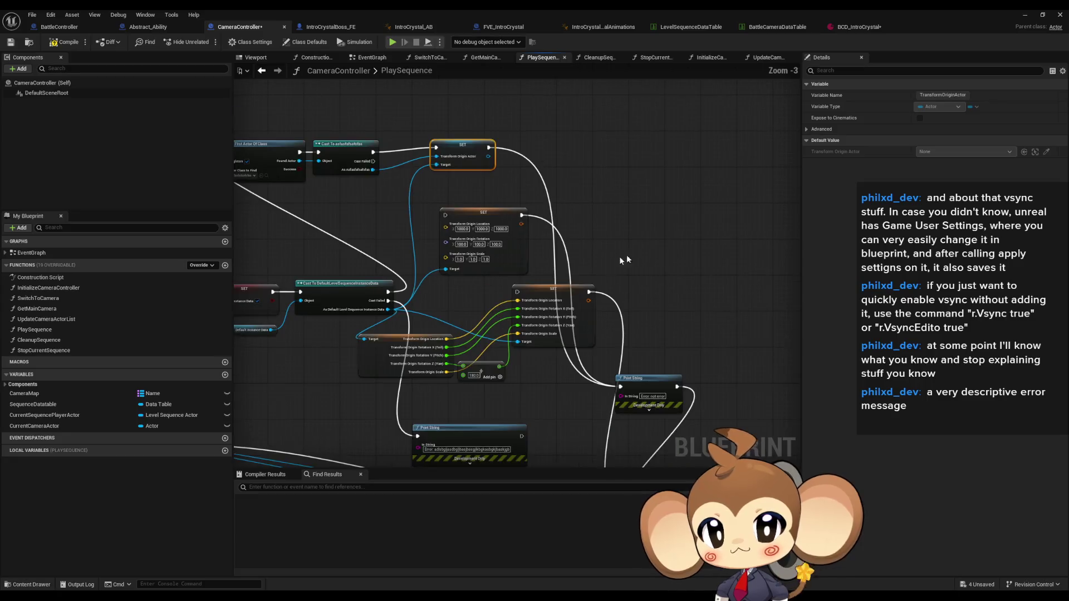
{"action": "left_click_drag", "start_coordinate": [710, 240], "coordinate": [713, 231]}
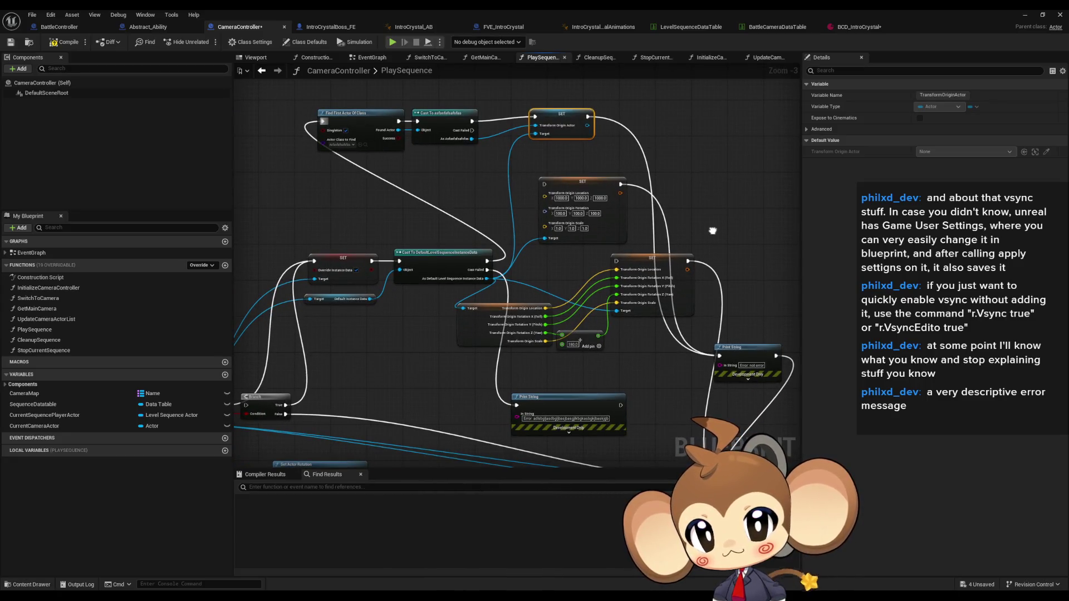
{"action": "left_click", "coordinate": [739, 207]}
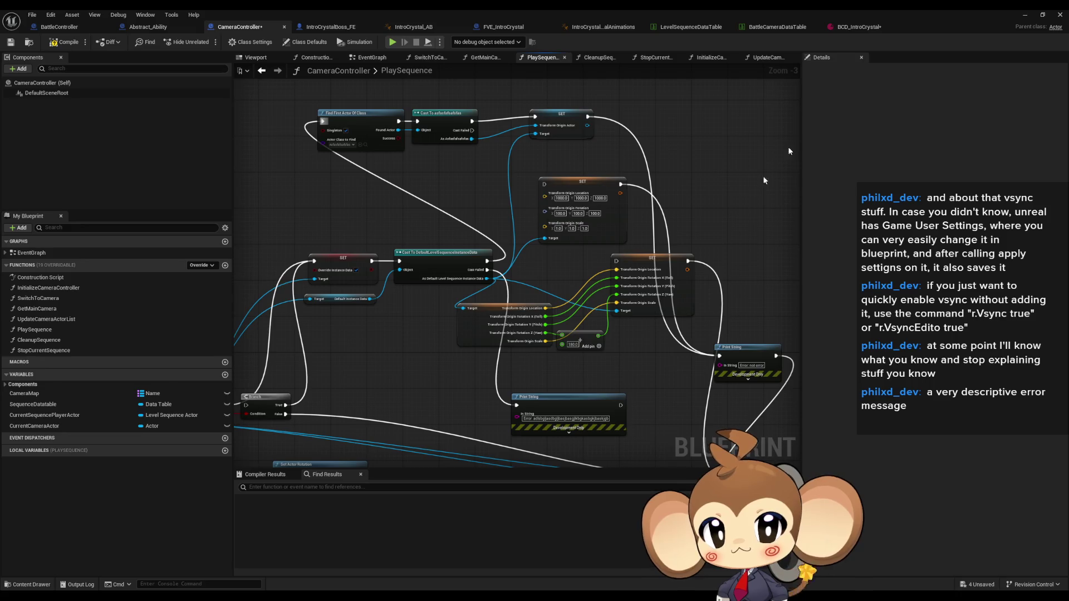
Play-test the battle intro in PIE, stop it, and return to the CameraController Blueprint.
{"action": "left_click", "coordinate": [1025, 13]}
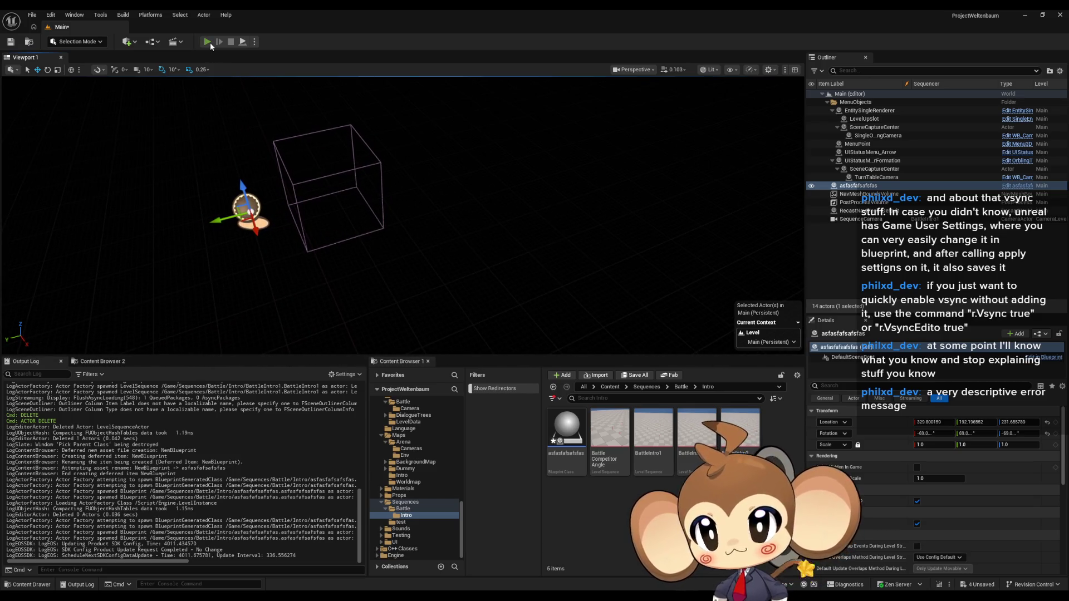
{"action": "left_click", "coordinate": [207, 42]}
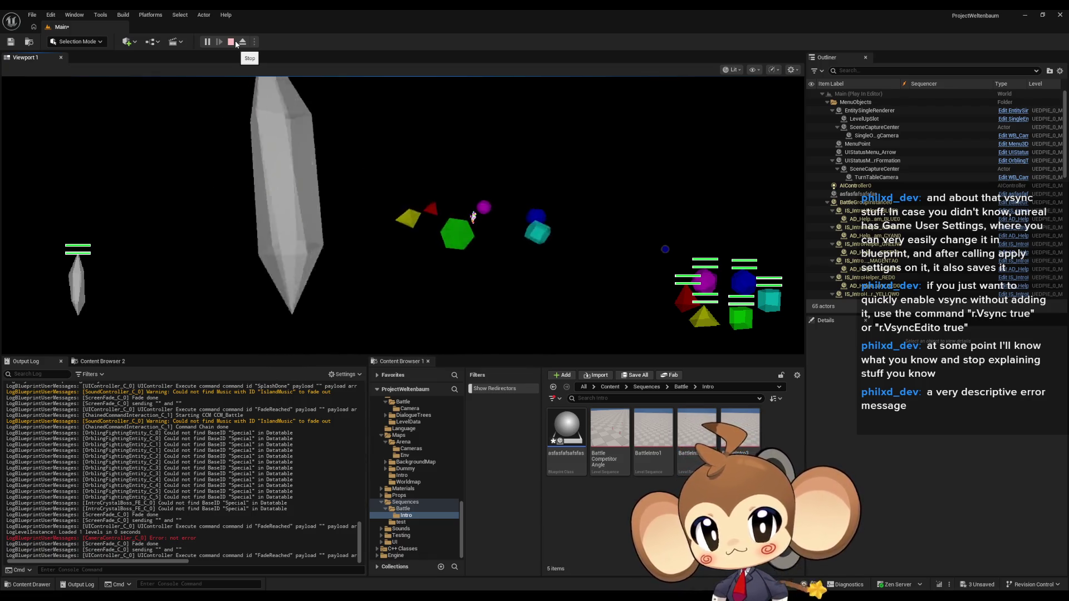
{"action": "left_click", "coordinate": [236, 42]}
{"action": "left_click", "coordinate": [494, 569]}
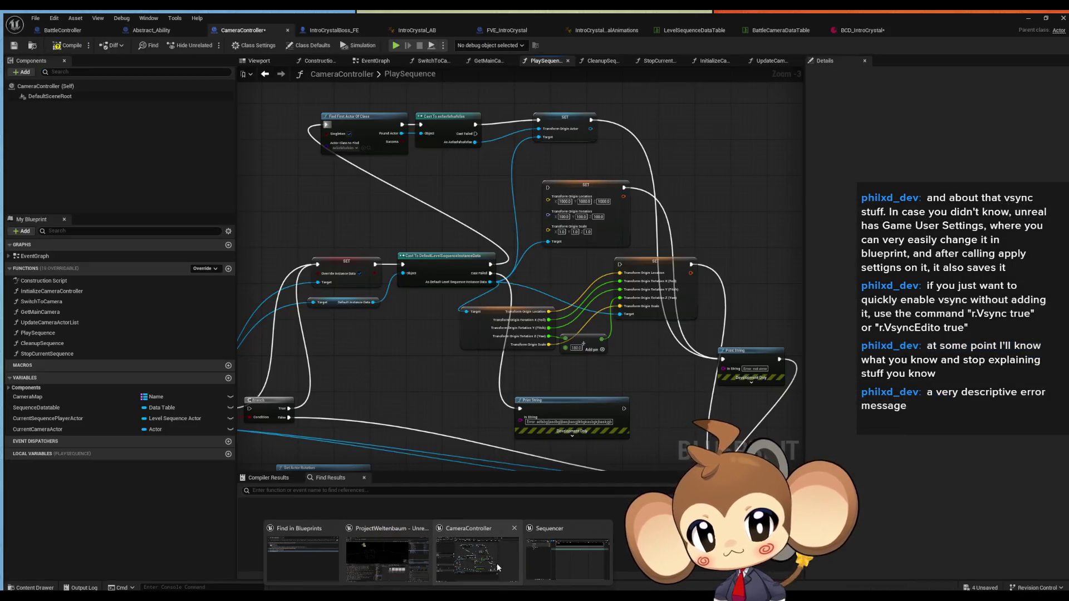
Move the origin actor to Location X 1000 and run another play-test, then stop it.
{"action": "left_click", "coordinate": [1022, 16]}
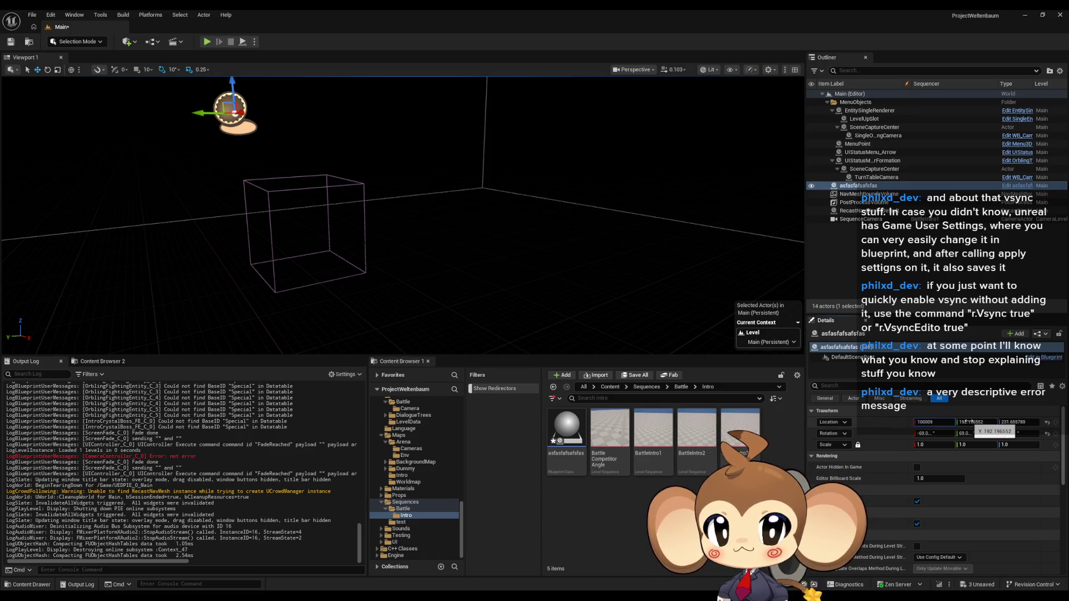
{"action": "key", "text": "Return"}
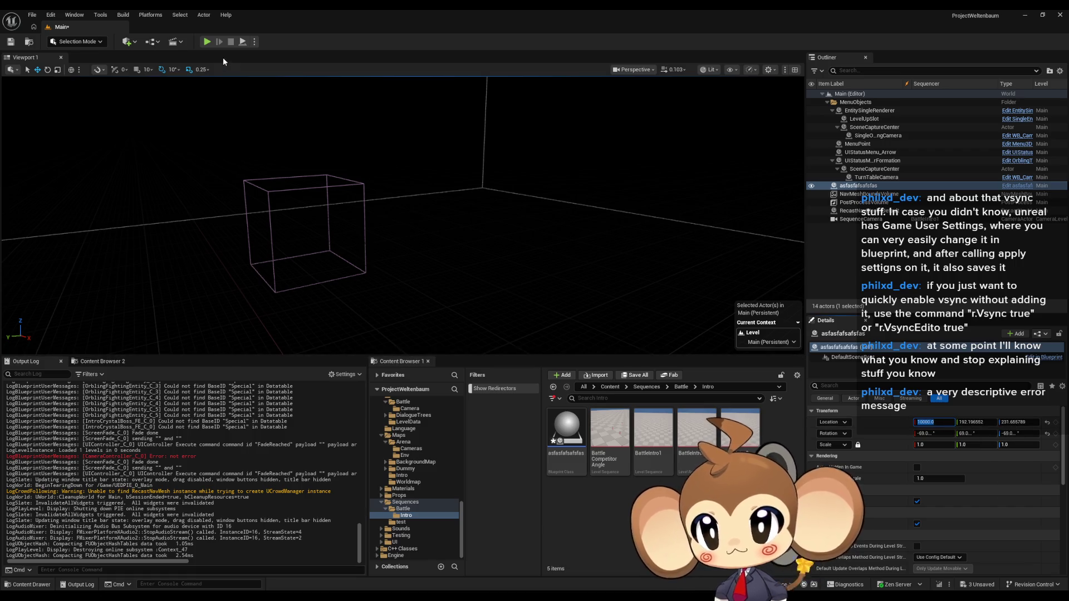
{"action": "left_click", "coordinate": [208, 43]}
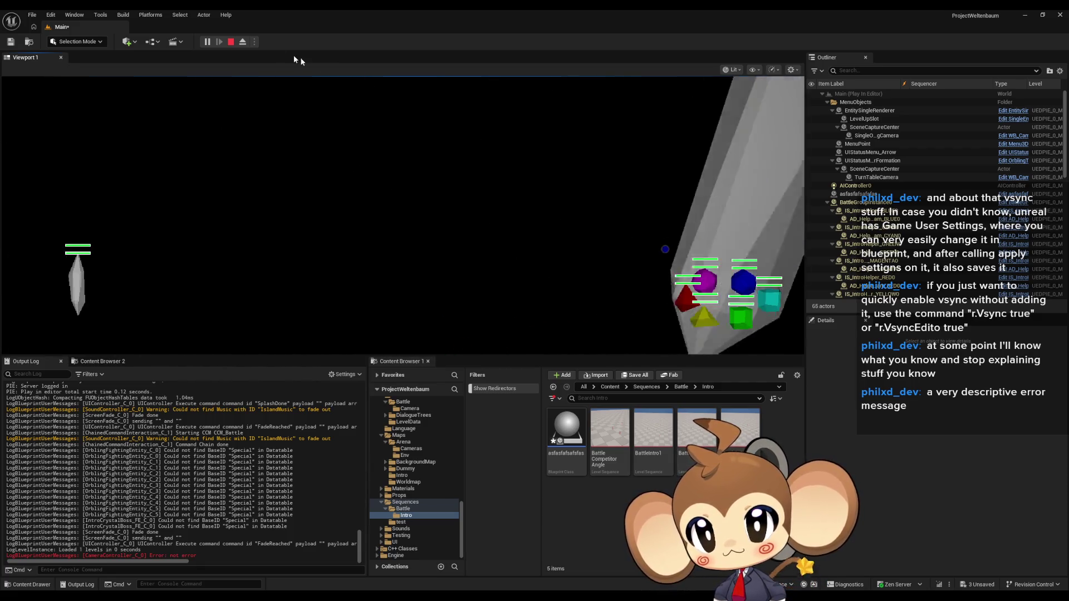
{"action": "left_click", "coordinate": [231, 42]}
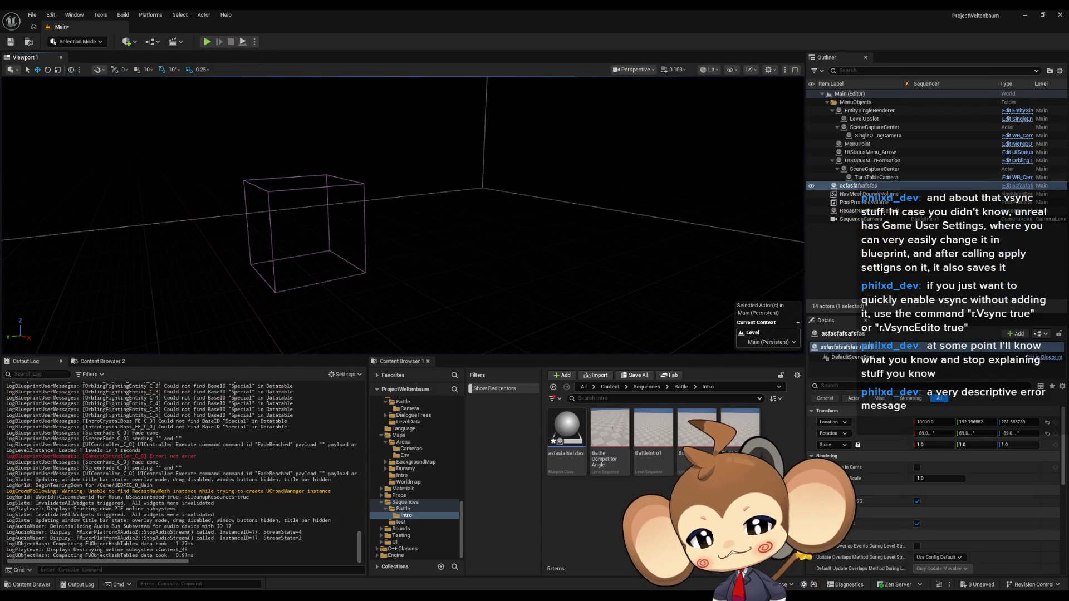
{"action": "mouse_move", "coordinate": [476, 552]}
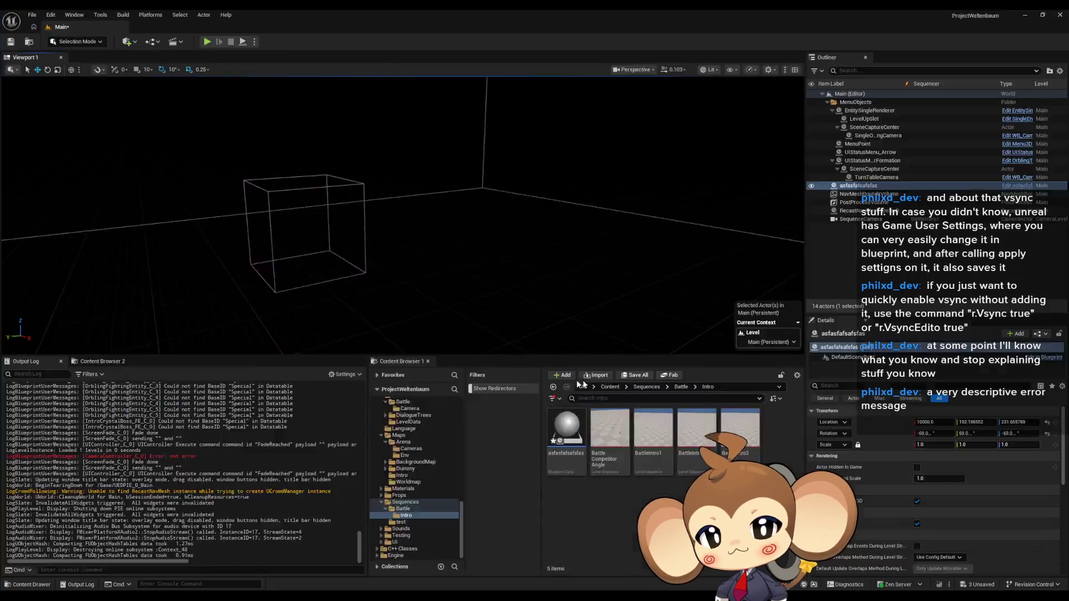
Select the Play node in CameraController's PlaySequence graph, then minimize the editor.
{"action": "left_click", "coordinate": [576, 543]}
{"action": "scroll", "coordinate": [653, 425], "scroll_direction": "up", "scroll_amount": 3}
{"action": "scroll", "coordinate": [654, 424], "scroll_direction": "up", "scroll_amount": 2}
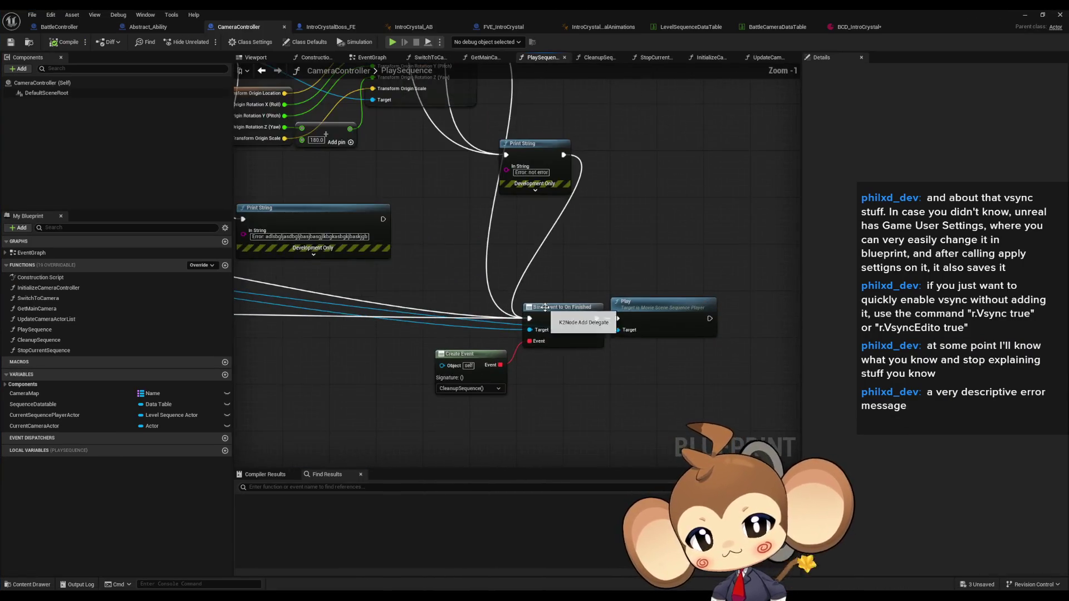
{"action": "left_click", "coordinate": [668, 321]}
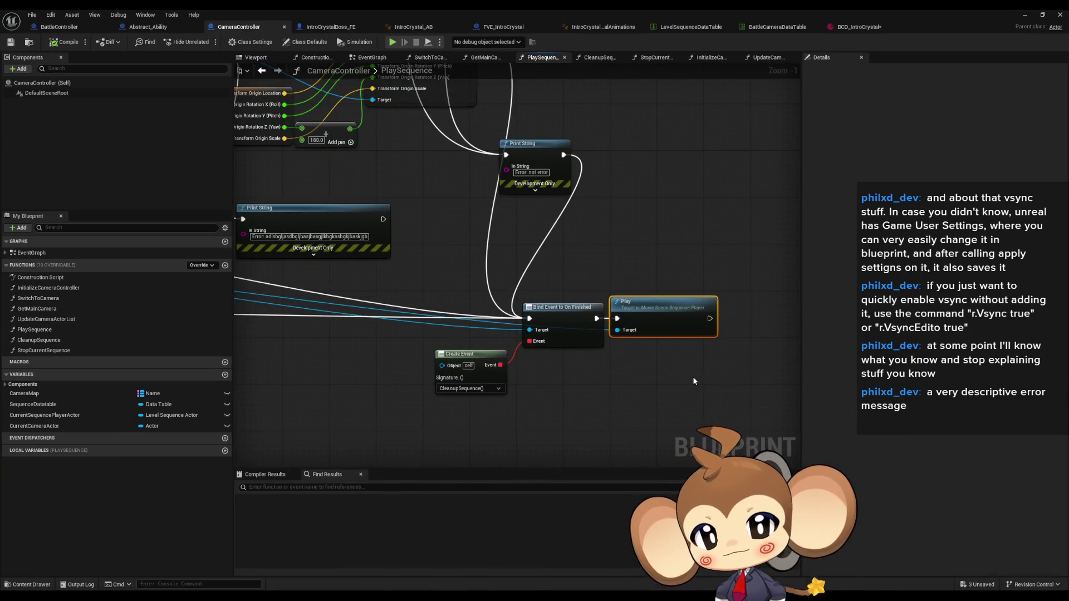
{"action": "left_click_drag", "start_coordinate": [692, 381], "coordinate": [714, 421]}
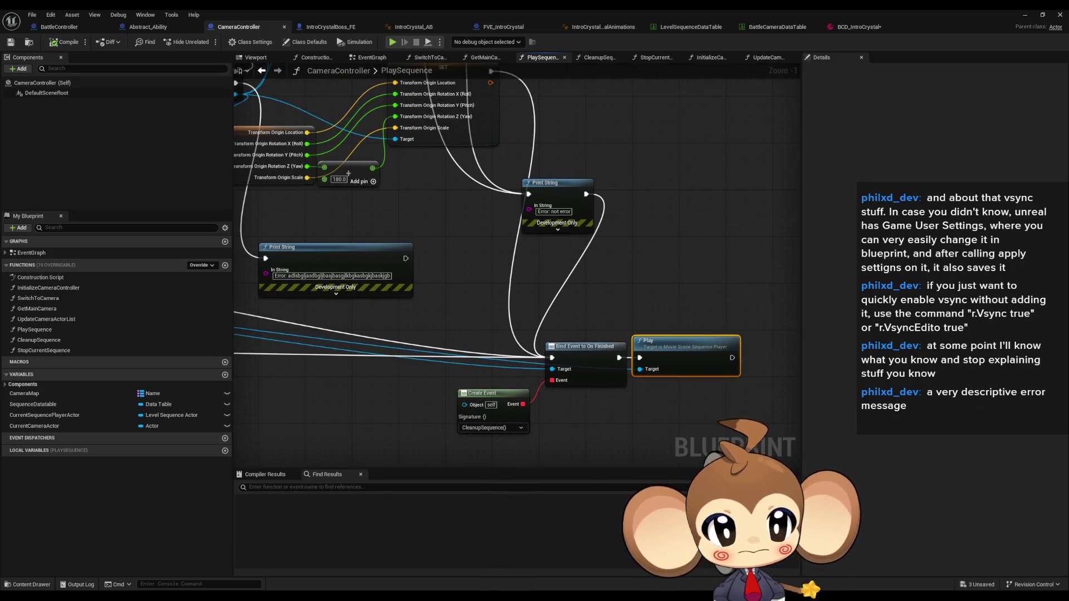
{"action": "left_click", "coordinate": [1023, 14]}
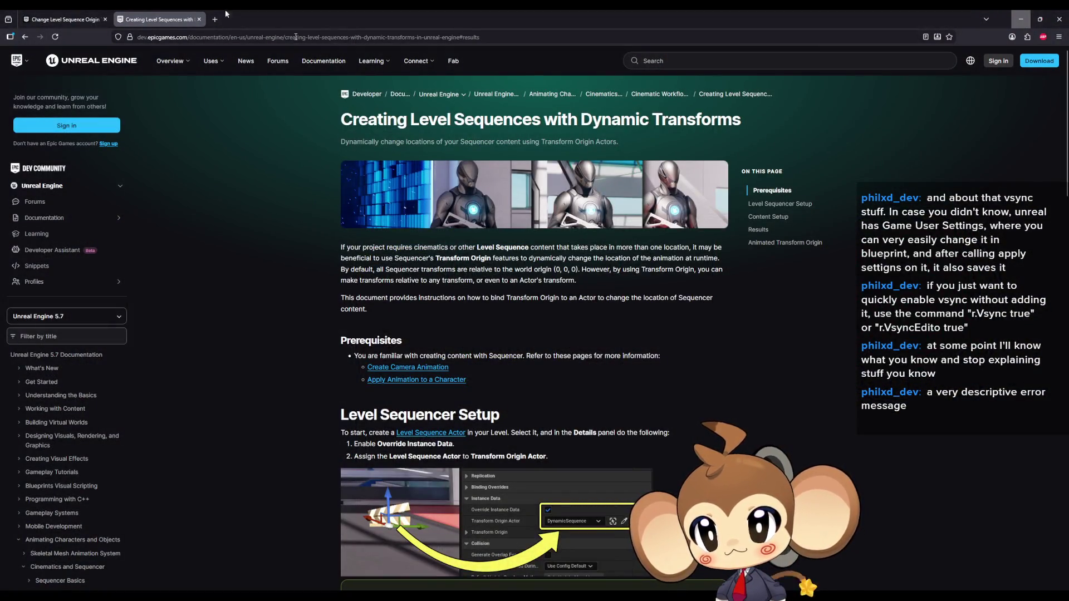
Enlarge the forum thread's Transform Origin blueprint screenshot, then return to Unreal.
{"action": "left_click", "coordinate": [82, 15]}
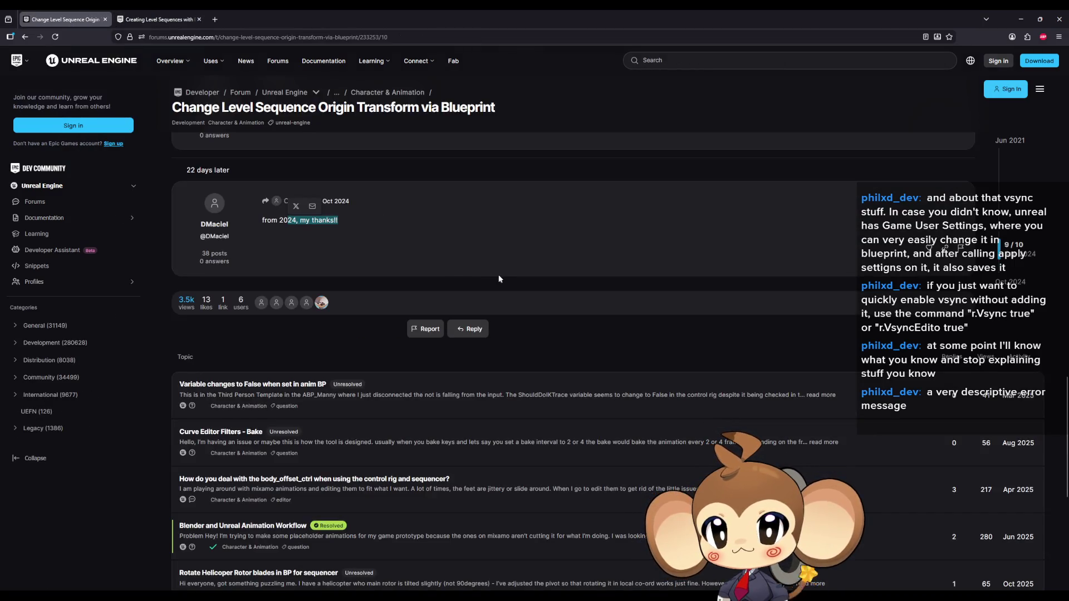
{"action": "scroll", "coordinate": [500, 281], "scroll_direction": "up", "scroll_amount": 3}
{"action": "scroll", "coordinate": [500, 373], "scroll_direction": "up", "scroll_amount": 3}
{"action": "scroll", "coordinate": [500, 373], "scroll_direction": "up", "scroll_amount": 2}
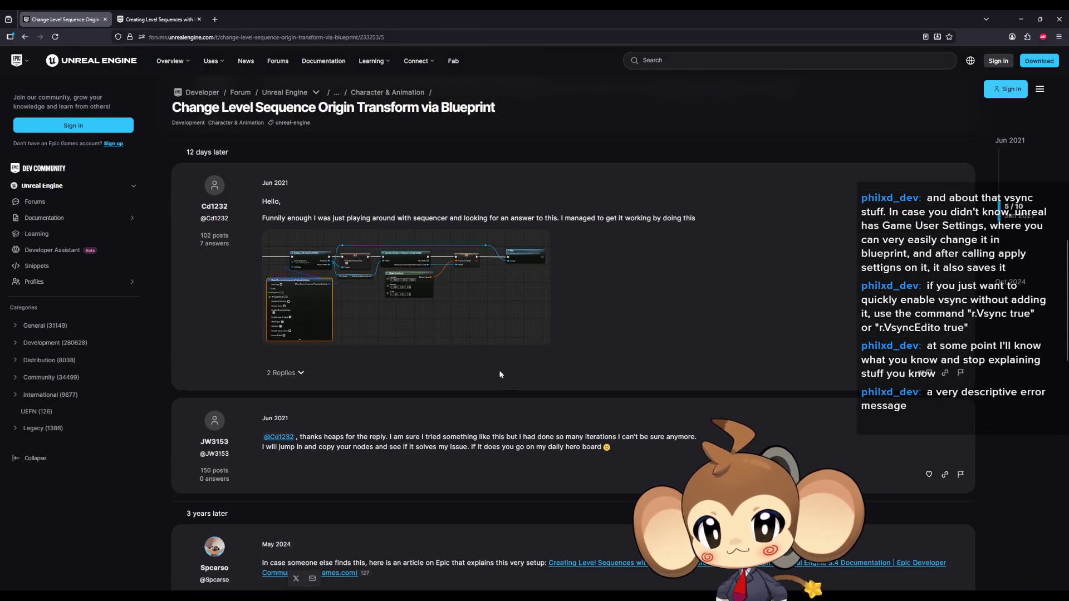
{"action": "left_click", "coordinate": [467, 330]}
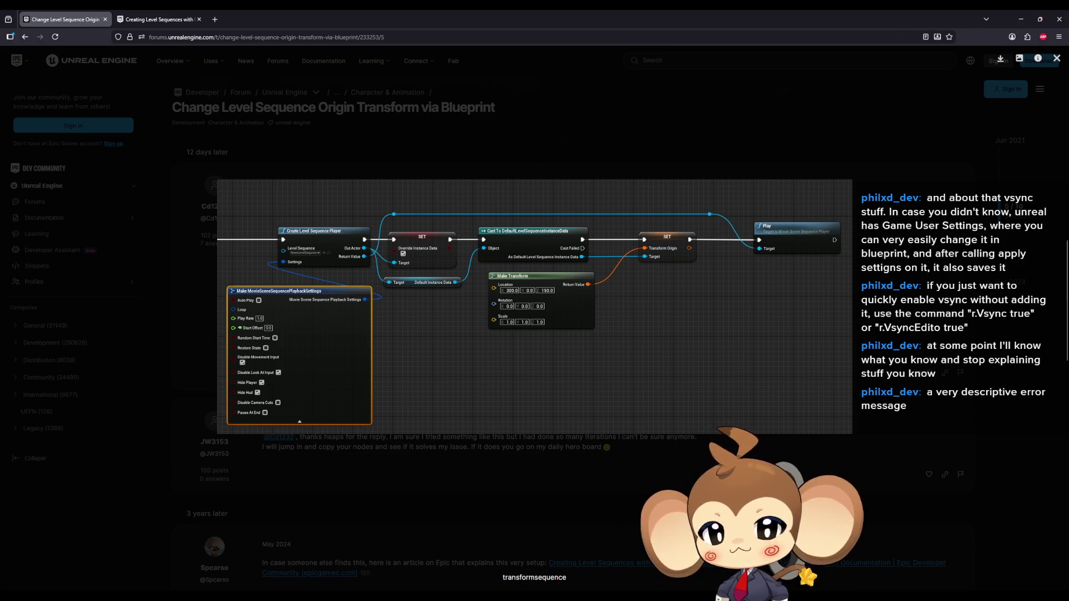
{"action": "key", "text": "alt+Tab"}
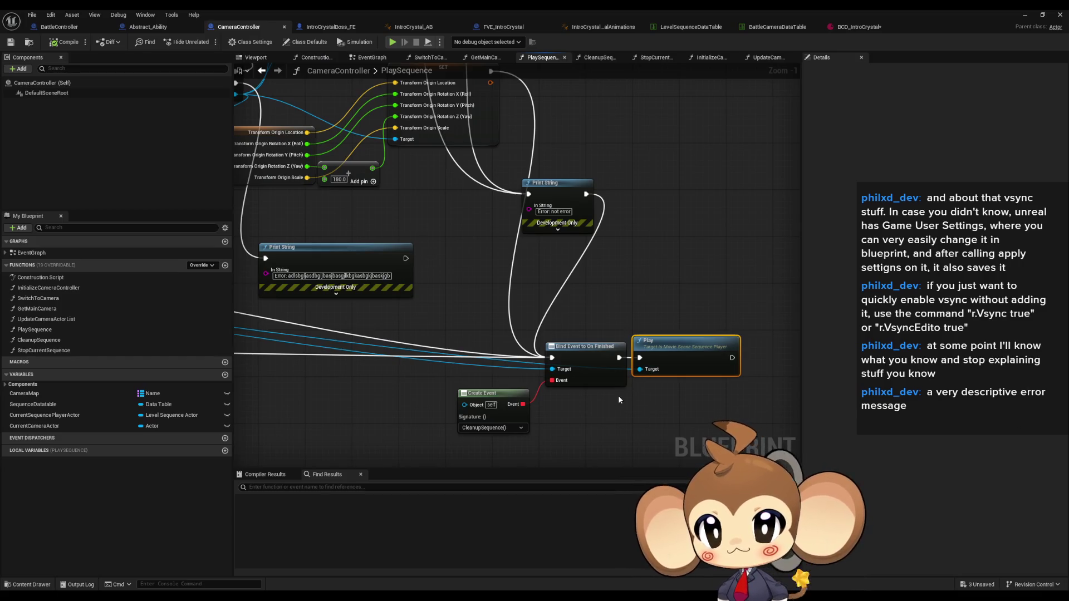
{"action": "scroll", "coordinate": [619, 399], "scroll_direction": "down", "scroll_amount": 5}
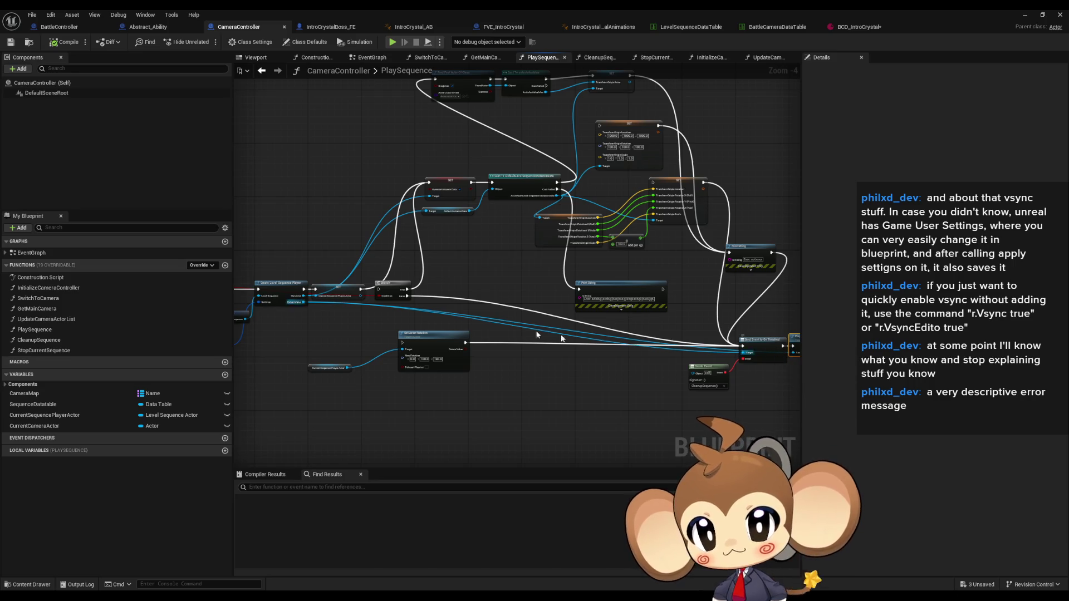
Bring up the action menu on the Current Sequence Player Actor getter node.
{"action": "left_click_drag", "start_coordinate": [389, 315], "coordinate": [400, 283]}
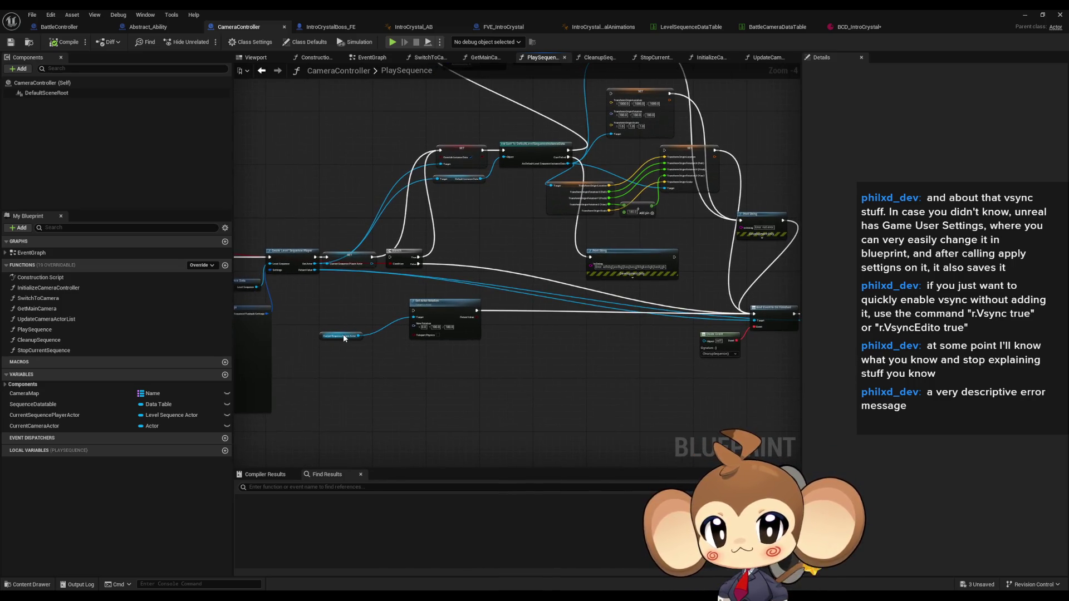
{"action": "scroll", "coordinate": [342, 334], "scroll_direction": "up", "scroll_amount": 4}
{"action": "right_click", "coordinate": [320, 338]}
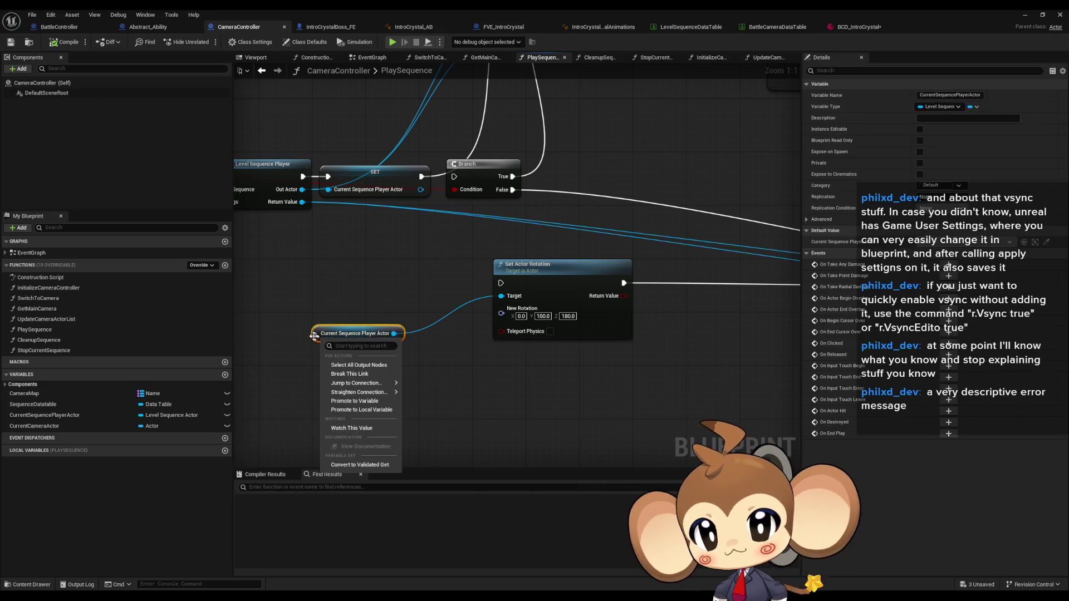
Find references to CurrentSequencePlayerActor by name and review its CleanupSequence uses.
{"action": "right_click", "coordinate": [323, 335]}
{"action": "mouse_move", "coordinate": [347, 411]}
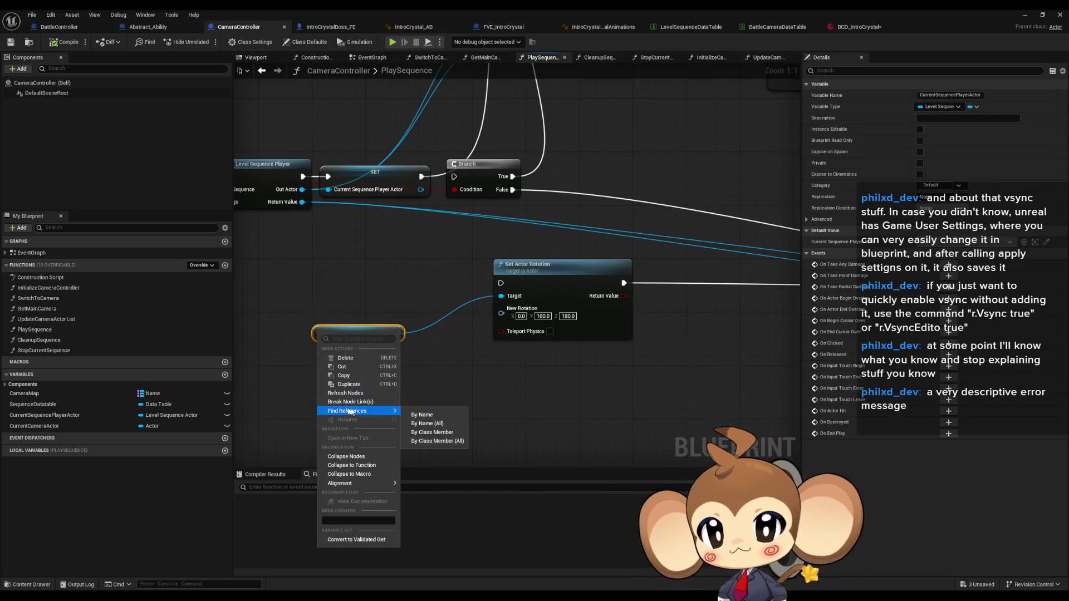
{"action": "left_click", "coordinate": [431, 432]}
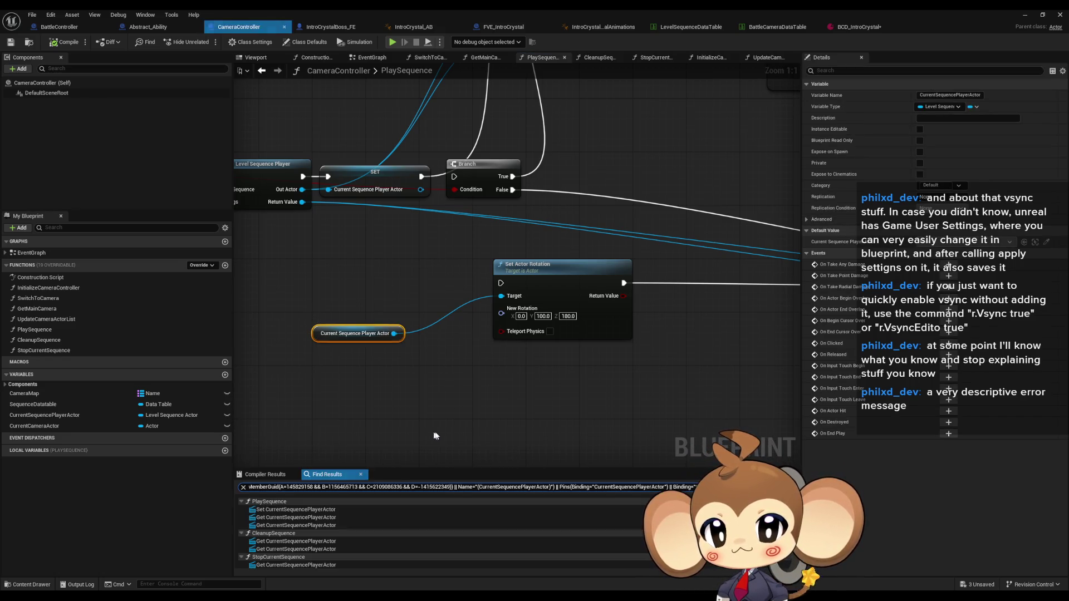
{"action": "left_click", "coordinate": [267, 541]}
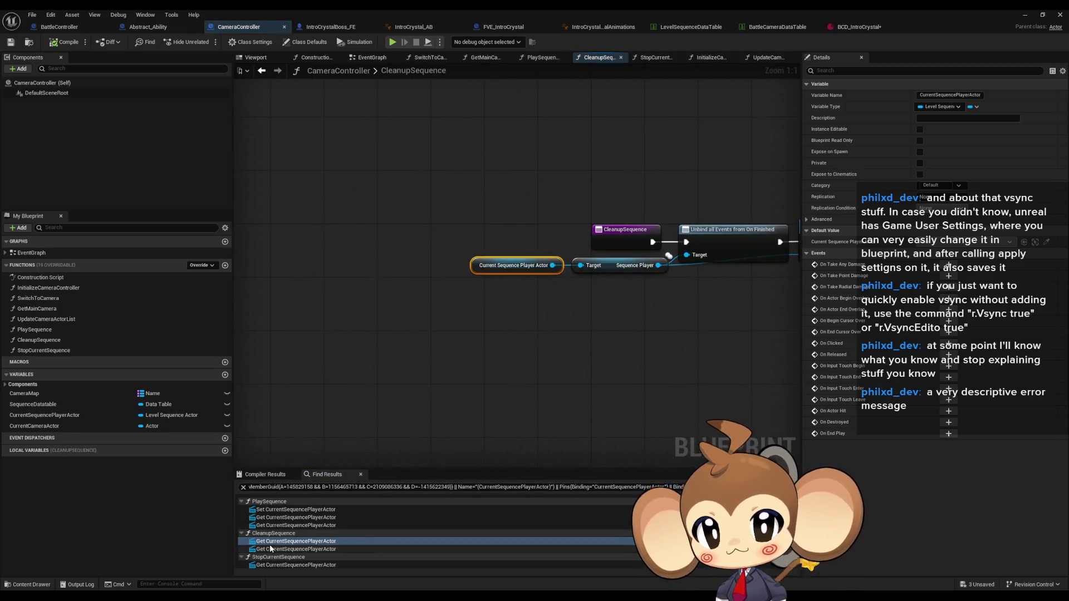
{"action": "left_click", "coordinate": [270, 548]}
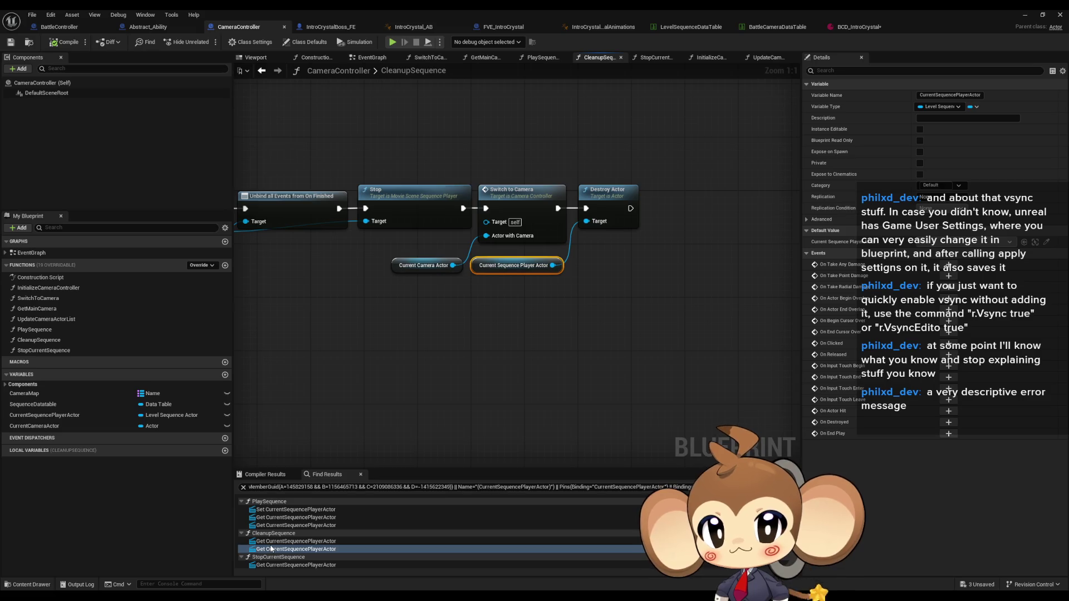
{"action": "left_click_drag", "start_coordinate": [452, 324], "coordinate": [749, 400]}
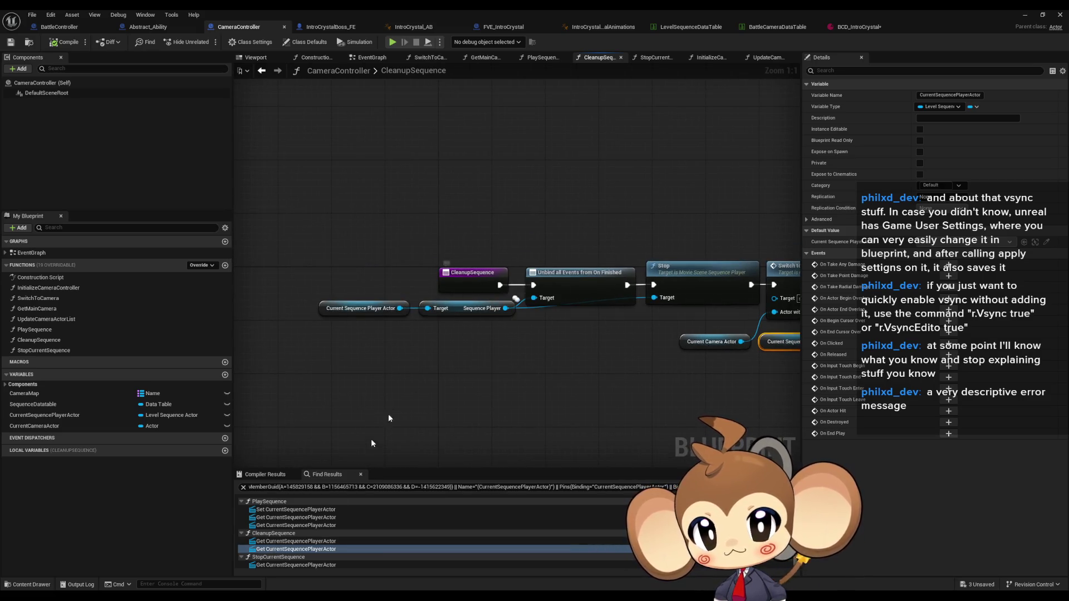
Review the variable's StopCurrentSequence and PlaySequence uses from the Find Results list.
{"action": "left_click", "coordinate": [273, 566]}
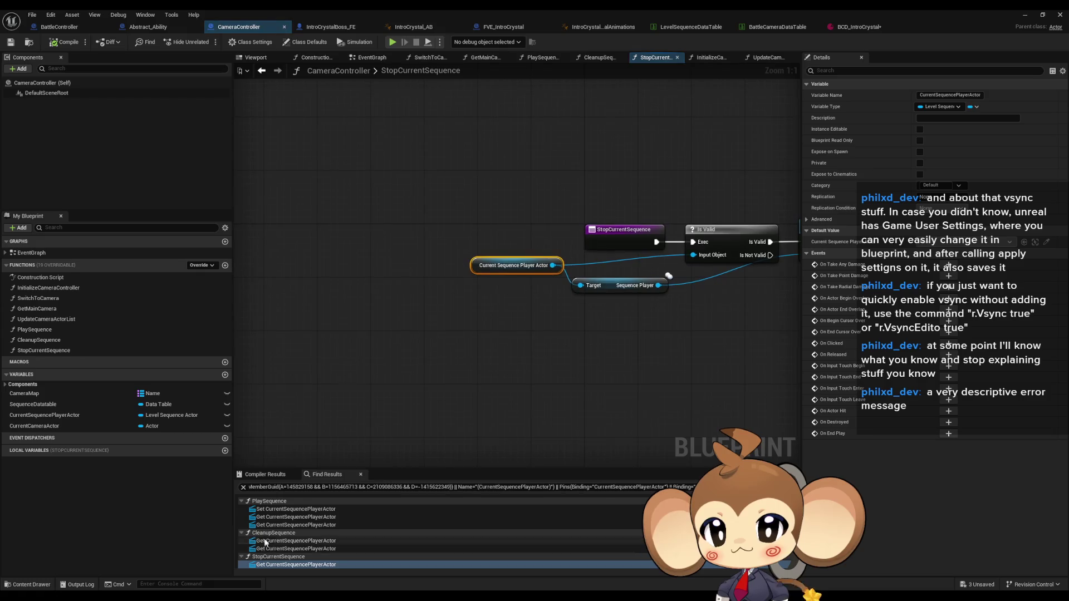
{"action": "left_click", "coordinate": [276, 518]}
{"action": "mouse_move", "coordinate": [642, 357]}
{"action": "left_mouse_down"}
{"action": "mouse_move", "coordinate": [270, 320]}
{"action": "mouse_move", "coordinate": [233, 303]}
{"action": "left_mouse_up"}
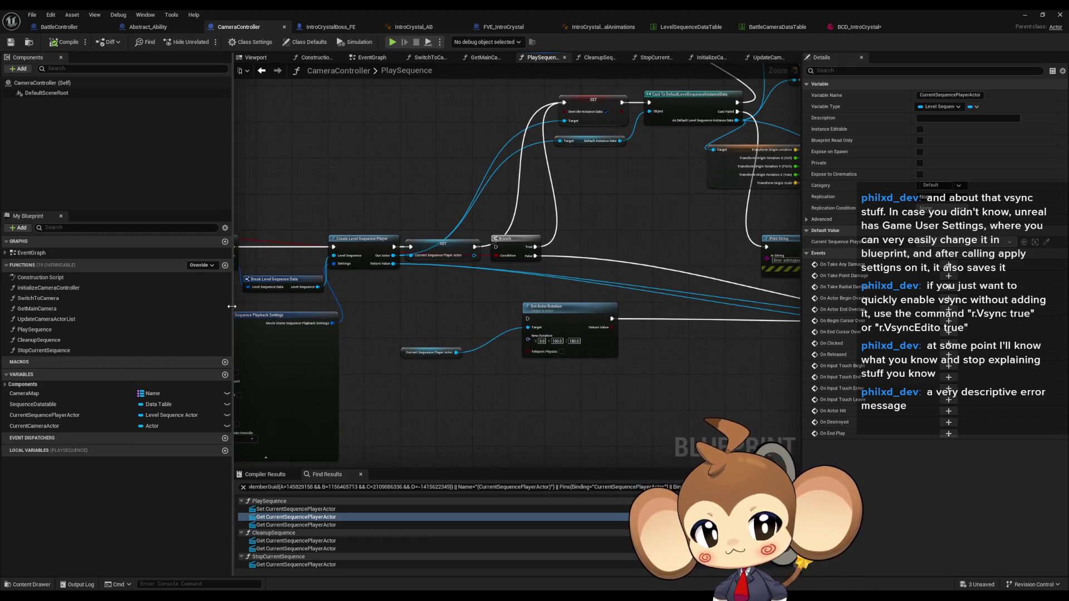
Undo recent node edits around the Set Actor Rotation and debug print nodes.
{"action": "mouse_move", "coordinate": [709, 236]}
{"action": "left_mouse_down"}
{"action": "mouse_move", "coordinate": [506, 231]}
{"action": "mouse_move", "coordinate": [483, 300]}
{"action": "left_mouse_up"}
{"action": "scroll", "coordinate": [482, 300], "scroll_direction": "up", "scroll_amount": 1}
{"action": "scroll", "coordinate": [479, 354], "scroll_direction": "up", "scroll_amount": 1}
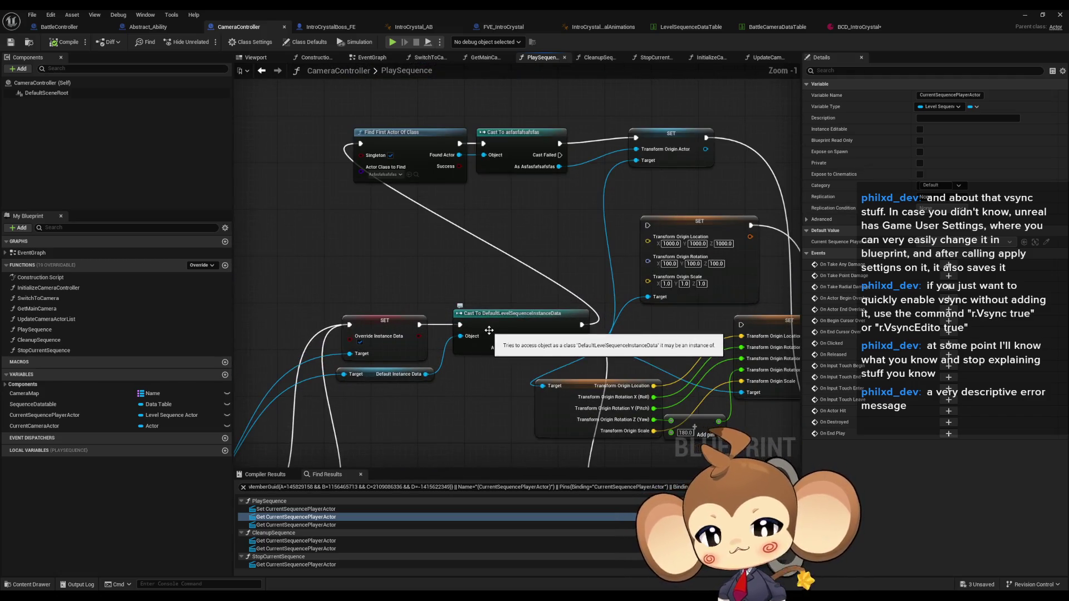
{"action": "left_click", "coordinate": [511, 219]}
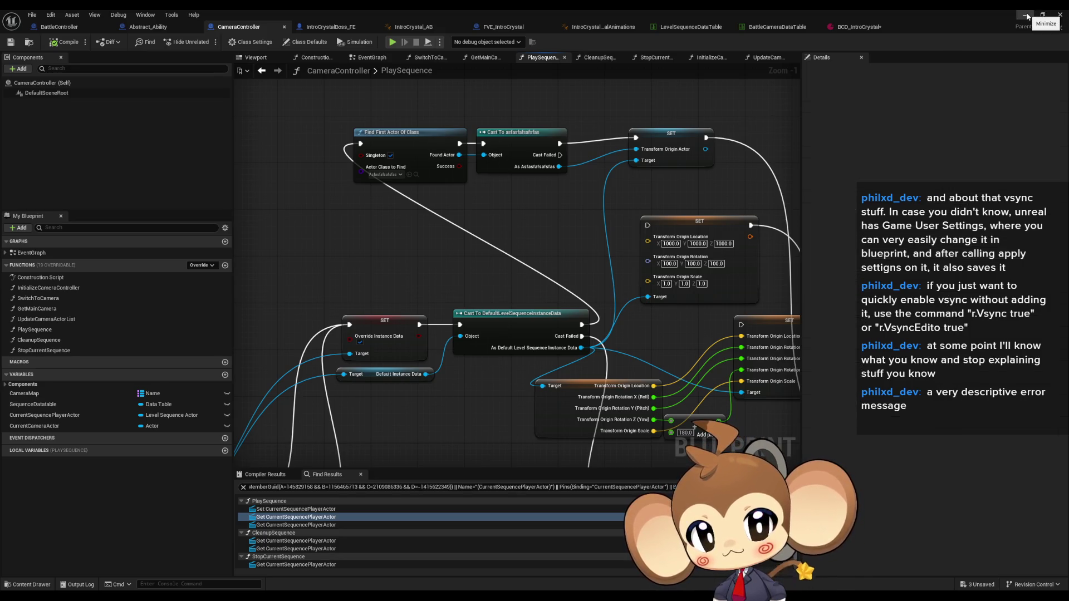
{"action": "scroll", "coordinate": [521, 258], "scroll_direction": "down", "scroll_amount": 3}
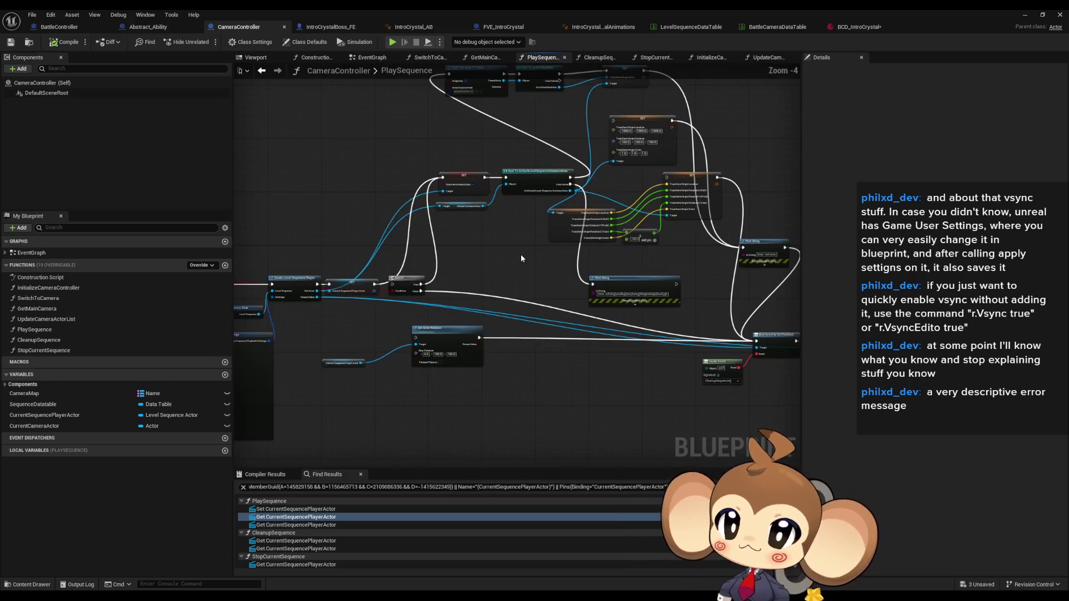
{"action": "left_click_drag", "start_coordinate": [417, 361], "coordinate": [487, 389]}
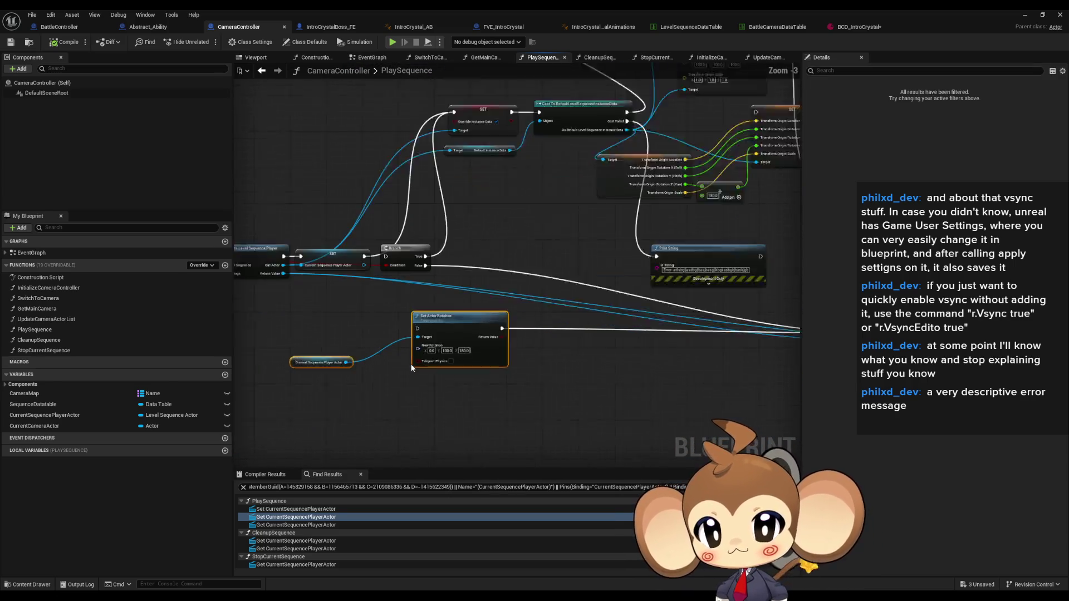
{"action": "scroll", "coordinate": [409, 367], "scroll_direction": "up", "scroll_amount": 3}
{"action": "scroll", "coordinate": [511, 368], "scroll_direction": "down", "scroll_amount": 2}
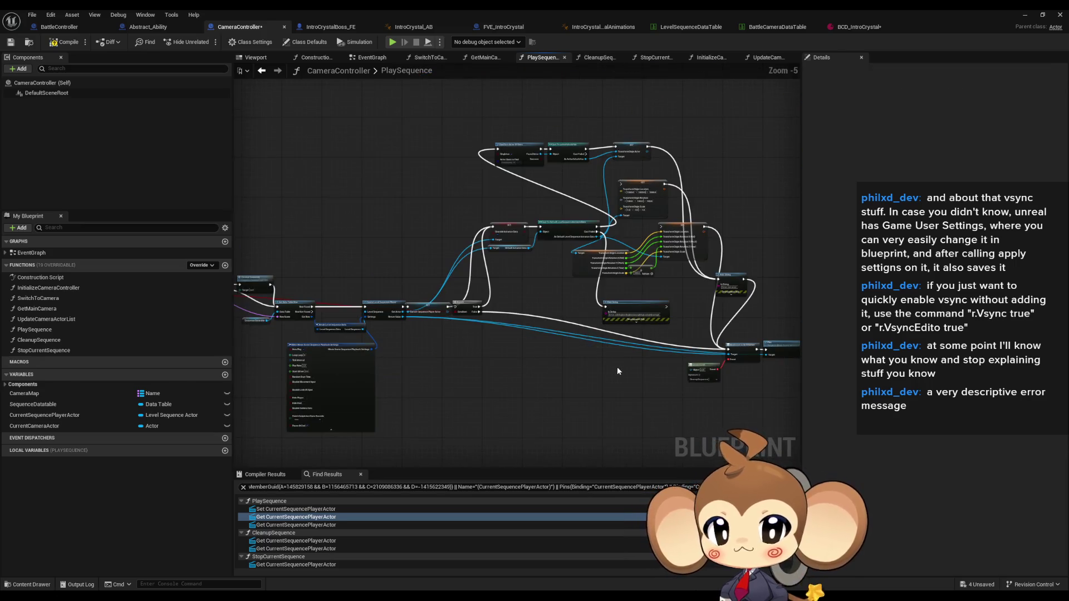
{"action": "key", "text": "ctrl+z"}
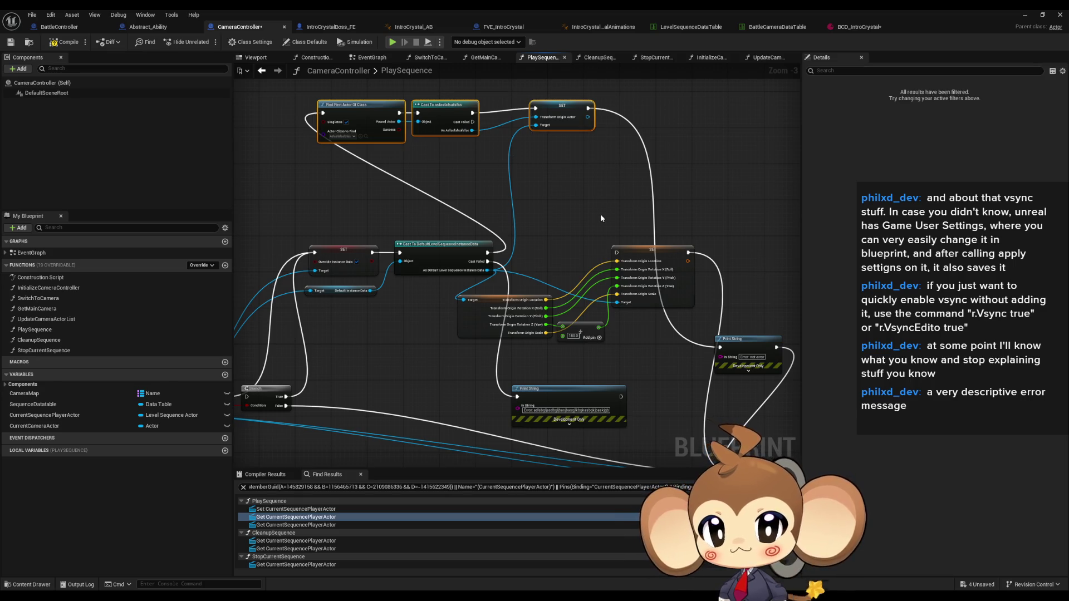
{"action": "left_click_drag", "start_coordinate": [669, 341], "coordinate": [610, 316]}
{"action": "key", "text": "ctrl+z"}
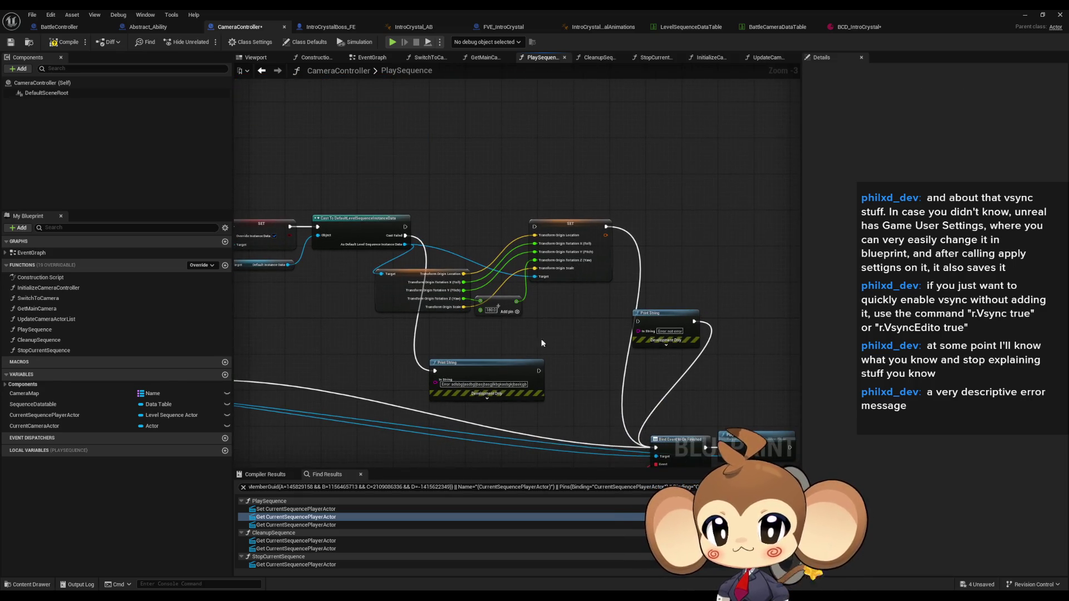
{"action": "key", "text": "ctrl+z"}
Keep undoing until the cast feeds the SET node directly, then compile and save CameraController.
{"action": "key", "text": "ctrl+z"}
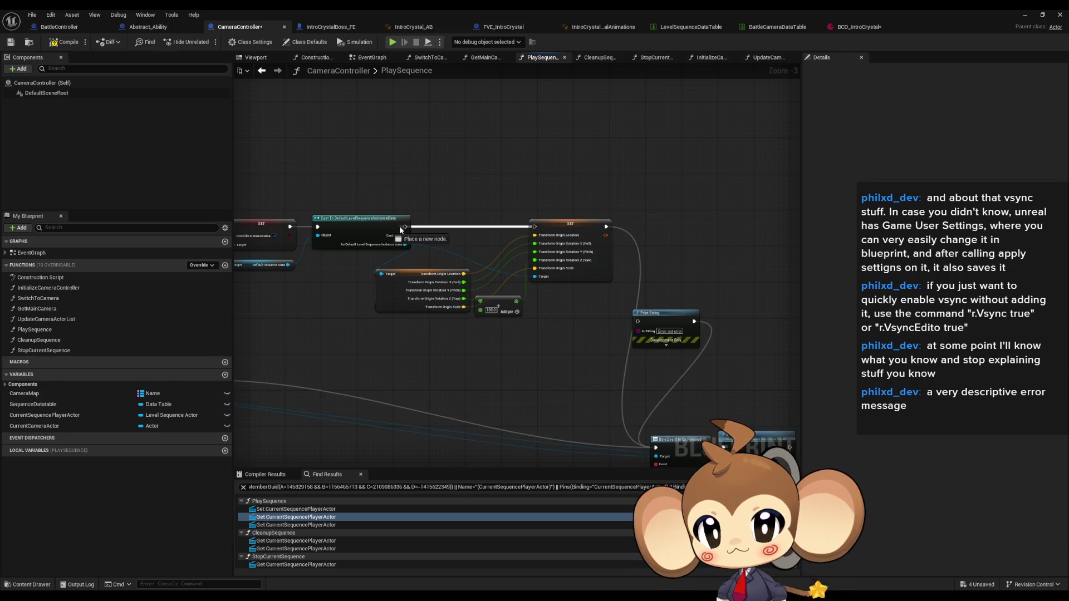
{"action": "key", "text": "ctrl+z"}
{"action": "key", "text": "ctrl+z"}
{"action": "key", "text": "ctrl+z"}
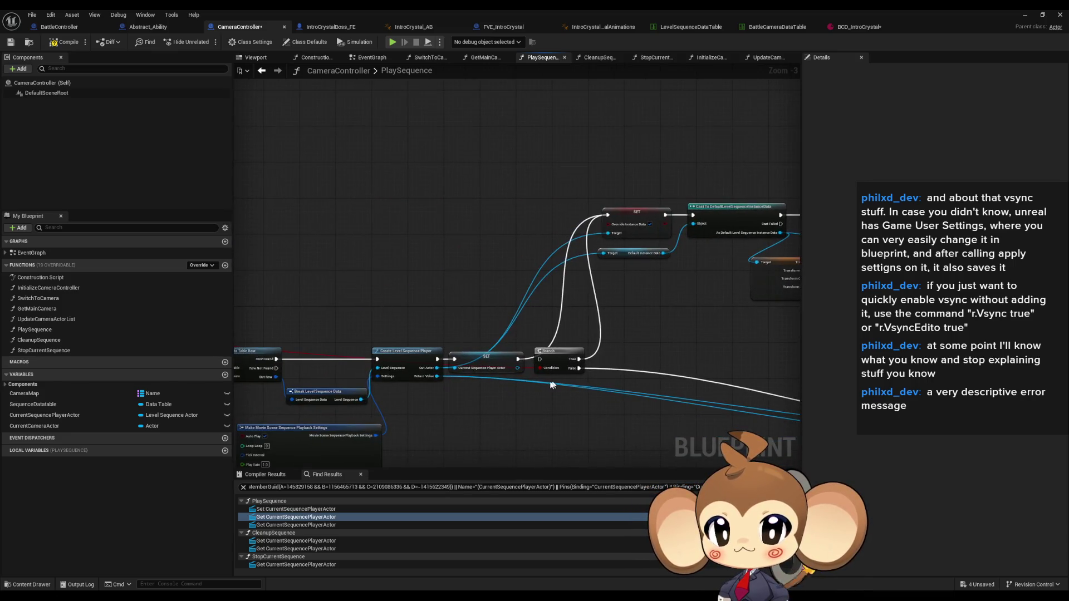
{"action": "key", "text": "ctrl+z"}
{"action": "key", "text": "ctrl+z"}
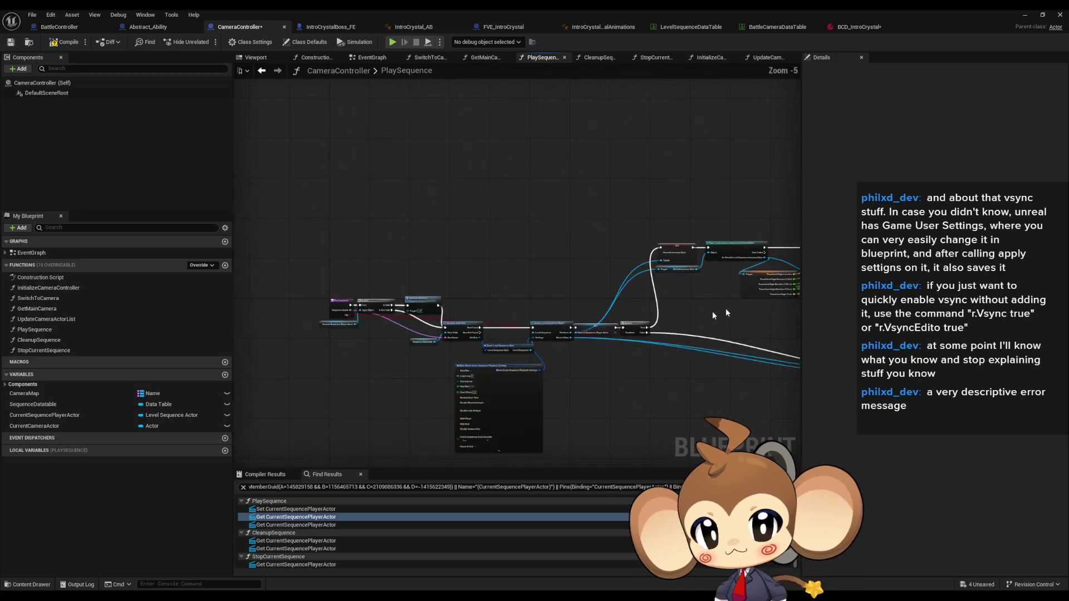
{"action": "key", "text": "ctrl+z"}
{"action": "scroll", "coordinate": [613, 256], "scroll_direction": "up", "scroll_amount": 3}
{"action": "key", "text": "ctrl+z"}
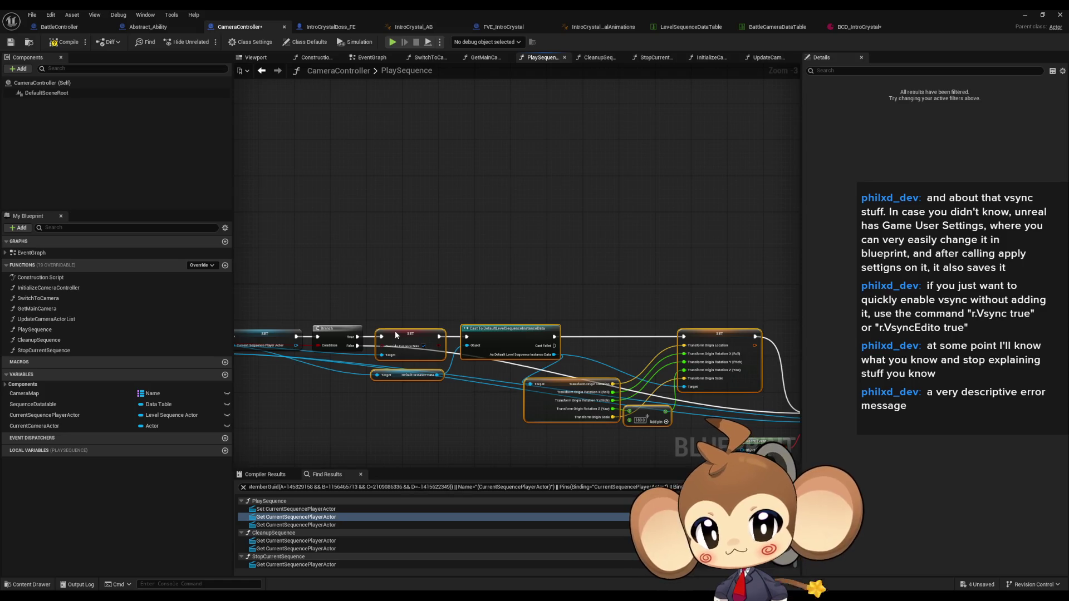
{"action": "left_click", "coordinate": [334, 248]}
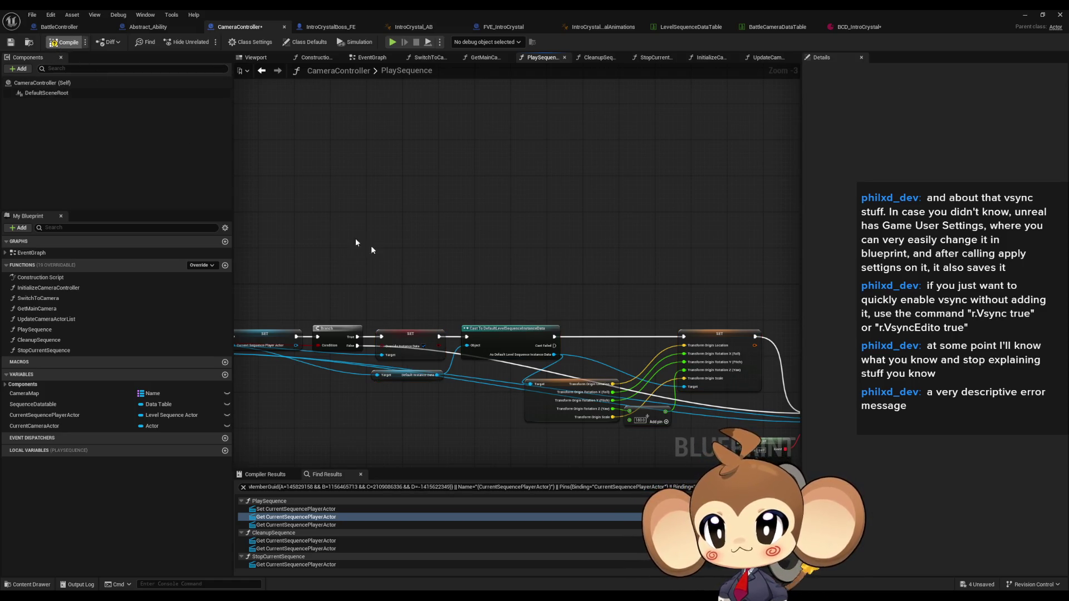
{"action": "key", "text": "ctrl+s"}
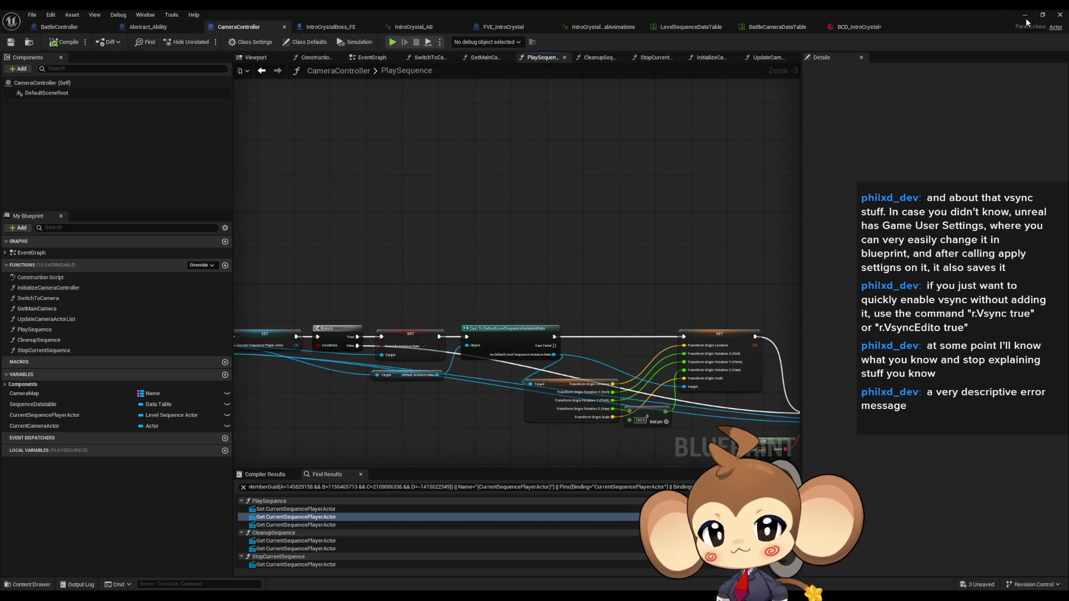
Delete the leftover test blueprint asset from the content browser.
{"action": "left_click", "coordinate": [1025, 14]}
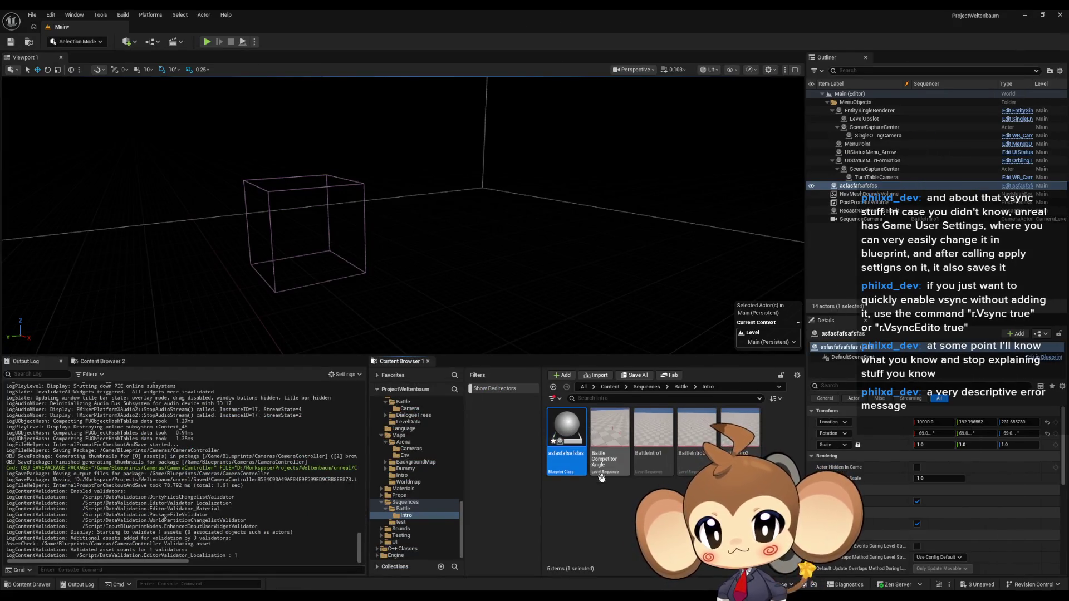
{"action": "key", "text": "Delete"}
{"action": "left_click", "coordinate": [521, 435]}
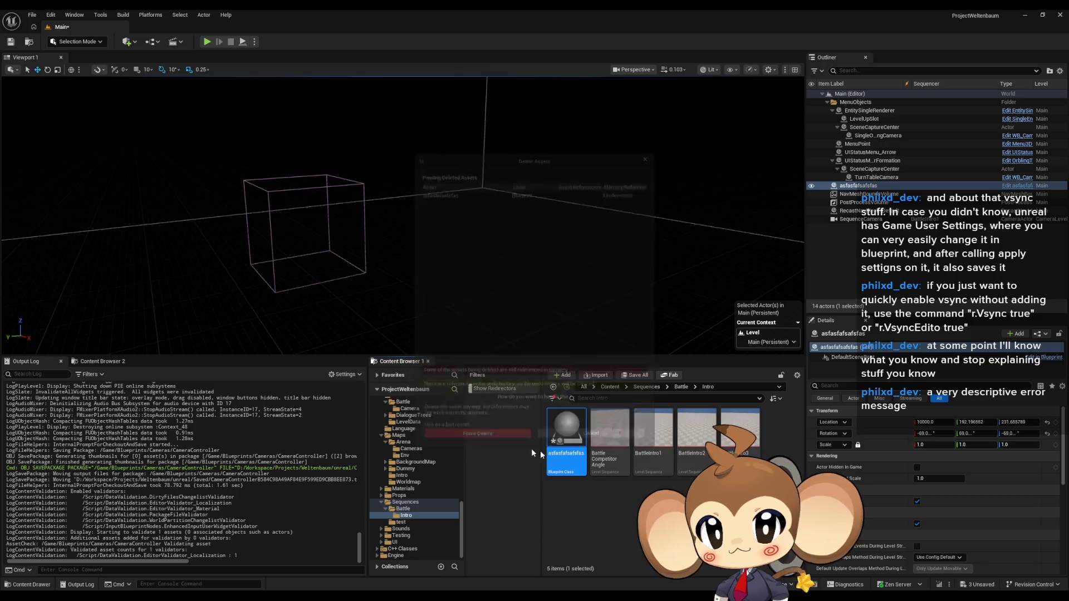
{"action": "right_click", "coordinate": [622, 510]}
{"action": "key", "text": "Escape"}
Create a new Basic level, saving the Main level before switching.
{"action": "left_click", "coordinate": [28, 15]}
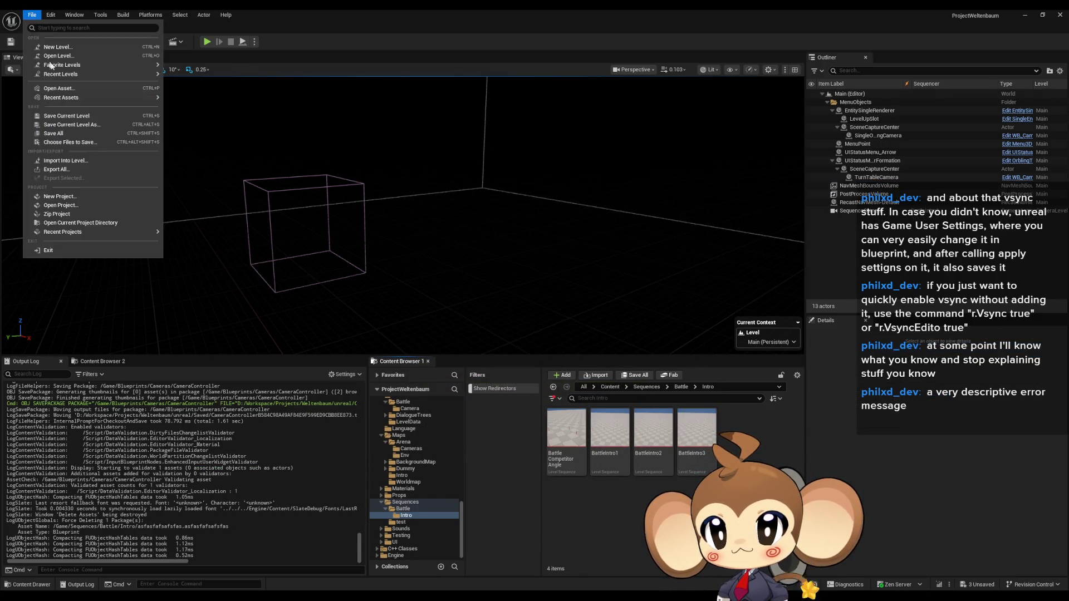
{"action": "left_click", "coordinate": [68, 52]}
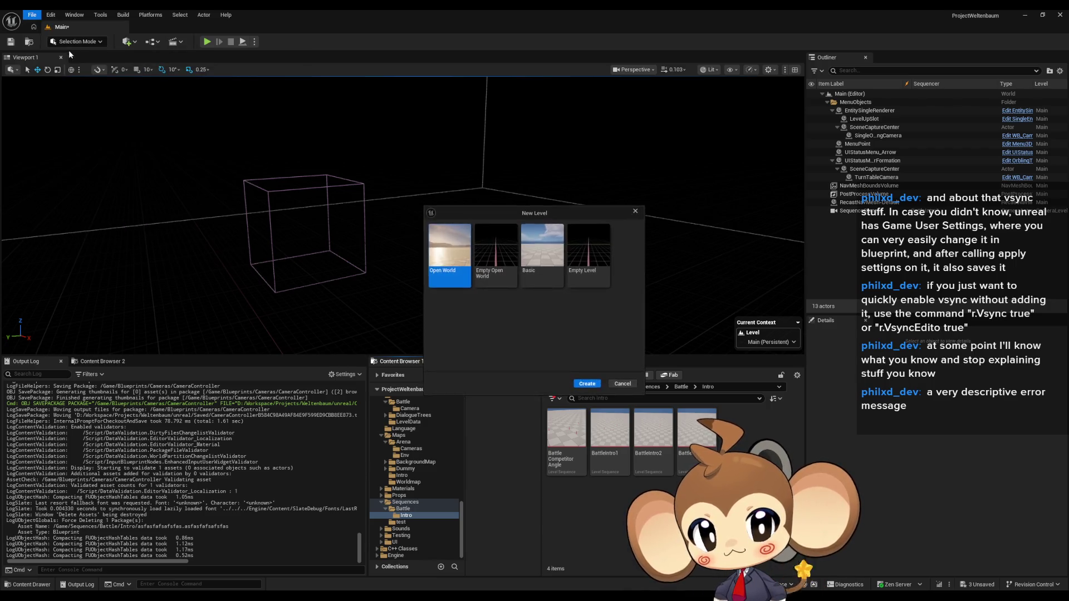
{"action": "left_click", "coordinate": [542, 251]}
{"action": "left_click", "coordinate": [588, 384]}
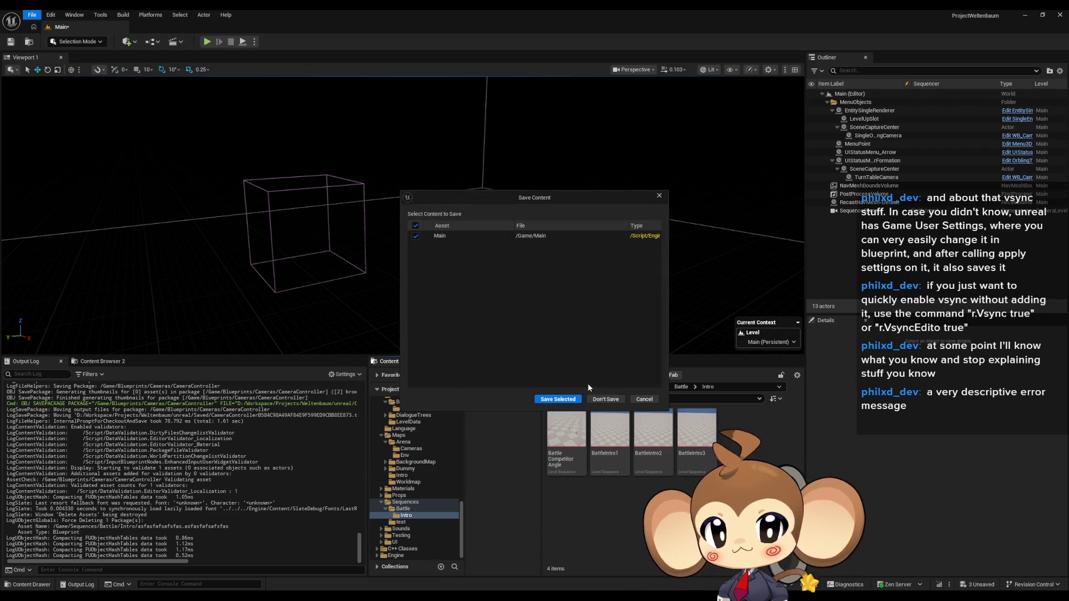
{"action": "left_click", "coordinate": [566, 402]}
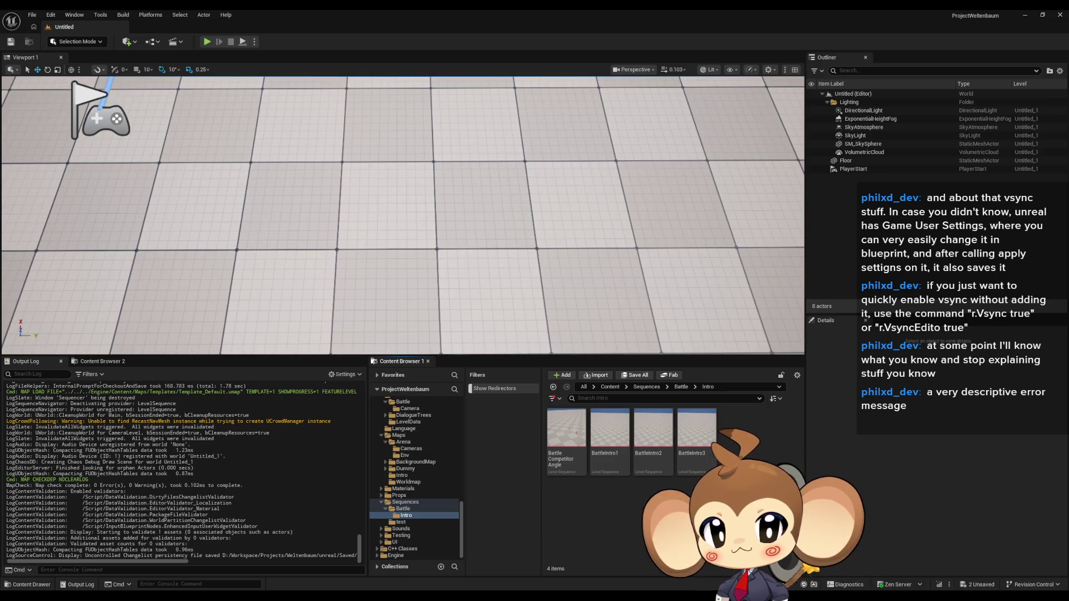
Create a Level Sequence named dgfhhgdf in the Intro folder and open it.
{"action": "right_click", "coordinate": [734, 434]}
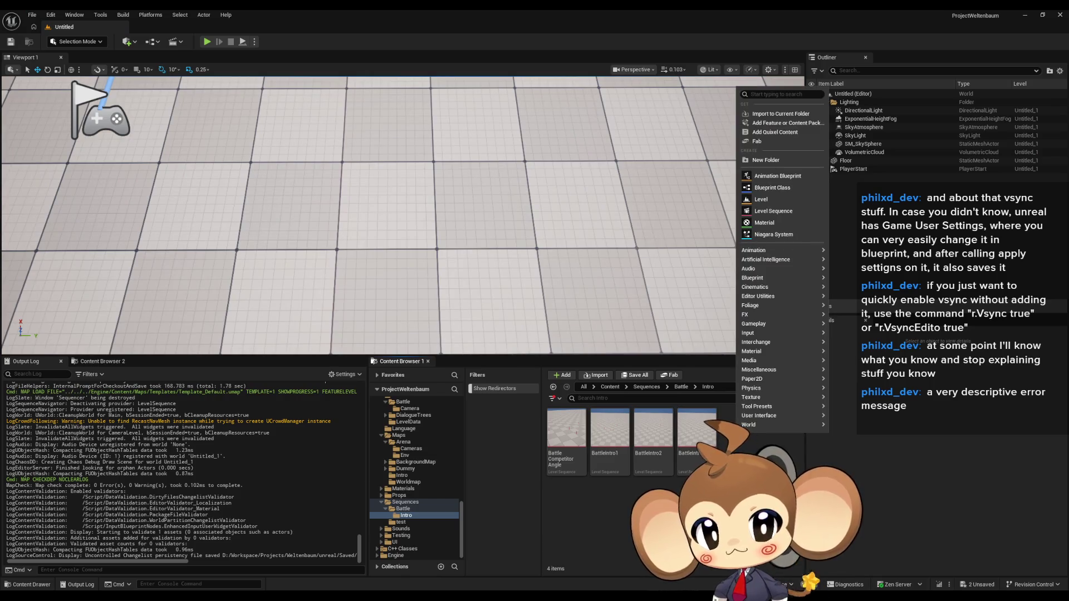
{"action": "left_click", "coordinate": [772, 211]}
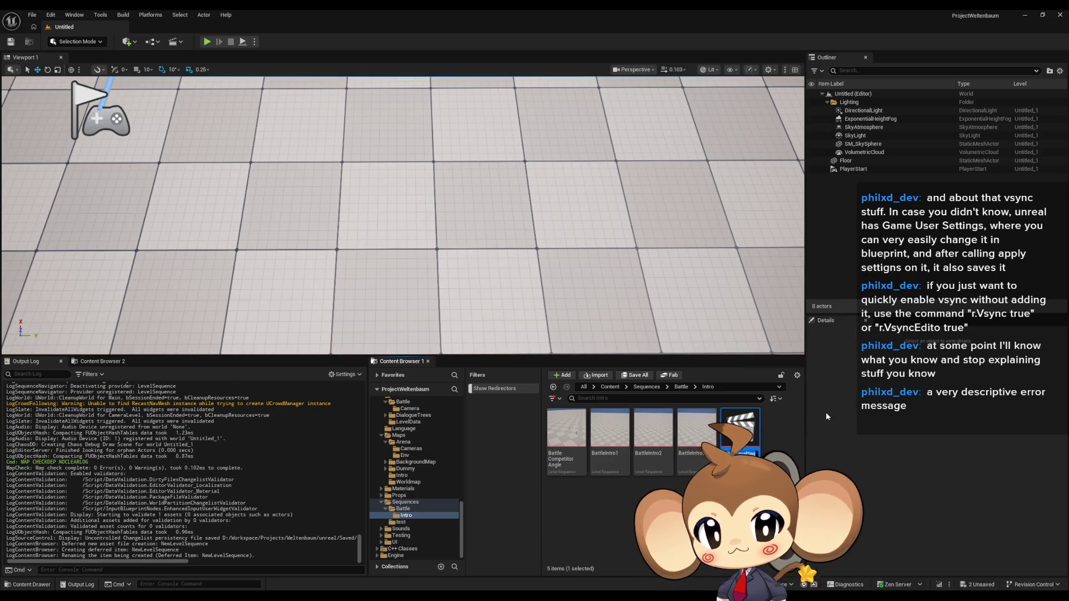
{"action": "key", "text": "Return"}
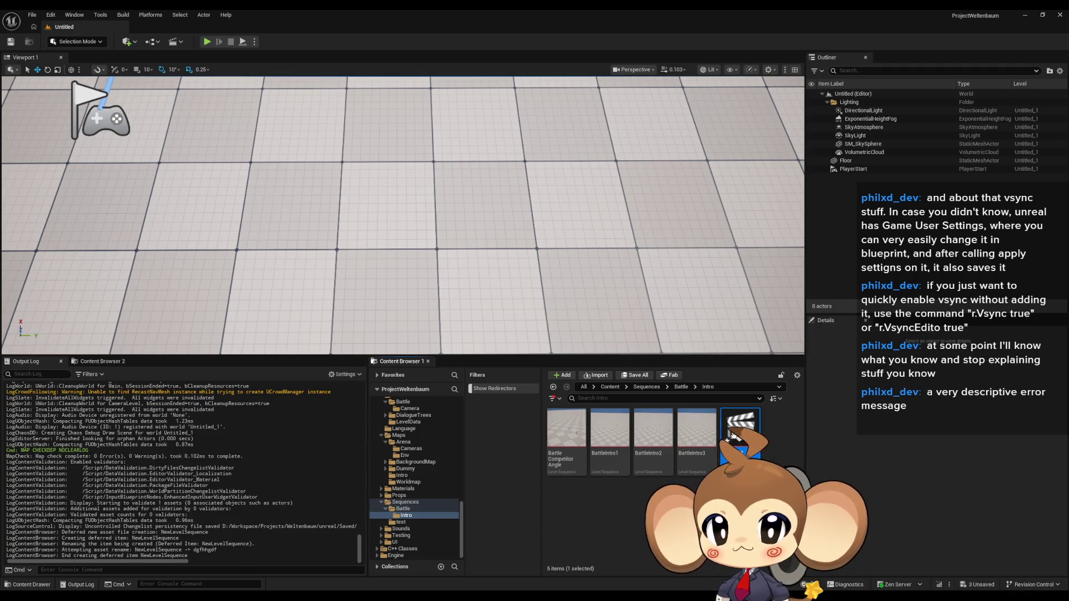
{"action": "double_click", "coordinate": [729, 438]}
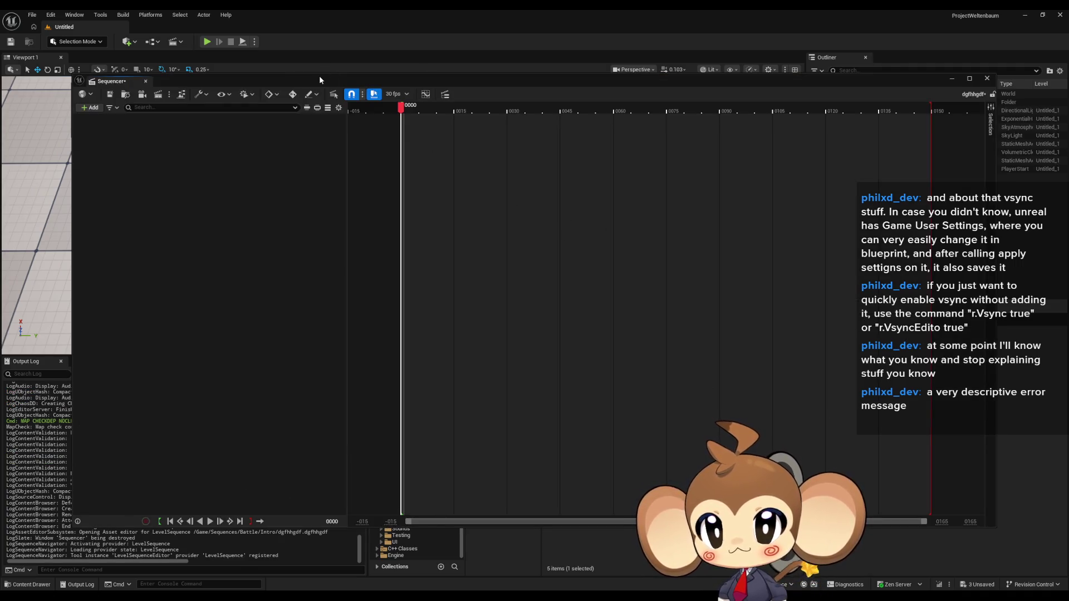
Move Sequencer down to uncover the level and search the placeable actors for 'camera'.
{"action": "left_click_drag", "start_coordinate": [319, 79], "coordinate": [469, 341]}
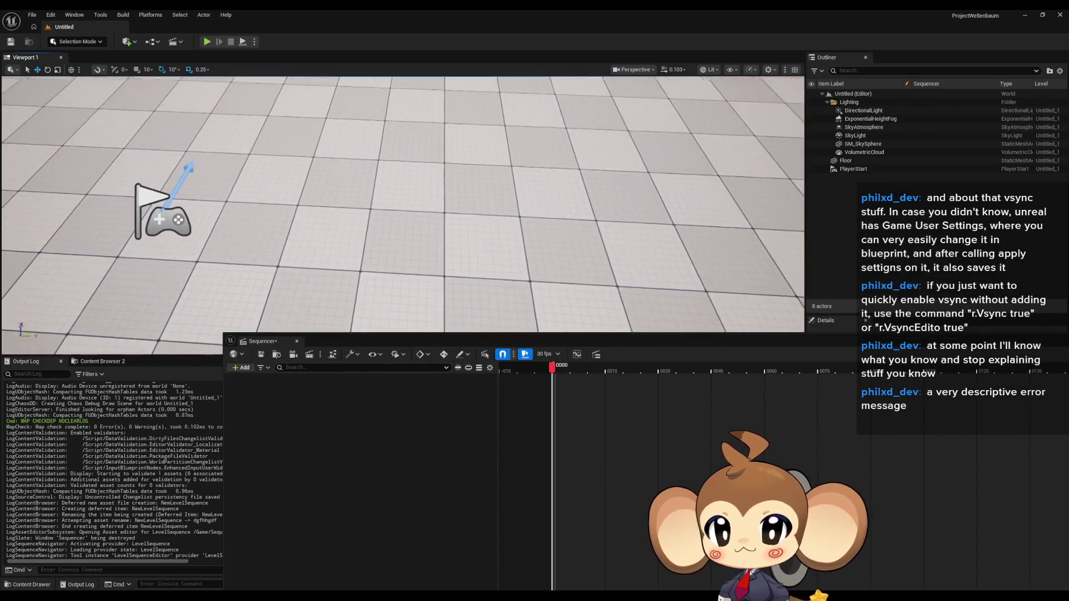
{"action": "scroll", "coordinate": [402, 216], "scroll_direction": "down", "scroll_amount": 2}
{"action": "scroll", "coordinate": [402, 216], "scroll_direction": "down", "scroll_amount": 2}
{"action": "scroll", "coordinate": [403, 215], "scroll_direction": "down", "scroll_amount": 2}
{"action": "scroll", "coordinate": [403, 216], "scroll_direction": "down", "scroll_amount": 2}
{"action": "left_click_drag", "start_coordinate": [402, 215], "coordinate": [338, 202]}
{"action": "left_click", "coordinate": [126, 42]}
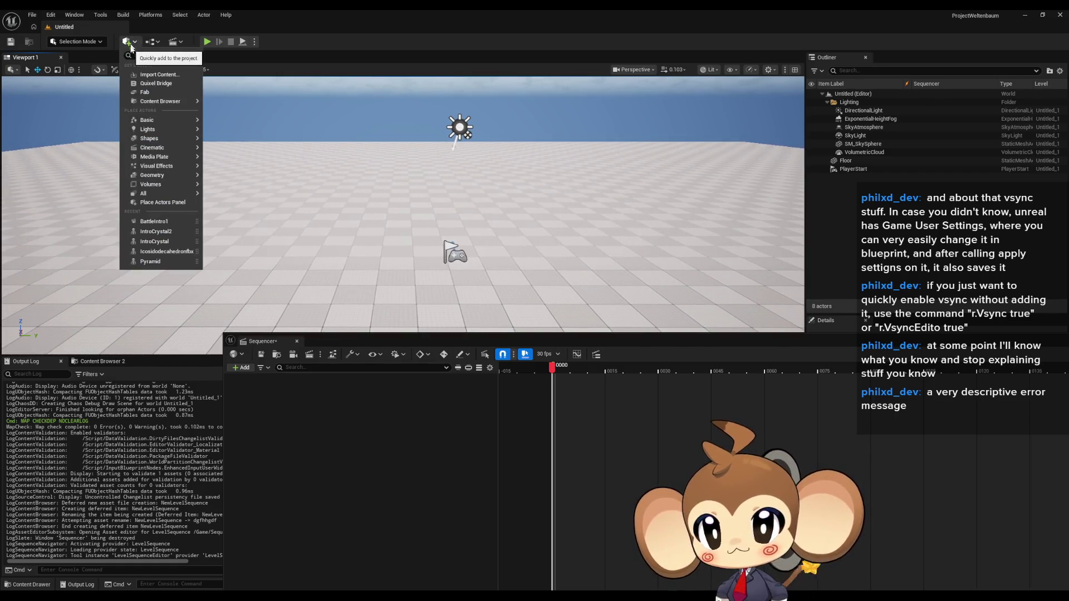
{"action": "mouse_move", "coordinate": [159, 147]}
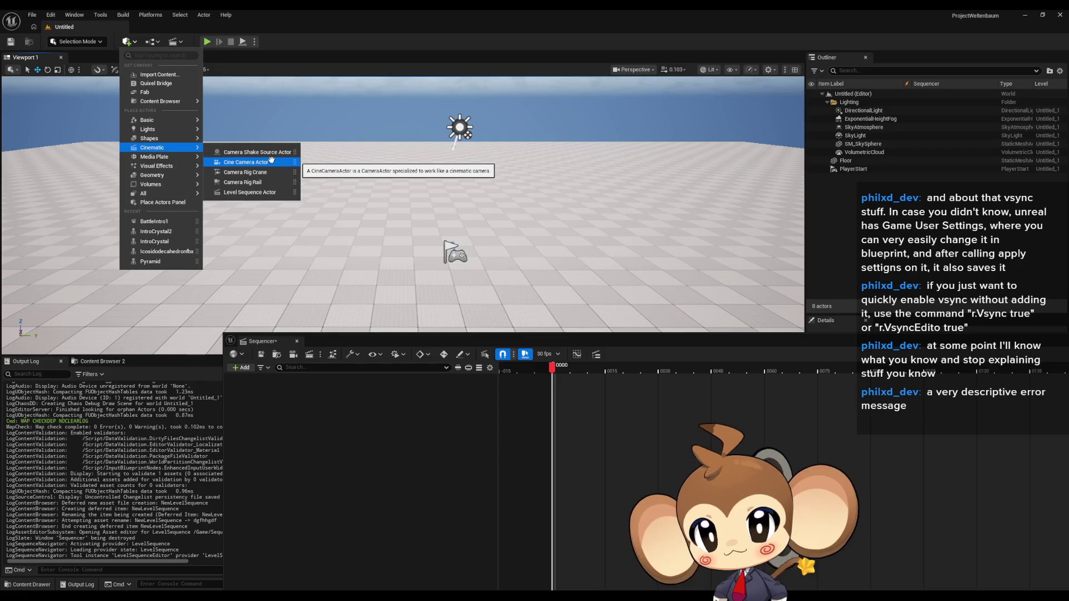
{"action": "left_click", "coordinate": [168, 58]}
{"action": "type", "text": "cam"}
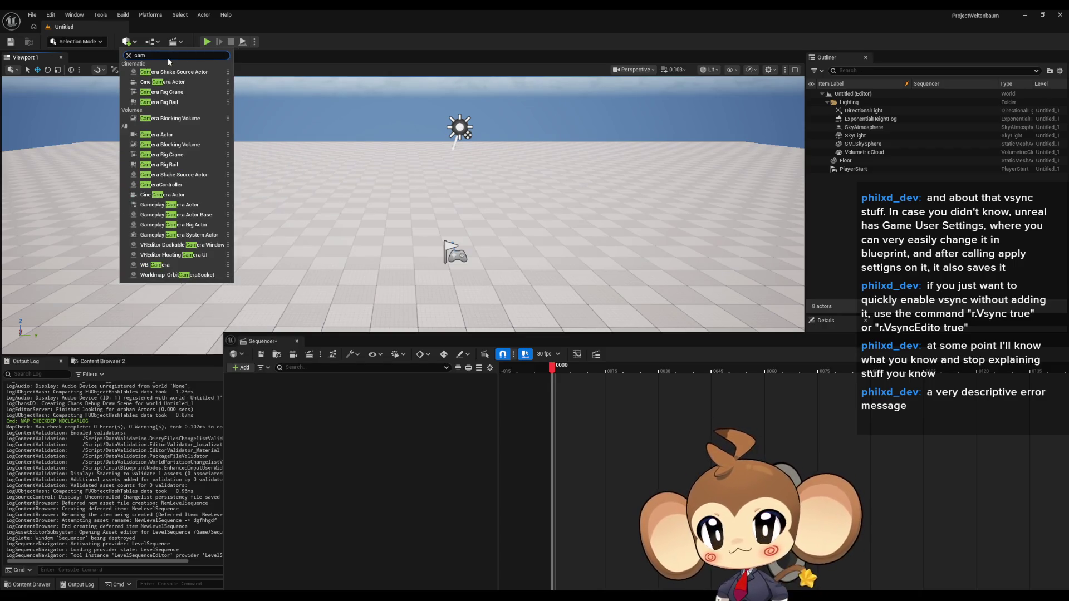
{"action": "type", "text": "era"}
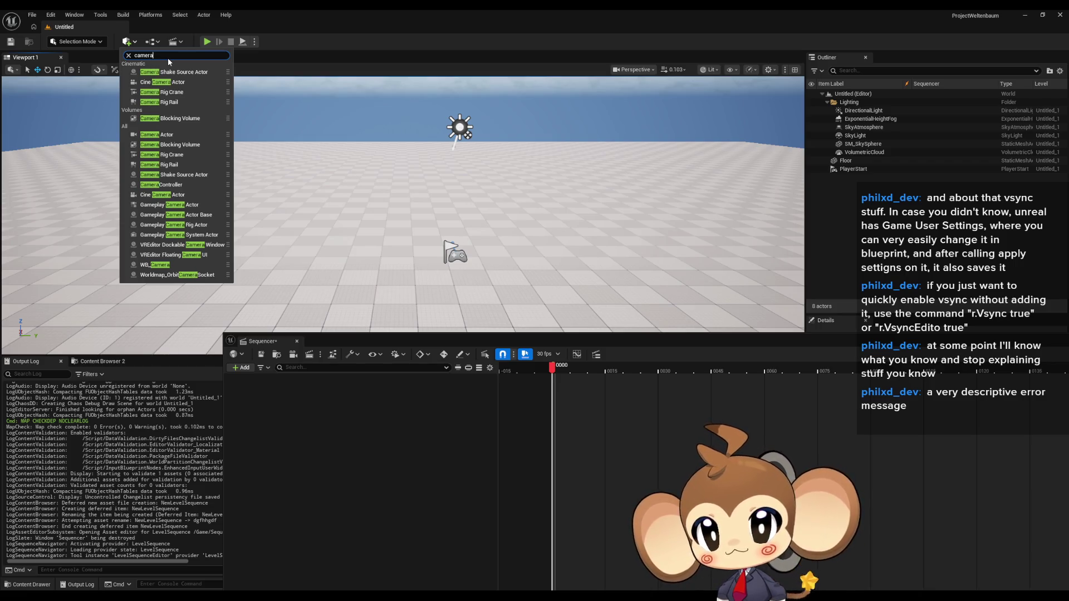
Place a CameraActor in the level and shift it to the right along X.
{"action": "left_click", "coordinate": [159, 134]}
{"action": "left_click_drag", "start_coordinate": [436, 213], "coordinate": [581, 215]}
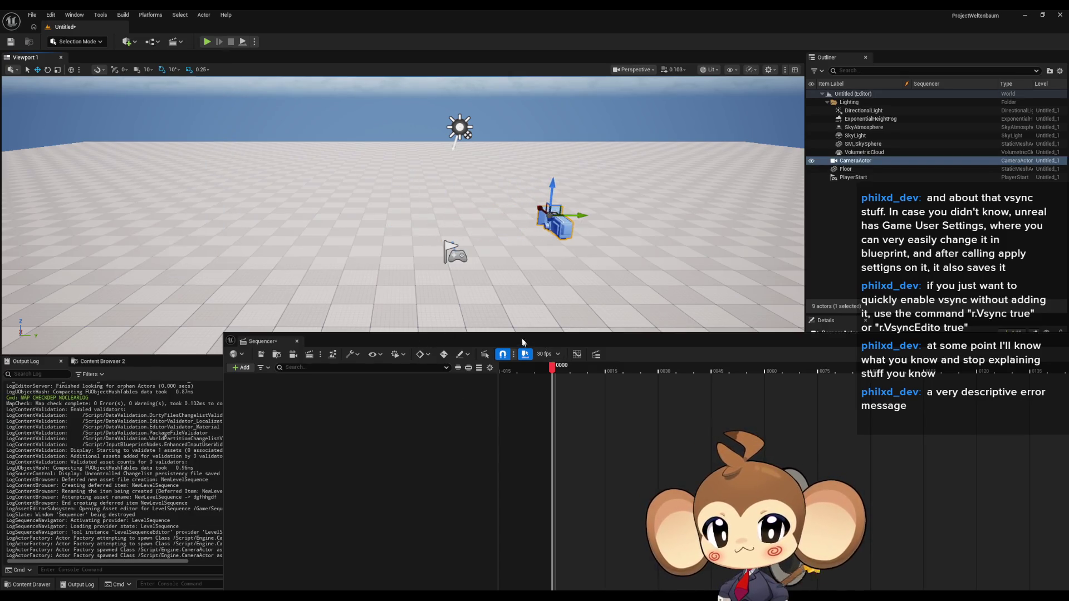
{"action": "left_click_drag", "start_coordinate": [523, 342], "coordinate": [464, 316]}
{"action": "left_click", "coordinate": [184, 341]}
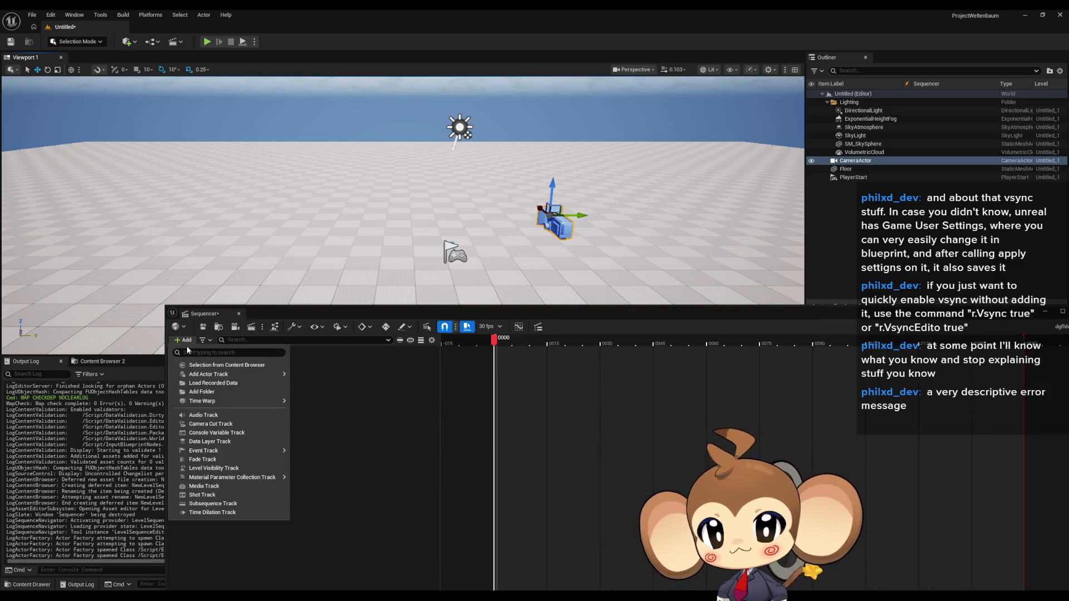
Add a Camera Cuts track, delete it, and add it again.
{"action": "left_click", "coordinate": [239, 426]}
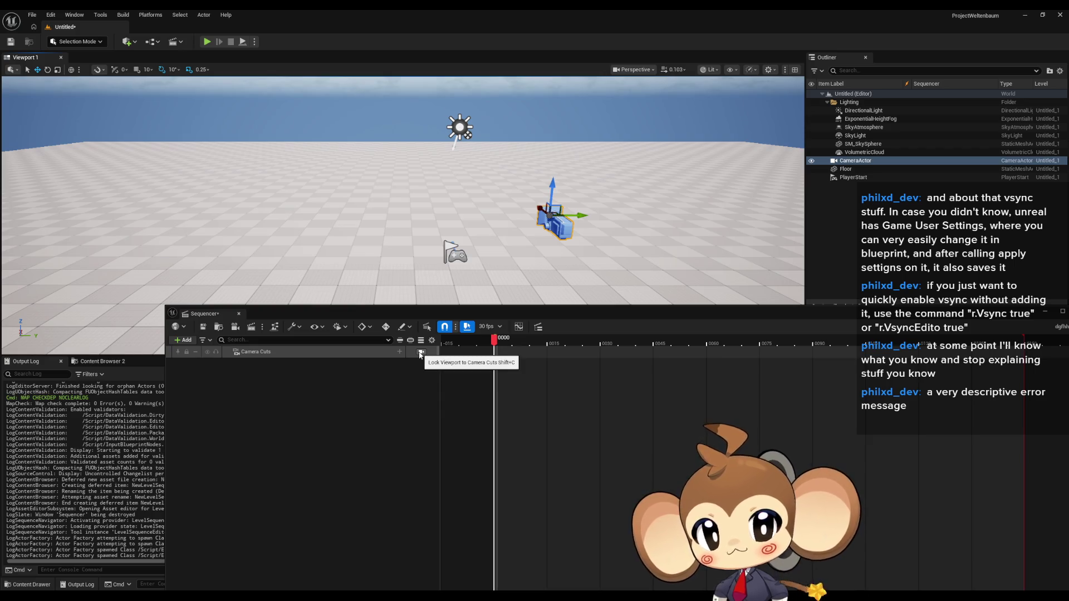
{"action": "left_click", "coordinate": [273, 354]}
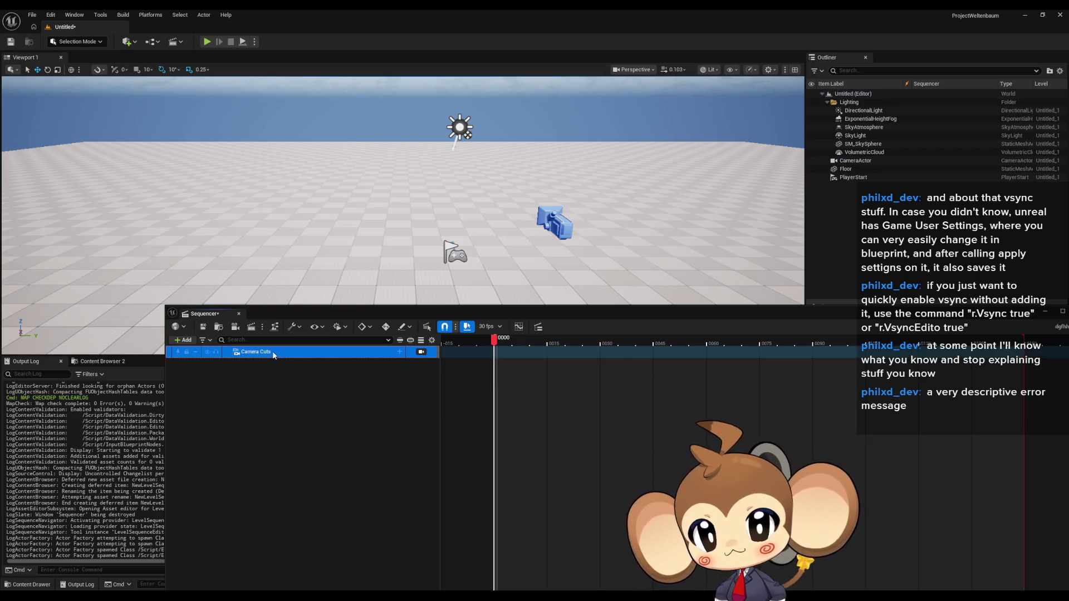
{"action": "key", "text": "Delete"}
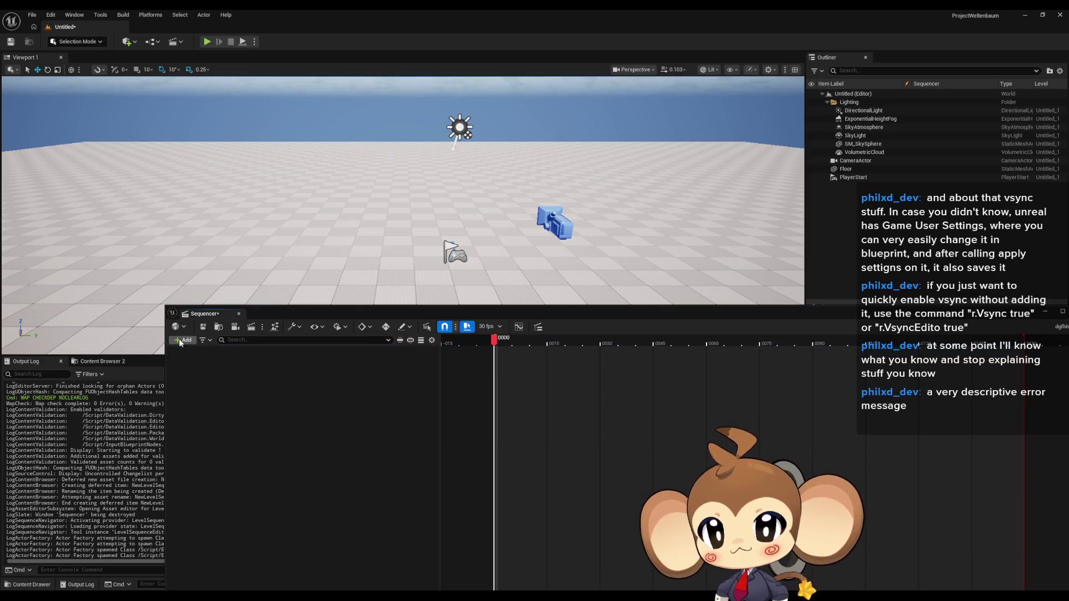
{"action": "left_click", "coordinate": [180, 341]}
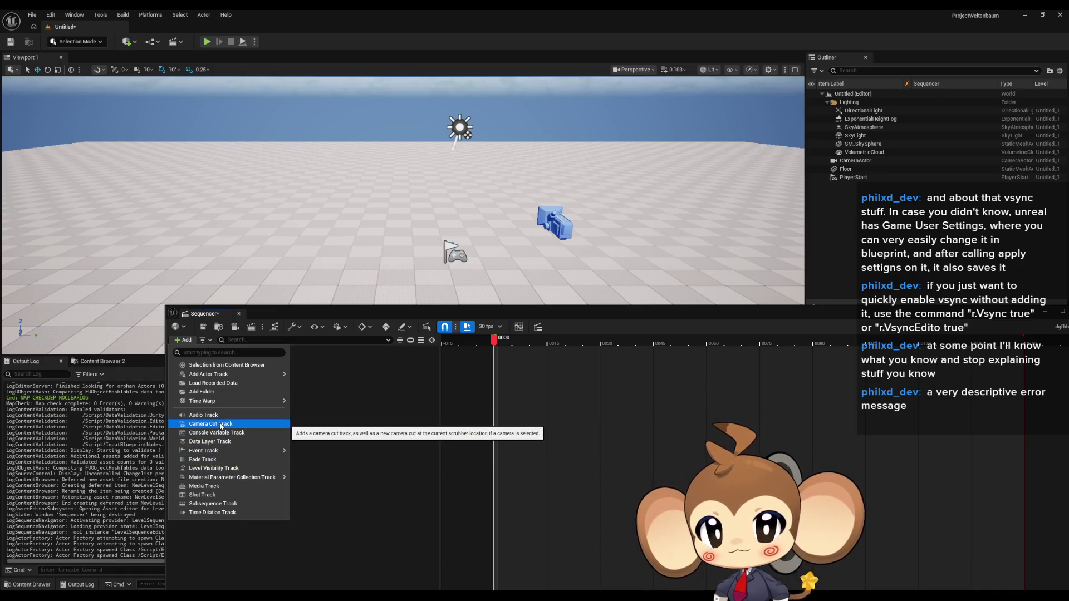
{"action": "left_click", "coordinate": [219, 424]}
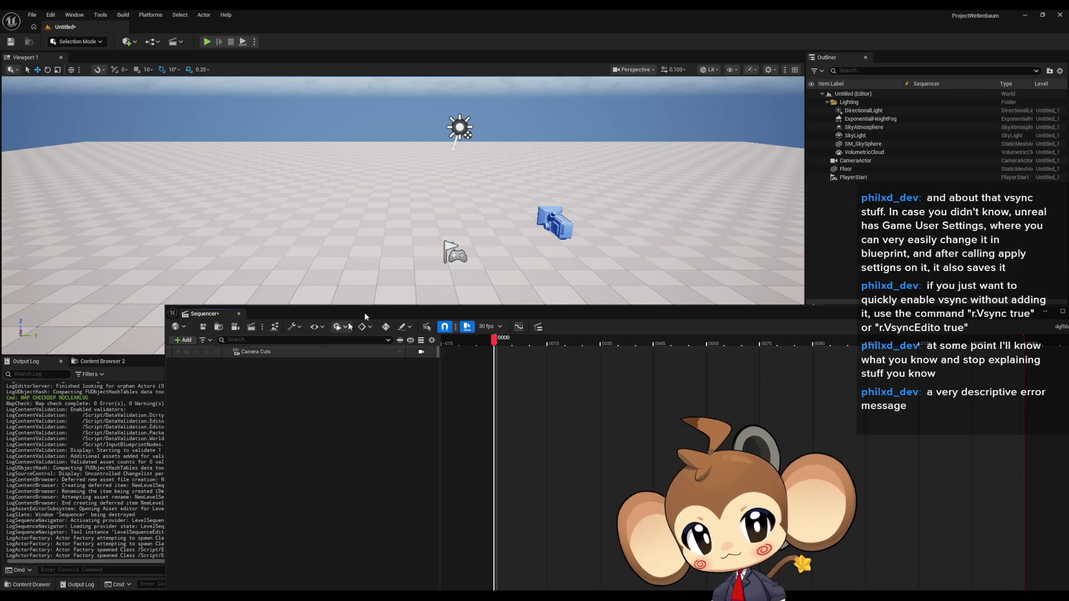
Bind the CameraActor as the sequence's camera cut and move Sequencer below the viewport.
{"action": "left_click", "coordinate": [399, 351]}
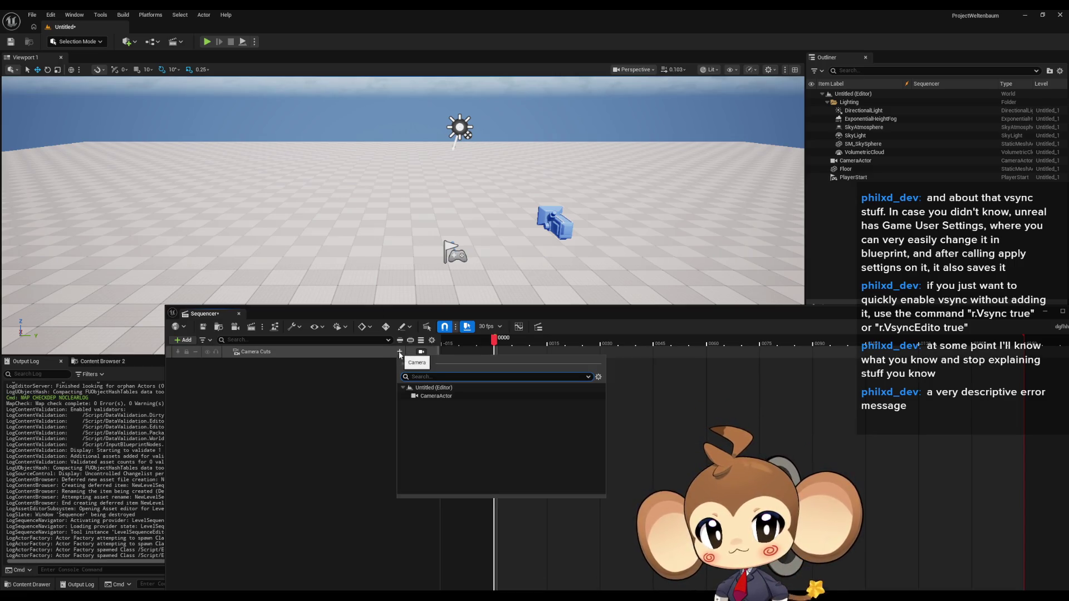
{"action": "left_click", "coordinate": [436, 395]}
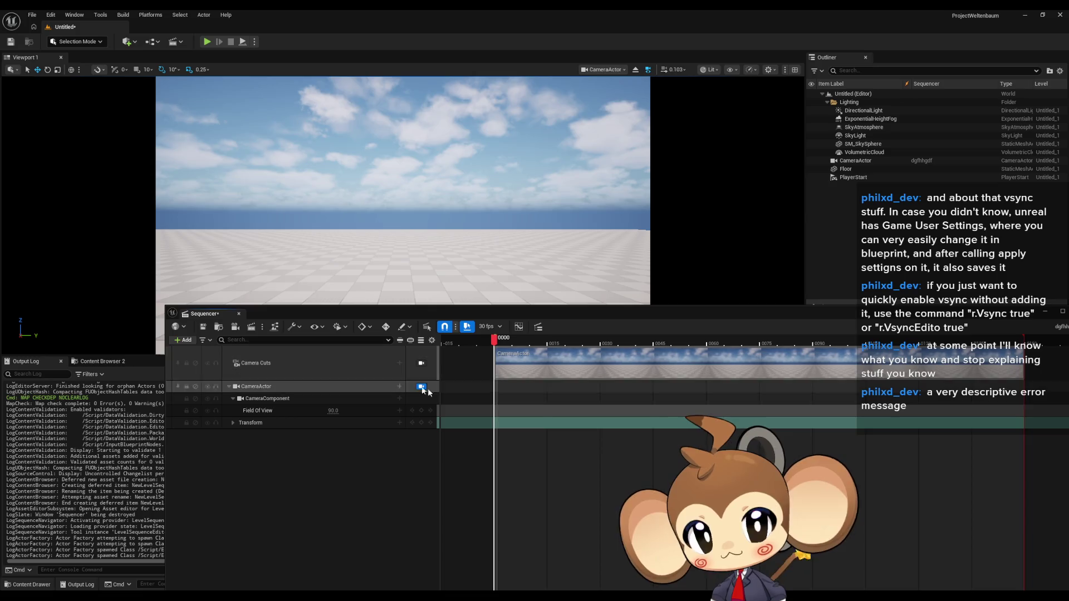
{"action": "left_click_drag", "start_coordinate": [479, 313], "coordinate": [388, 400]}
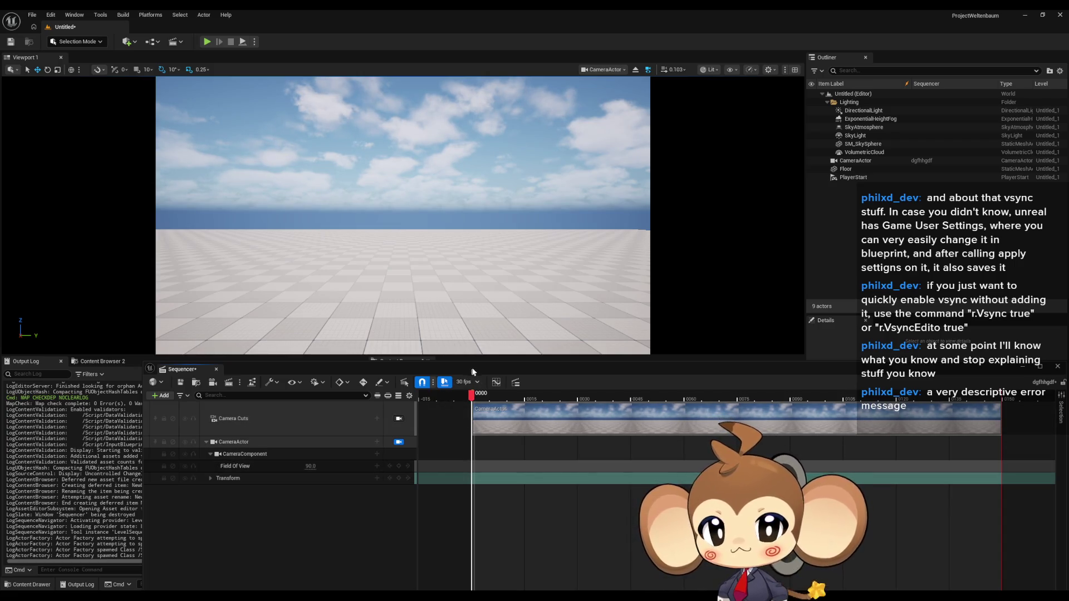
{"action": "left_click_drag", "start_coordinate": [472, 371], "coordinate": [427, 347]}
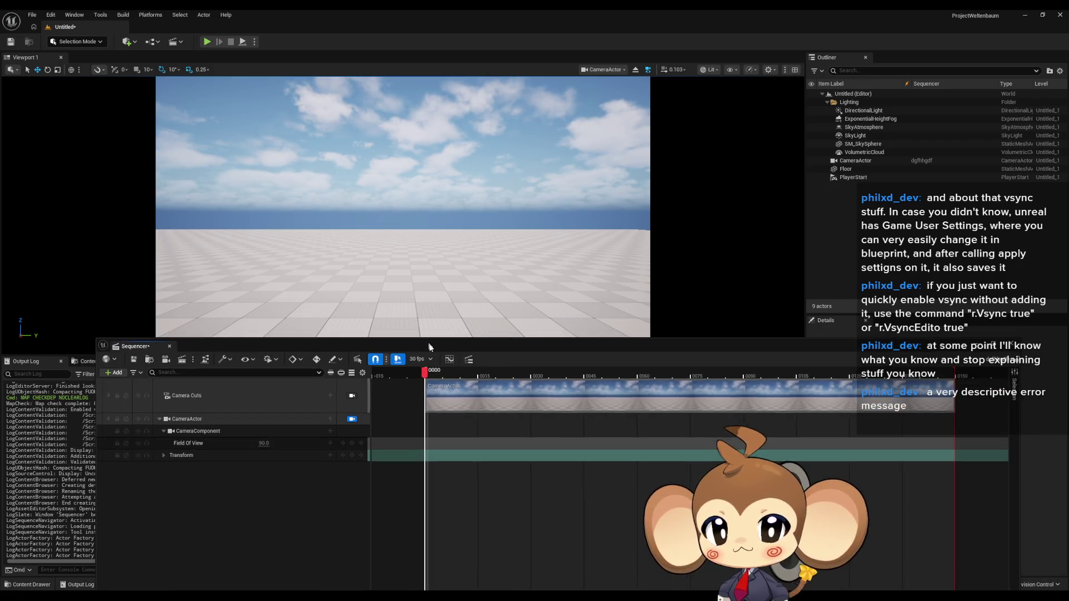
Check the CameraActor and Transform section options, then save the level sequence.
{"action": "right_click", "coordinate": [427, 411]}
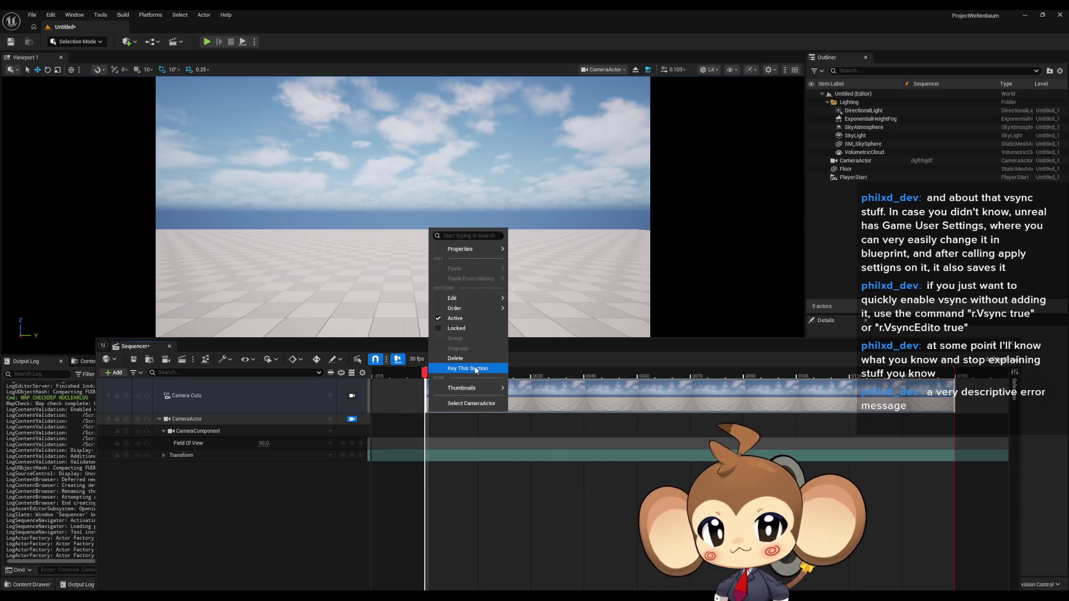
{"action": "right_click", "coordinate": [427, 455]}
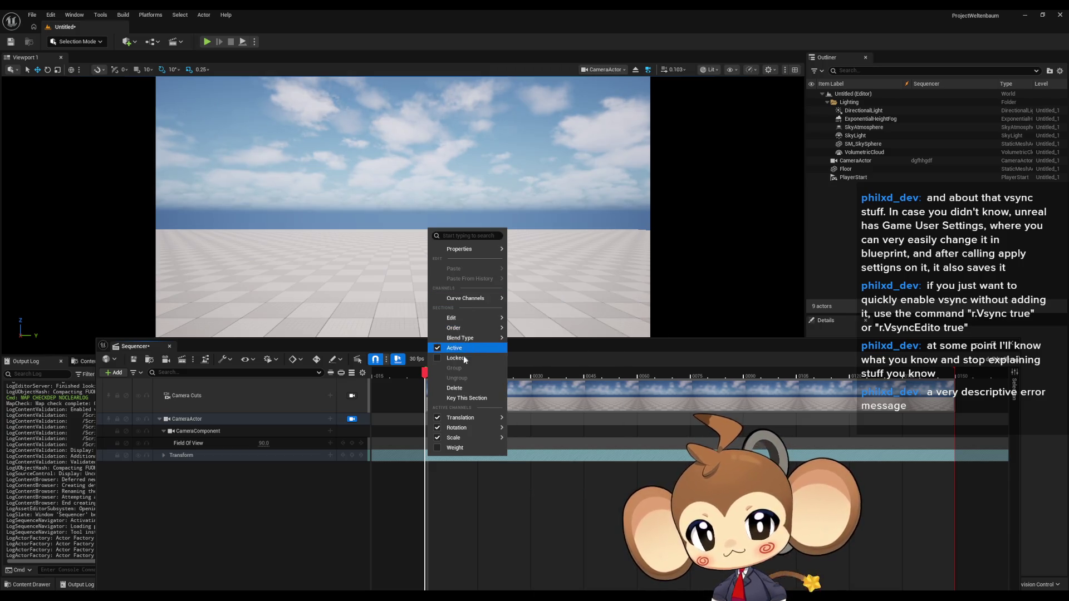
{"action": "left_click", "coordinate": [549, 345]}
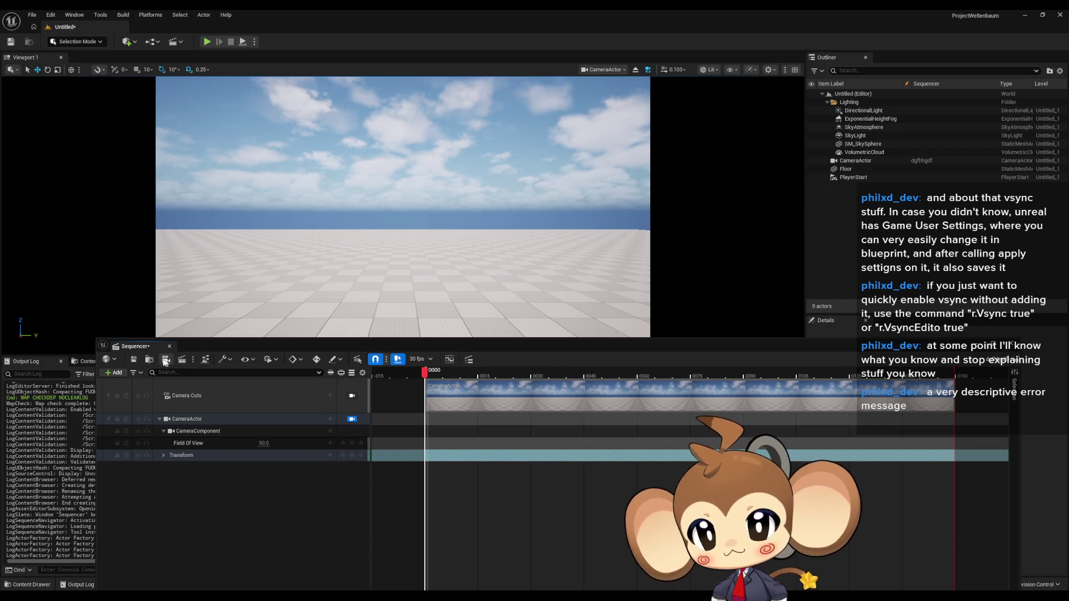
{"action": "left_click", "coordinate": [137, 359]}
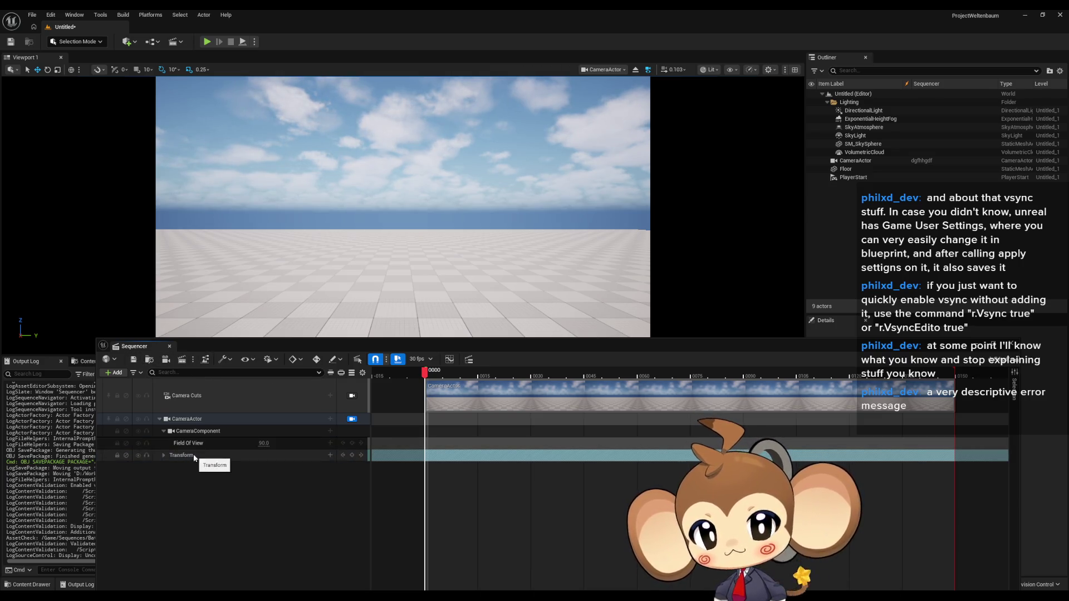
Scrub to frame 45, frame a new camera view and key the CameraActor transform there.
{"action": "left_click_drag", "start_coordinate": [426, 372], "coordinate": [586, 370]}
{"action": "mouse_move", "coordinate": [401, 208]}
{"action": "left_mouse_down"}
{"action": "mouse_move", "coordinate": [359, 251]}
{"action": "mouse_move", "coordinate": [347, 209]}
{"action": "mouse_move", "coordinate": [359, 196]}
{"action": "left_mouse_up"}
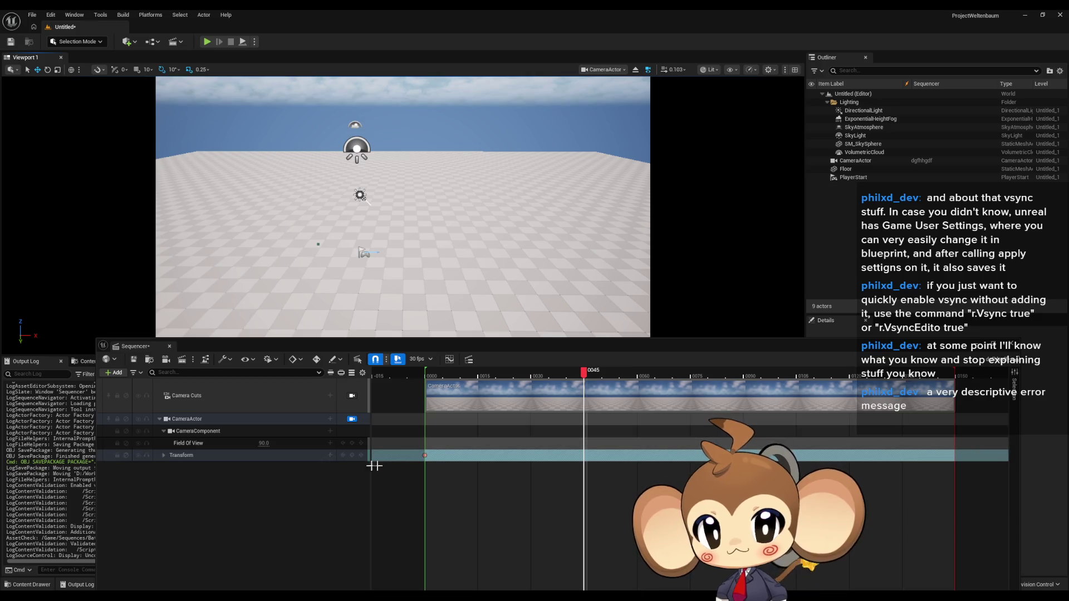
{"action": "left_click", "coordinate": [346, 456]}
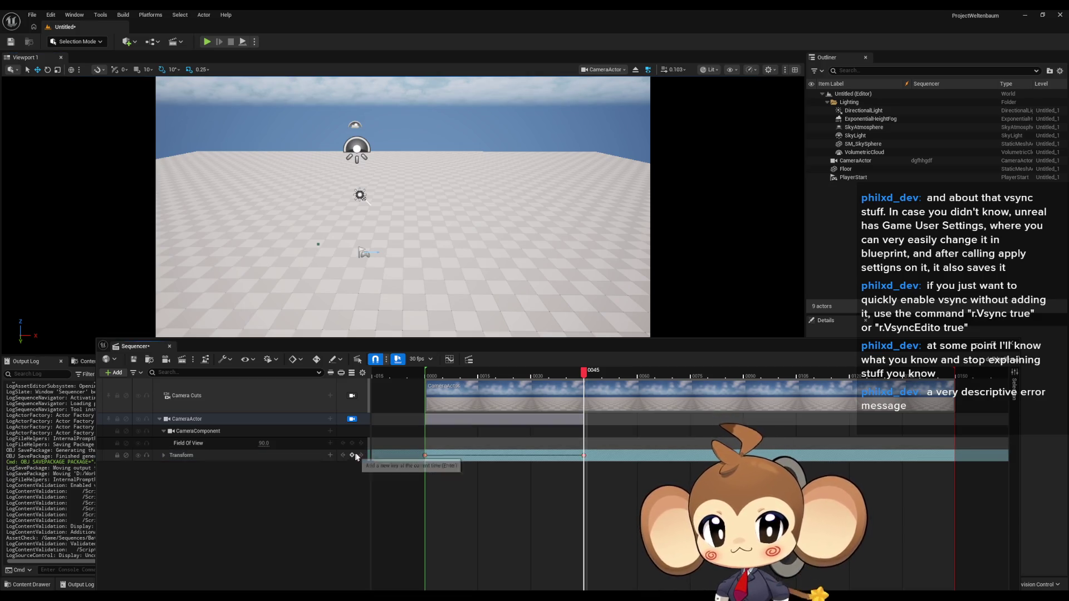
{"action": "left_click_drag", "start_coordinate": [403, 208], "coordinate": [403, 284]}
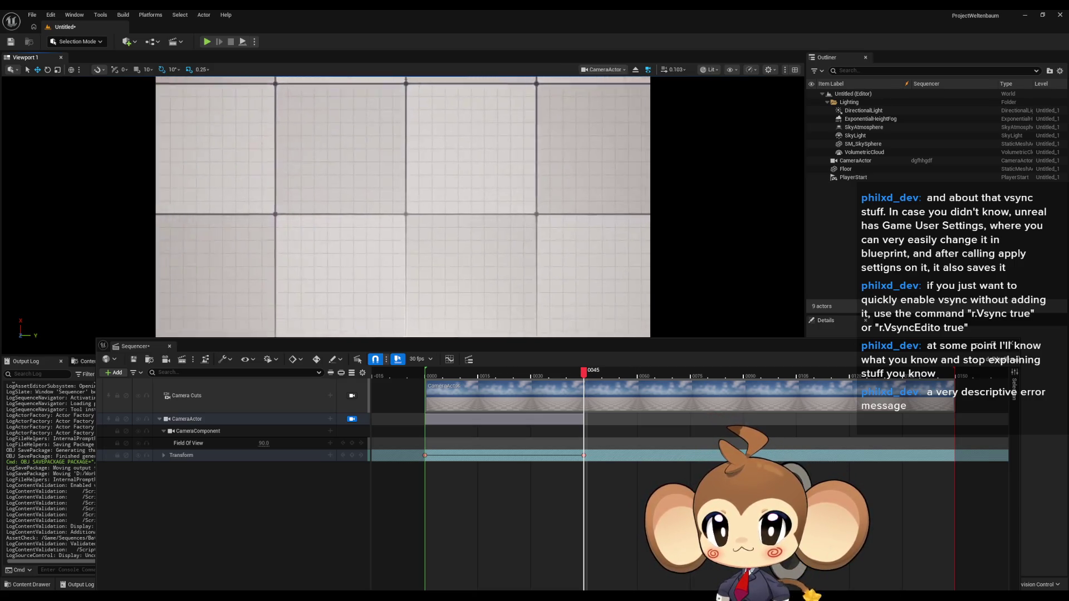
Scrub to frame 147, aim the camera down near the floor and key the transform again.
{"action": "left_click_drag", "start_coordinate": [593, 380], "coordinate": [947, 374]}
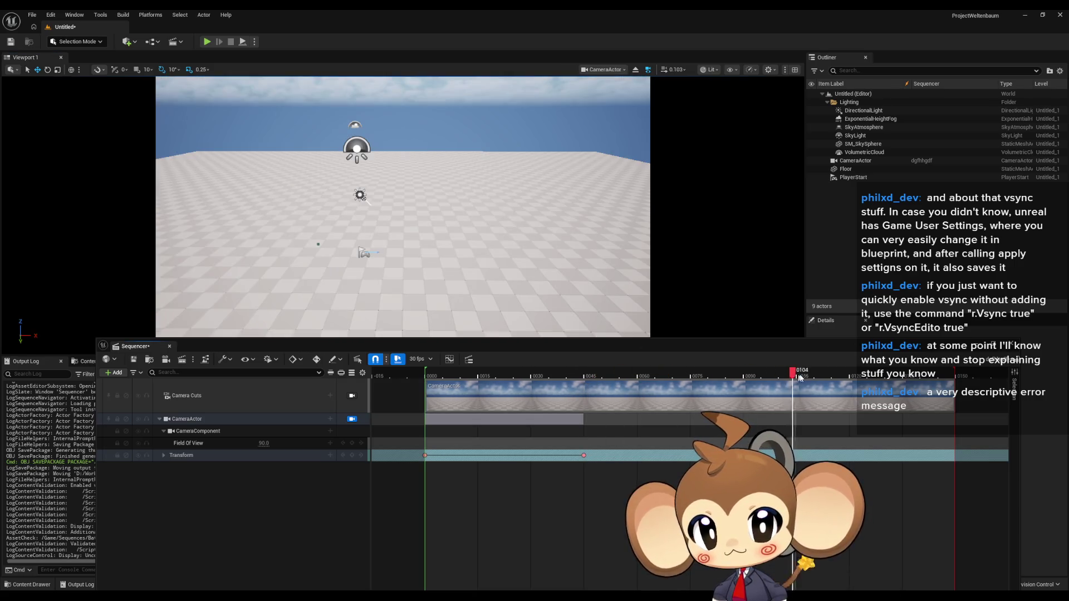
{"action": "left_click_drag", "start_coordinate": [402, 208], "coordinate": [402, 251]}
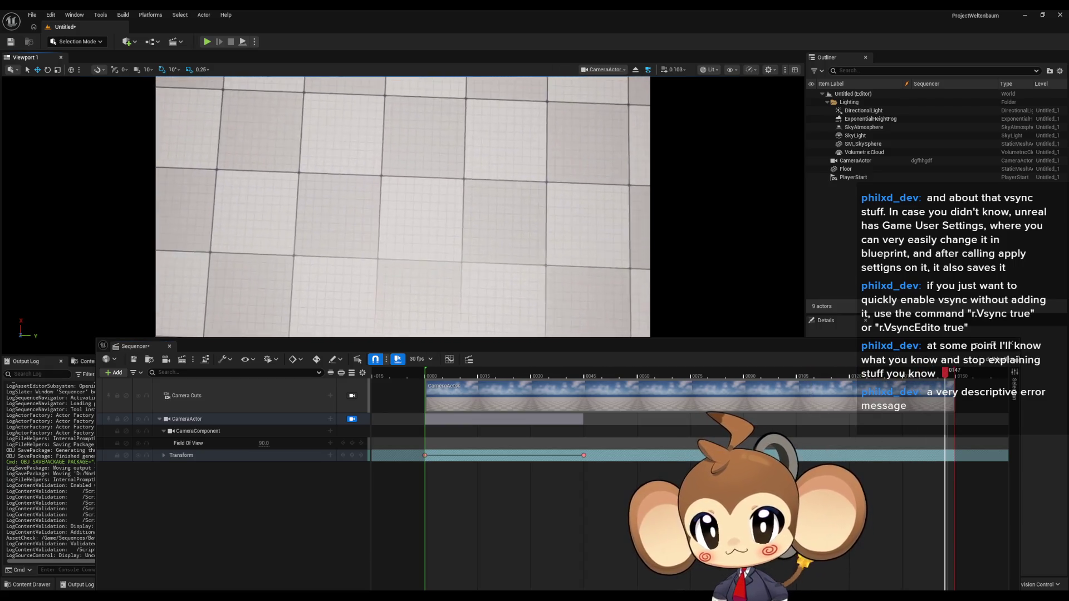
{"action": "left_click_drag", "start_coordinate": [403, 251], "coordinate": [332, 237]}
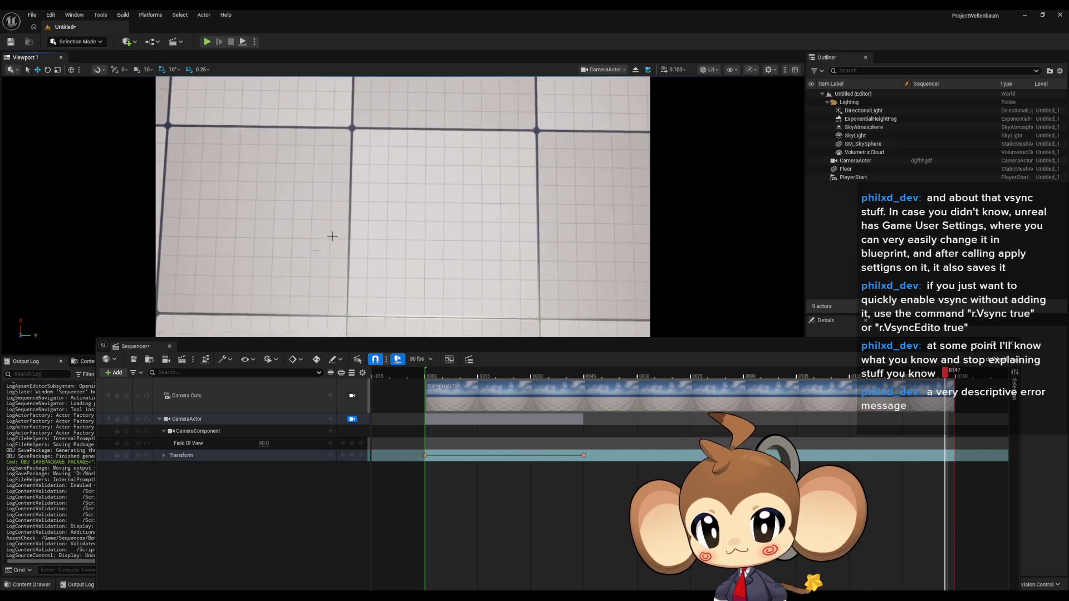
{"action": "left_click", "coordinate": [352, 456]}
{"action": "left_click", "coordinate": [355, 455]}
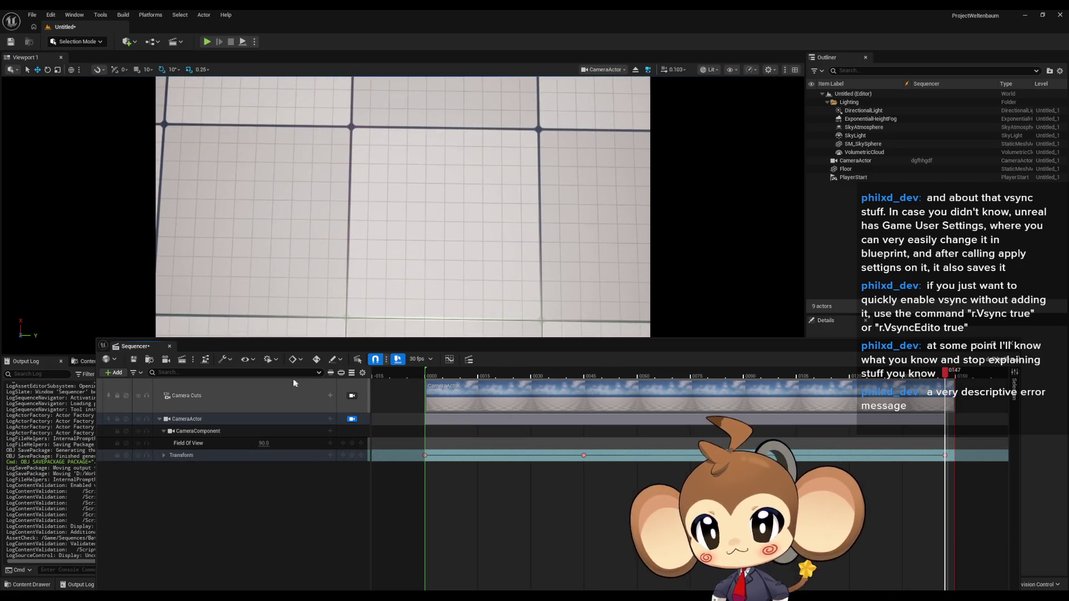
Scrub through the sequence to preview the camera motion, then move Sequencer aside.
{"action": "left_click_drag", "start_coordinate": [421, 353], "coordinate": [455, 256]}
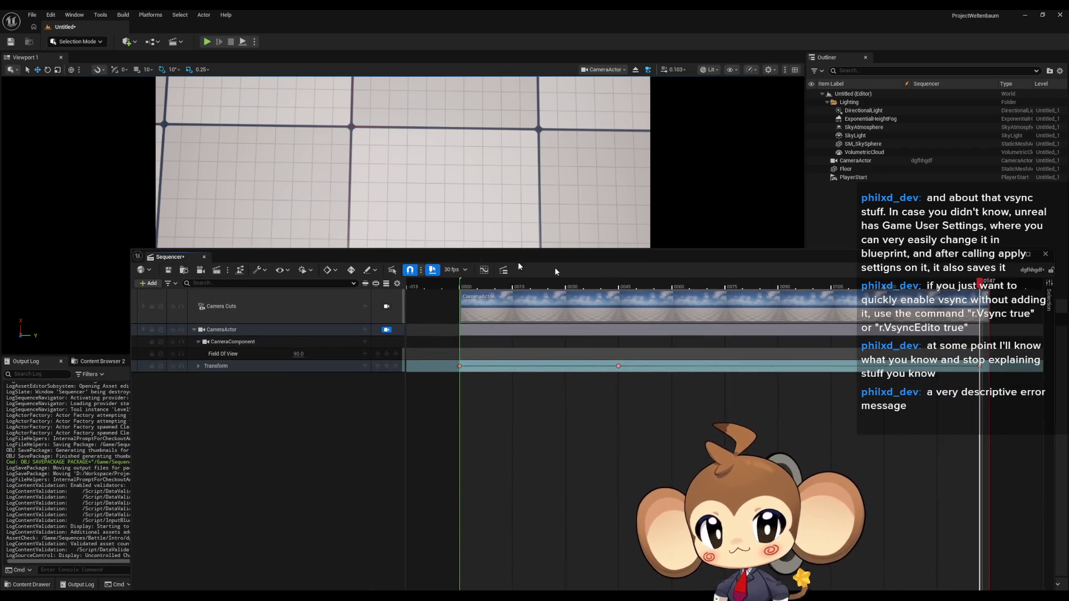
{"action": "left_click_drag", "start_coordinate": [401, 167], "coordinate": [343, 226]}
{"action": "left_click_drag", "start_coordinate": [922, 285], "coordinate": [504, 284]}
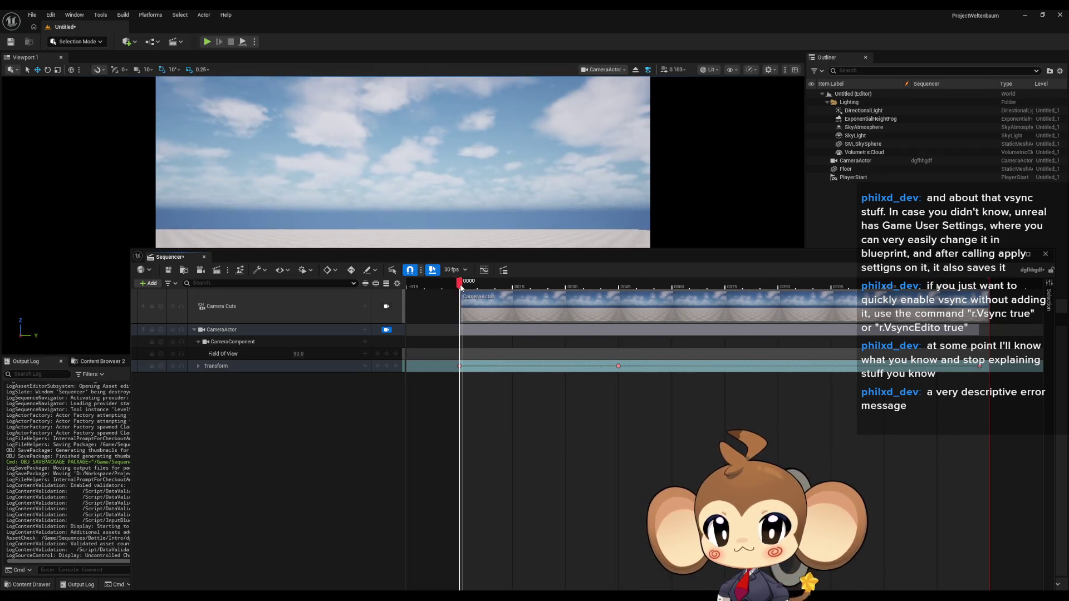
{"action": "mouse_move", "coordinate": [504, 284]}
{"action": "left_mouse_down"}
{"action": "mouse_move", "coordinate": [639, 291]}
{"action": "mouse_move", "coordinate": [464, 284]}
{"action": "left_mouse_up"}
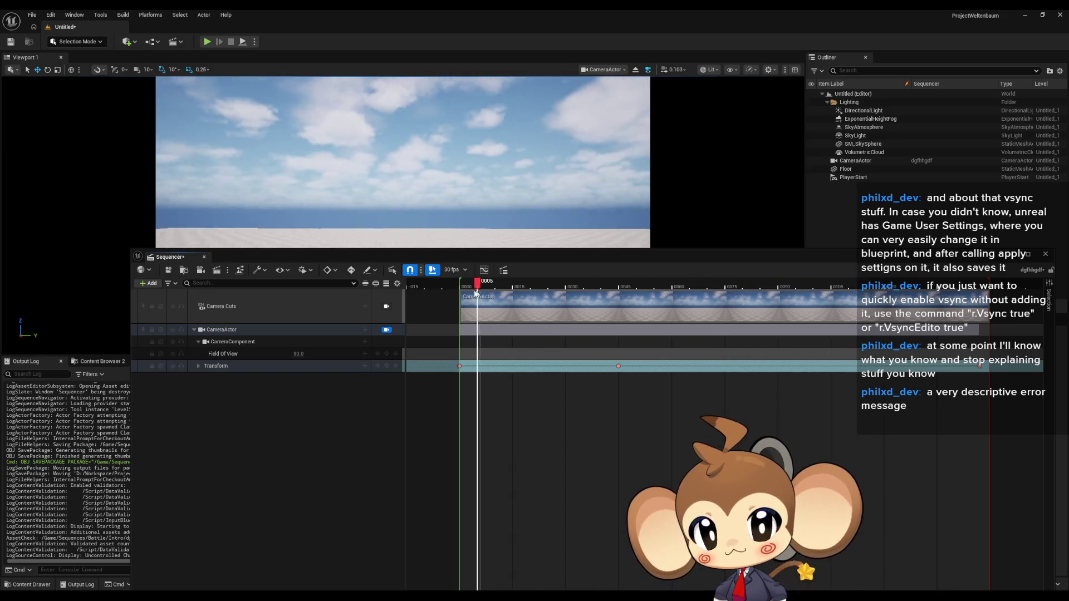
{"action": "left_click_drag", "start_coordinate": [528, 262], "coordinate": [515, 573]}
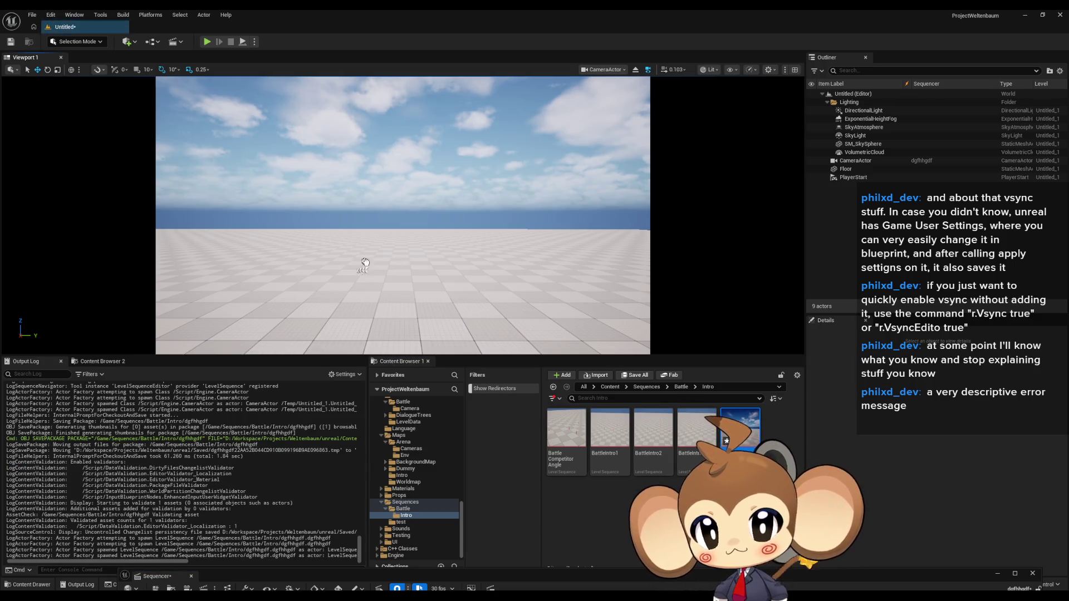
Drop the dgfhhgdf level sequence into the level and run a quick play-test.
{"action": "left_click_drag", "start_coordinate": [365, 253], "coordinate": [376, 275]}
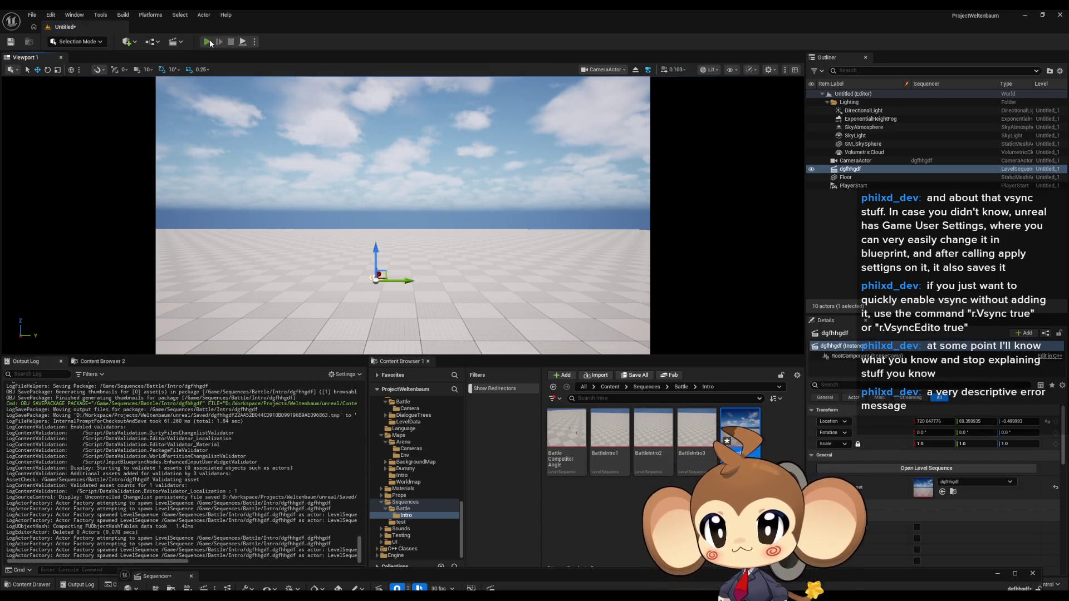
{"action": "left_click", "coordinate": [206, 41]}
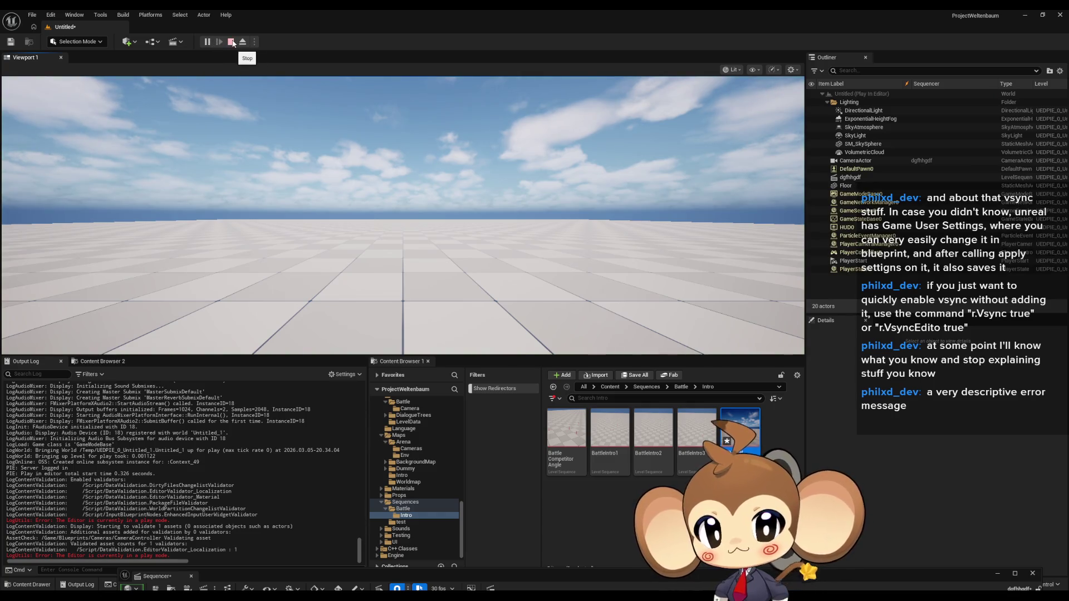
{"action": "left_click", "coordinate": [231, 41]}
Enable Auto Play in the sequence actor's Playback settings and play-test its floor camera shot.
{"action": "left_click", "coordinate": [853, 170]}
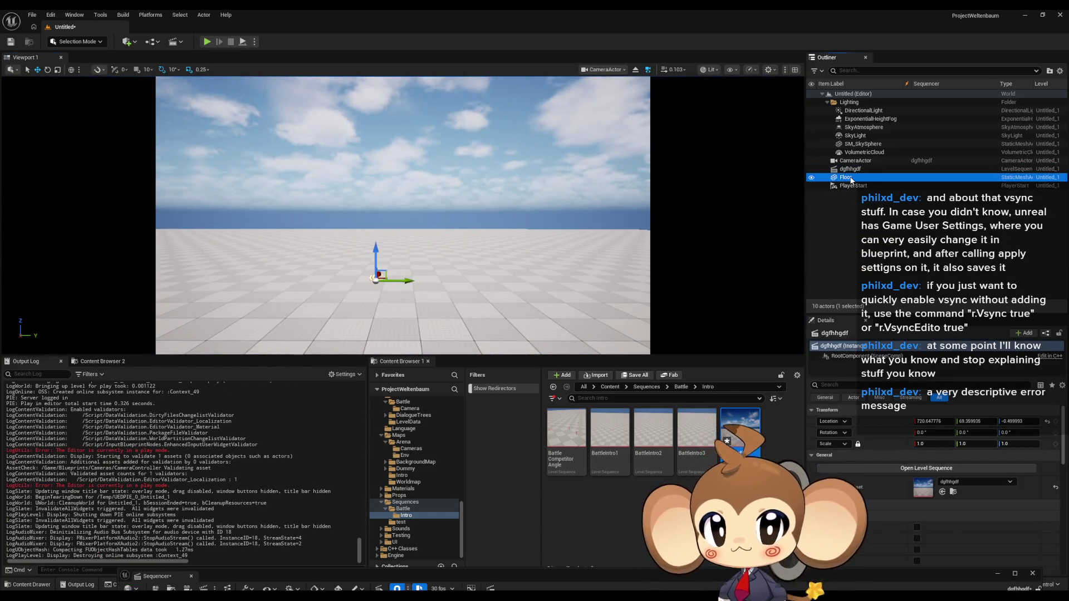
{"action": "scroll", "coordinate": [1010, 534], "scroll_direction": "down", "scroll_amount": 3}
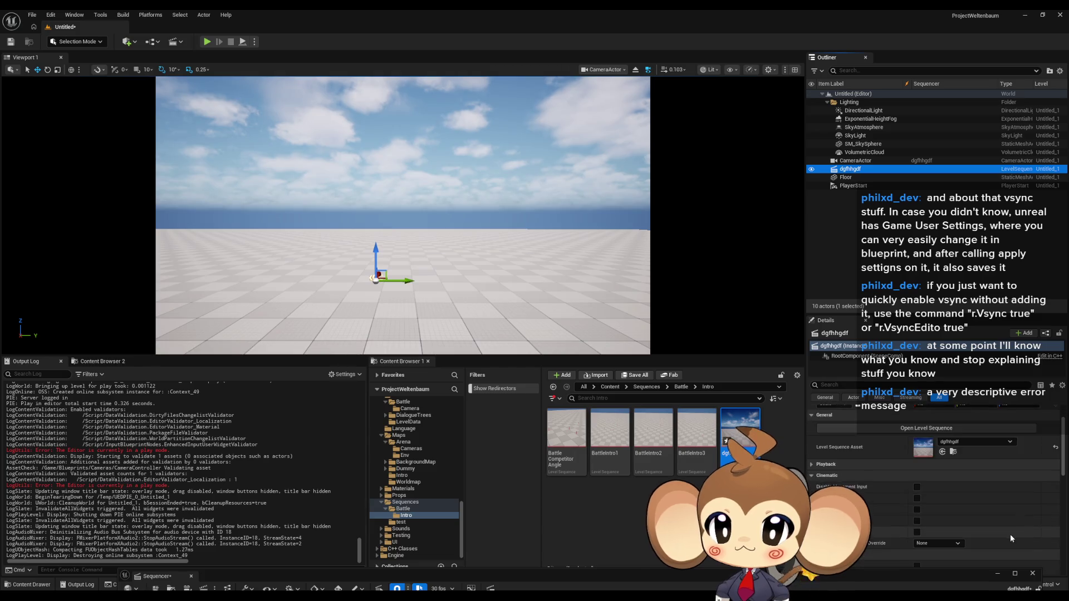
{"action": "scroll", "coordinate": [997, 523], "scroll_direction": "down", "scroll_amount": 1}
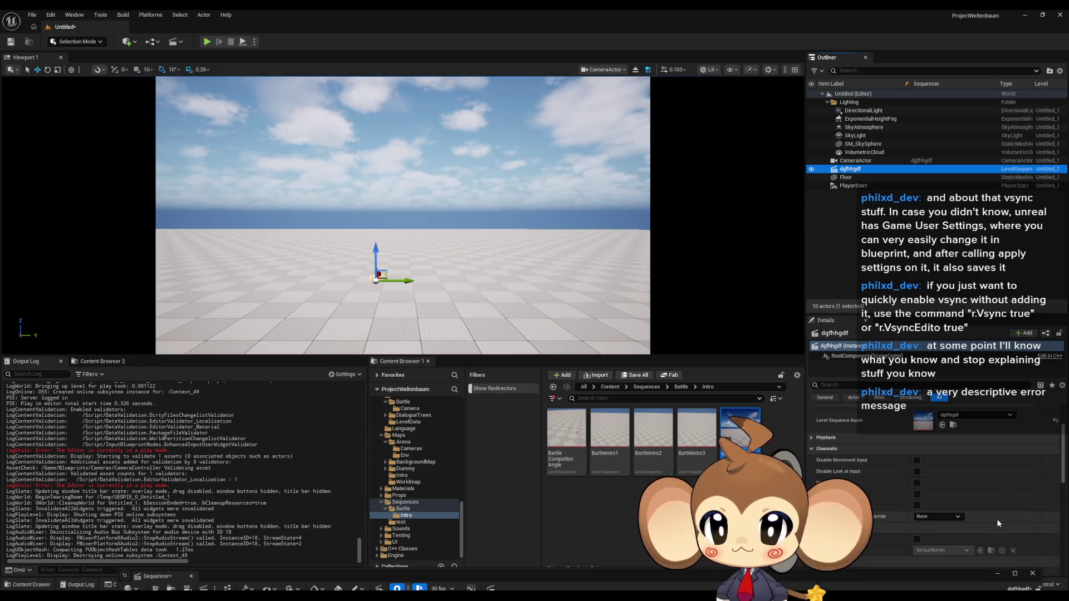
{"action": "left_click", "coordinate": [810, 438]}
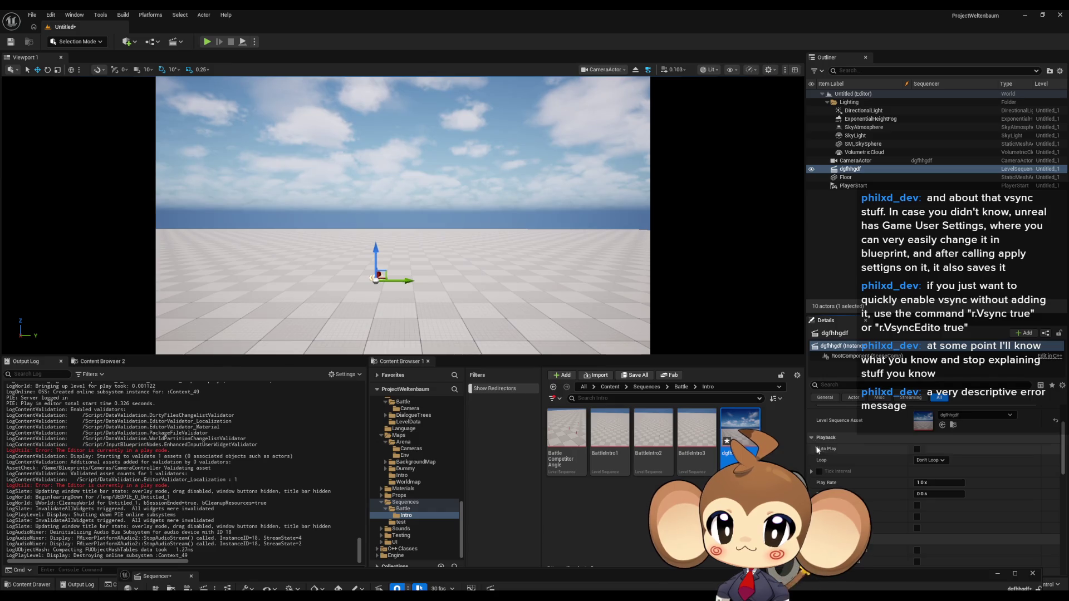
{"action": "left_click", "coordinate": [207, 42]}
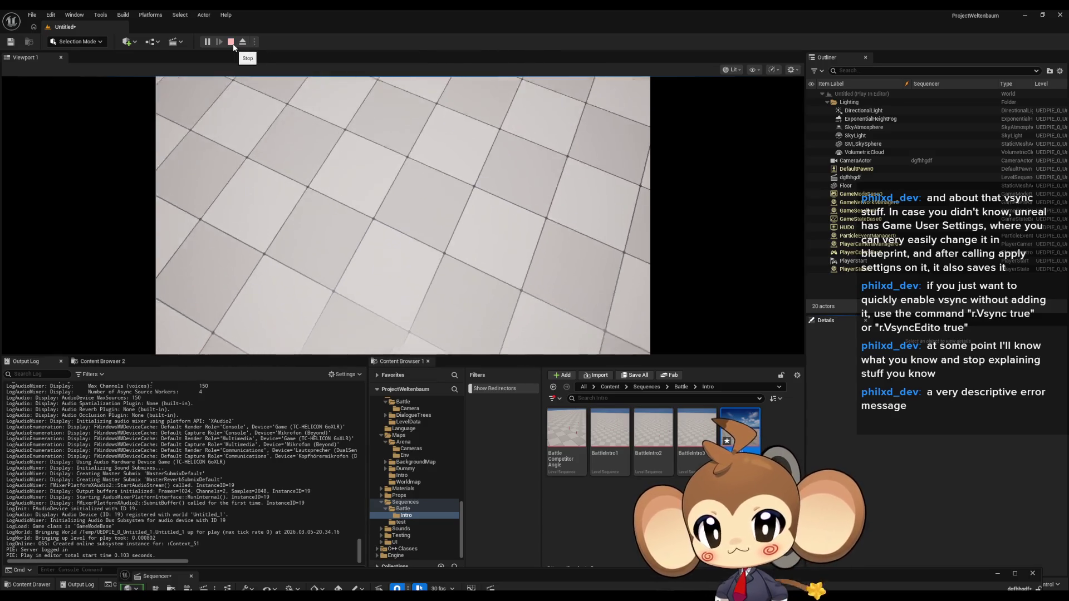
{"action": "left_click", "coordinate": [231, 42]}
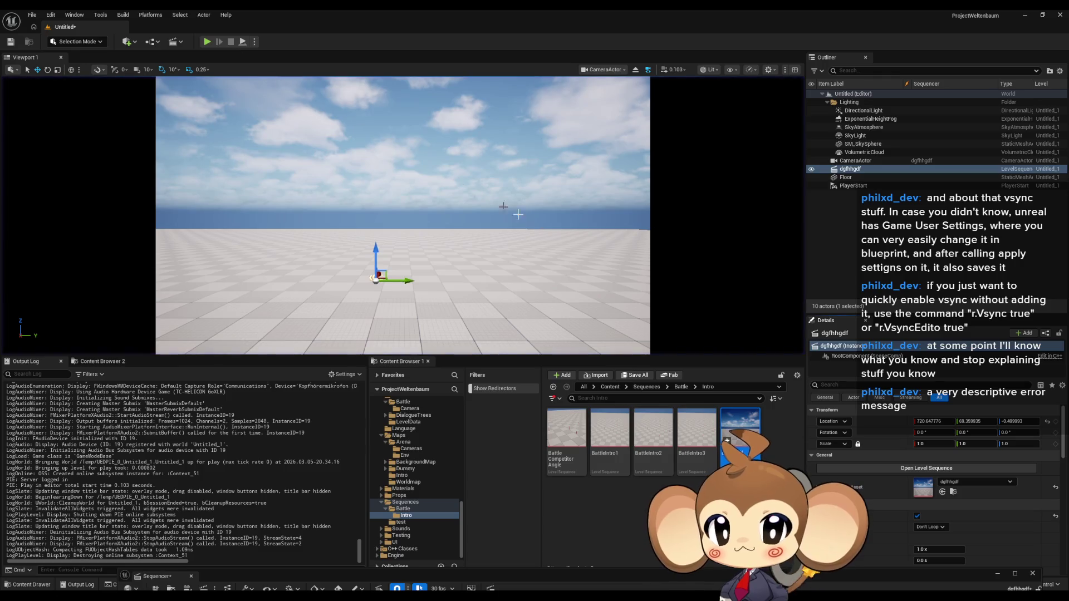
{"action": "scroll", "coordinate": [953, 493], "scroll_direction": "down", "scroll_amount": 2}
{"action": "scroll", "coordinate": [954, 493], "scroll_direction": "down", "scroll_amount": 2}
{"action": "scroll", "coordinate": [953, 493], "scroll_direction": "down", "scroll_amount": 2}
{"action": "scroll", "coordinate": [954, 492], "scroll_direction": "down", "scroll_amount": 2}
{"action": "scroll", "coordinate": [953, 493], "scroll_direction": "down", "scroll_amount": 2}
{"action": "scroll", "coordinate": [954, 494], "scroll_direction": "down", "scroll_amount": 2}
{"action": "scroll", "coordinate": [954, 493], "scroll_direction": "down", "scroll_amount": 2}
{"action": "scroll", "coordinate": [953, 492], "scroll_direction": "down", "scroll_amount": 2}
{"action": "scroll", "coordinate": [954, 493], "scroll_direction": "down", "scroll_amount": 1}
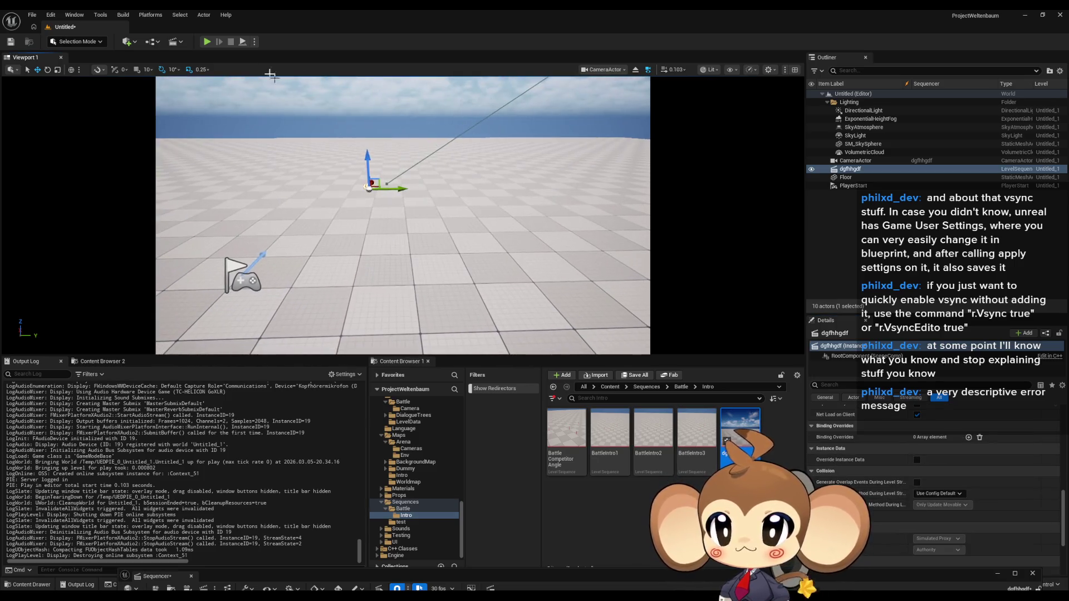
{"action": "left_click", "coordinate": [135, 43]}
{"action": "mouse_move", "coordinate": [150, 137]}
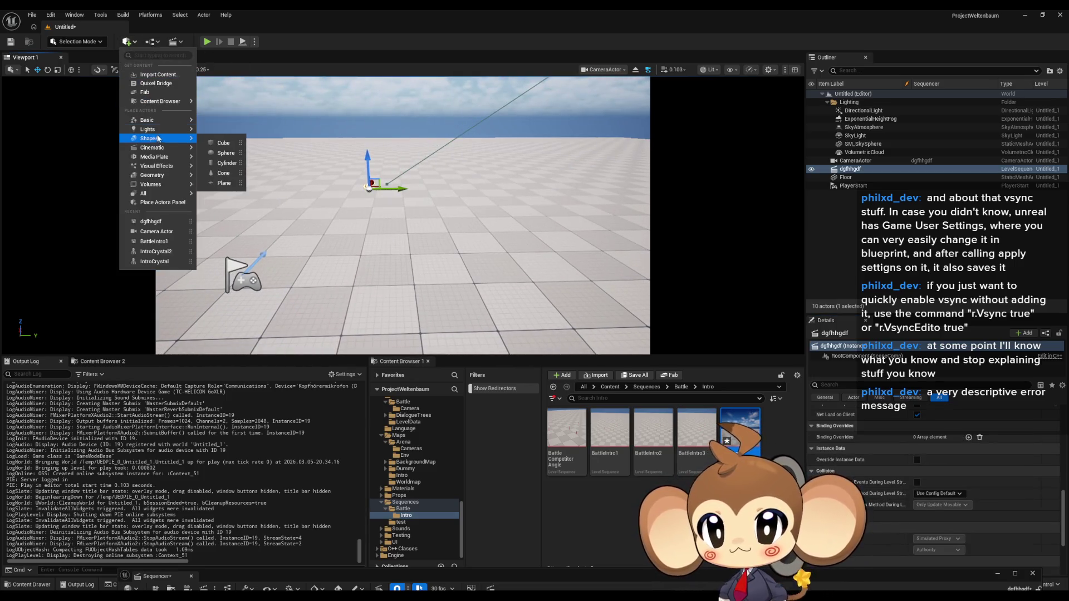
Place a cube static mesh in the level and rotate it with the gizmo.
{"action": "left_click", "coordinate": [224, 141]}
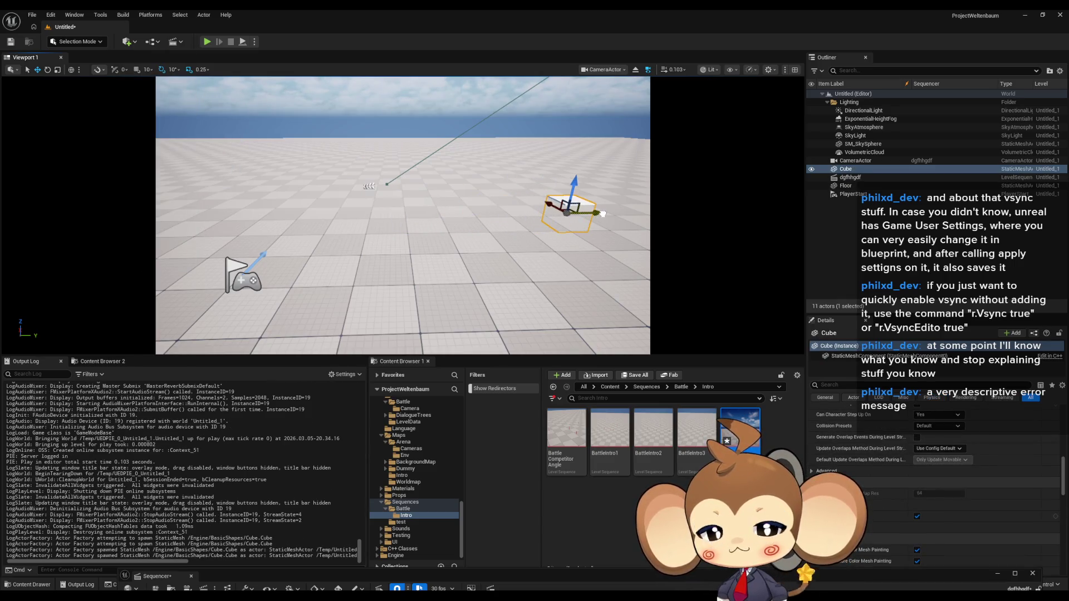
{"action": "left_click_drag", "start_coordinate": [401, 251], "coordinate": [401, 301]}
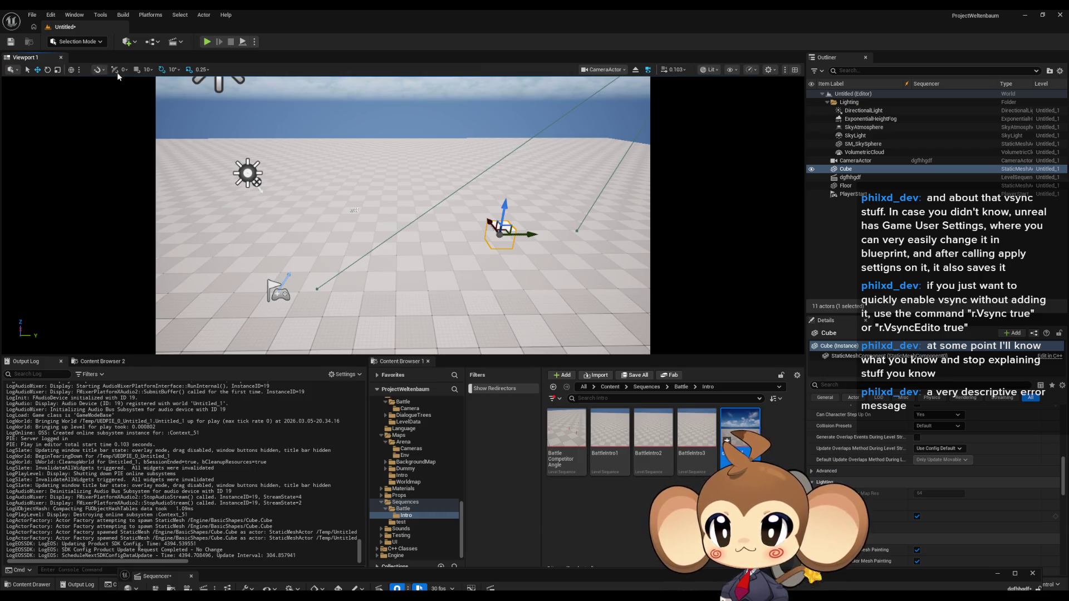
{"action": "left_click", "coordinate": [48, 70]}
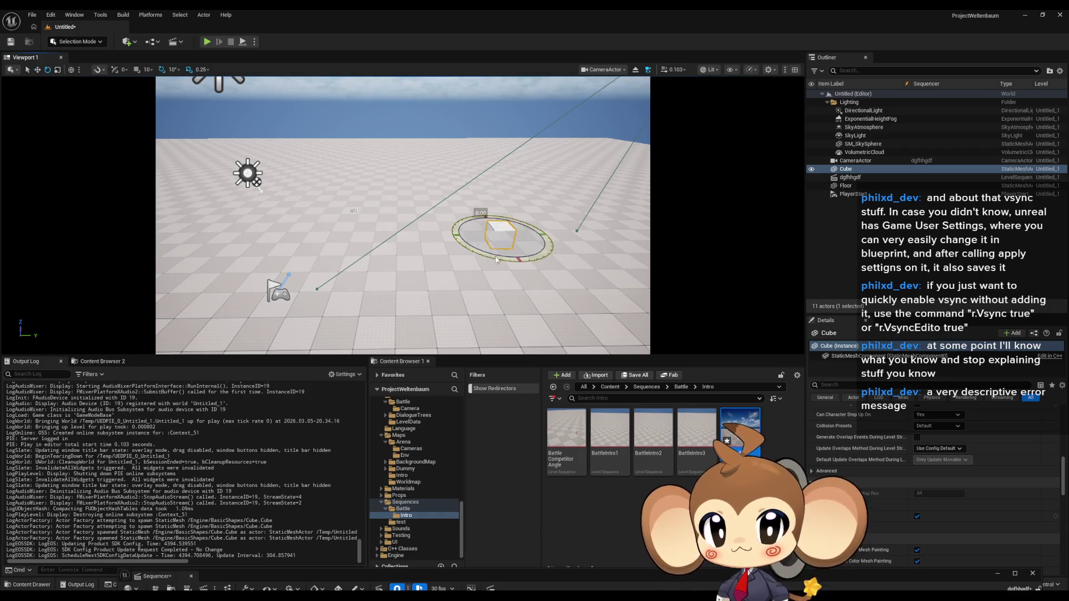
{"action": "left_click_drag", "start_coordinate": [520, 259], "coordinate": [512, 206]}
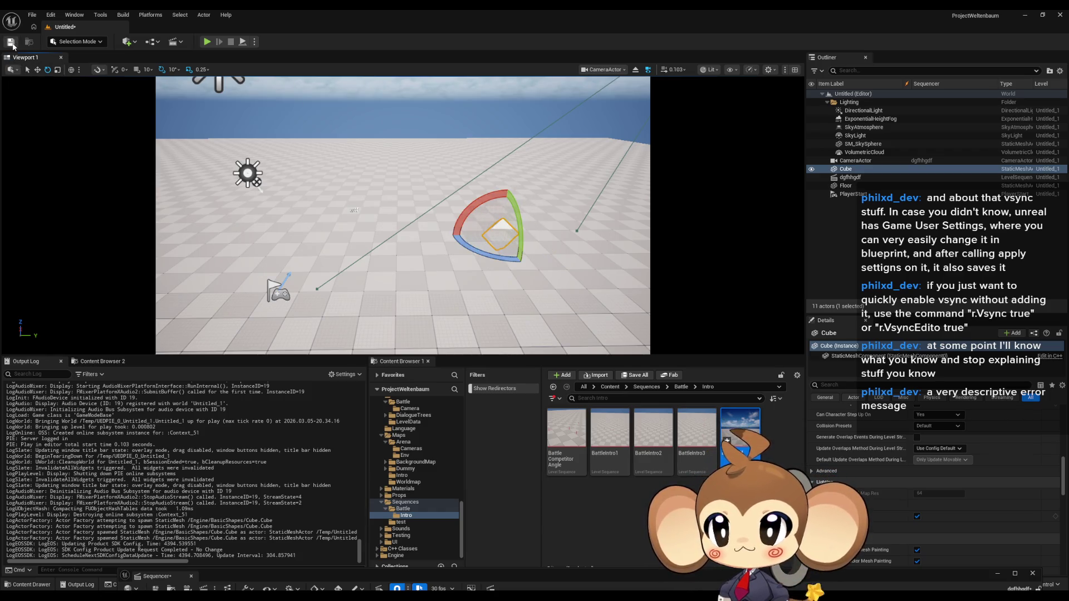
Cancel the Save Level As prompt and select the dgfhhgdf actor to show its Details.
{"action": "left_click", "coordinate": [11, 43]}
{"action": "left_click", "coordinate": [766, 163]}
{"action": "scroll", "coordinate": [979, 503], "scroll_direction": "down", "scroll_amount": 2}
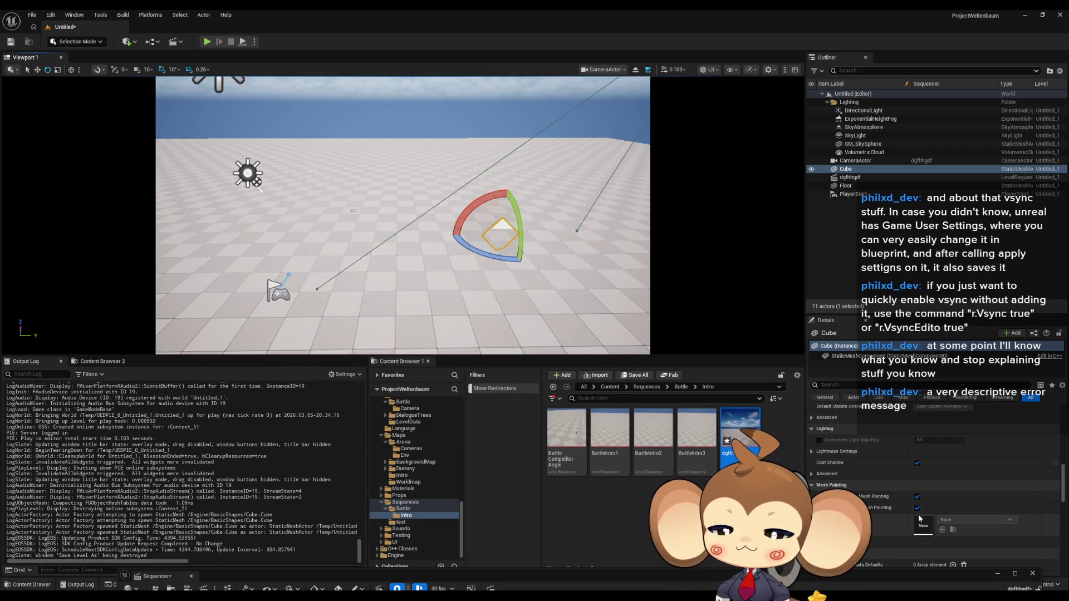
{"action": "scroll", "coordinate": [920, 519], "scroll_direction": "down", "scroll_amount": 2}
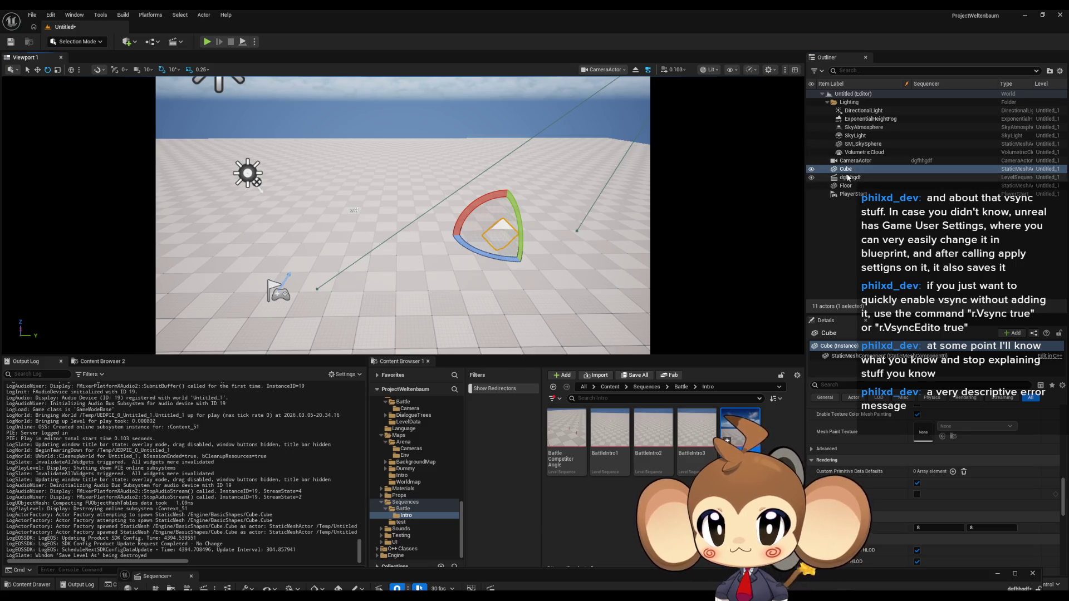
{"action": "left_click", "coordinate": [853, 178]}
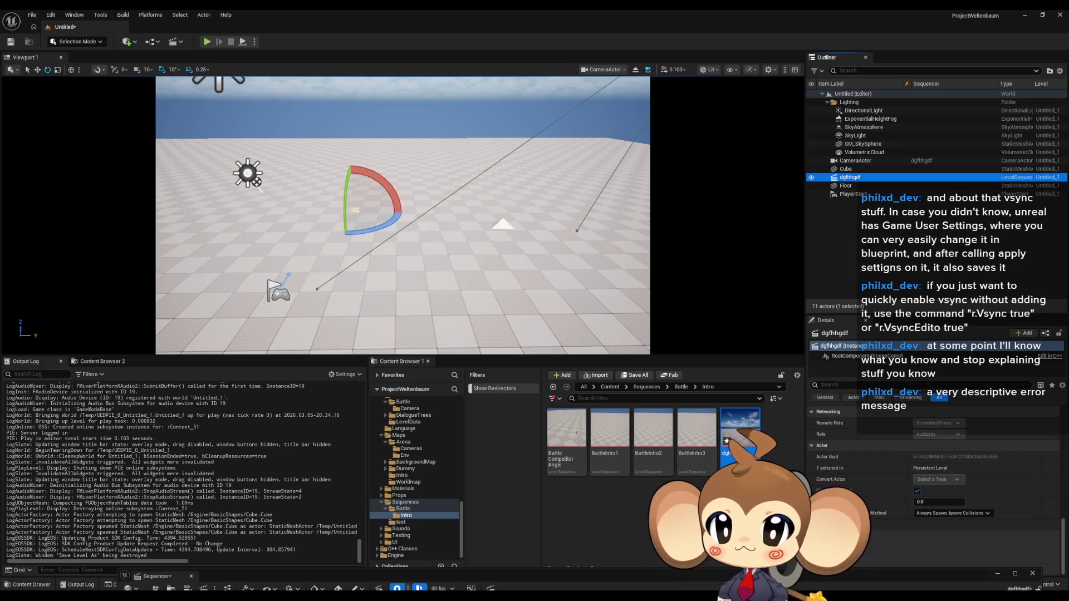
{"action": "scroll", "coordinate": [886, 520], "scroll_direction": "down", "scroll_amount": 1}
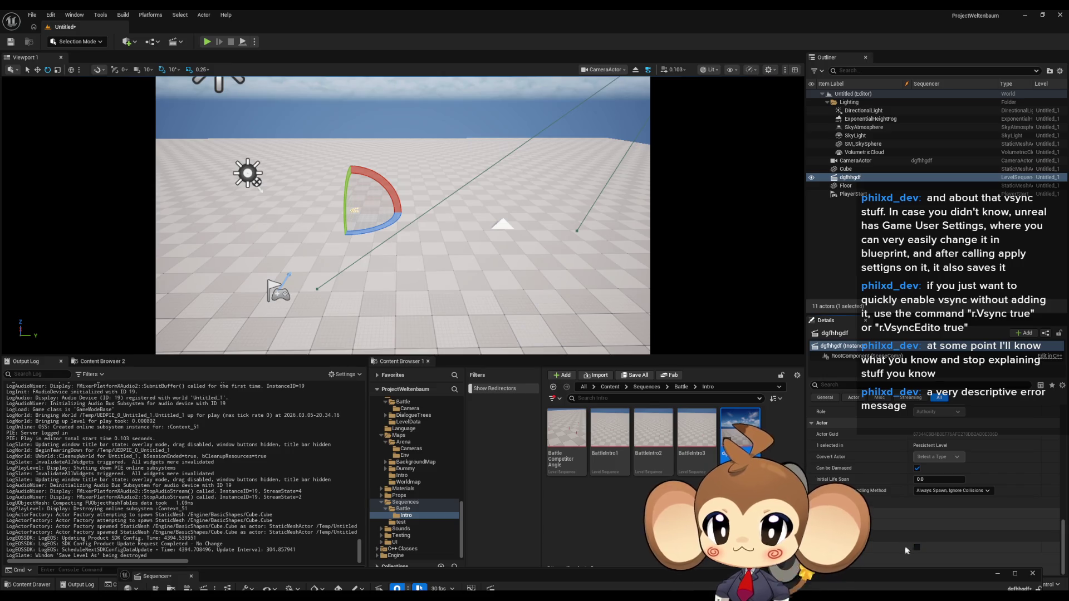
{"action": "scroll", "coordinate": [813, 481], "scroll_direction": "down", "scroll_amount": 2}
{"action": "scroll", "coordinate": [813, 481], "scroll_direction": "down", "scroll_amount": 2}
{"action": "scroll", "coordinate": [814, 481], "scroll_direction": "down", "scroll_amount": 1}
Tick Override Instance Data, set Transform Origin Actor to Cube, and start a play-test.
{"action": "left_click", "coordinate": [917, 483]}
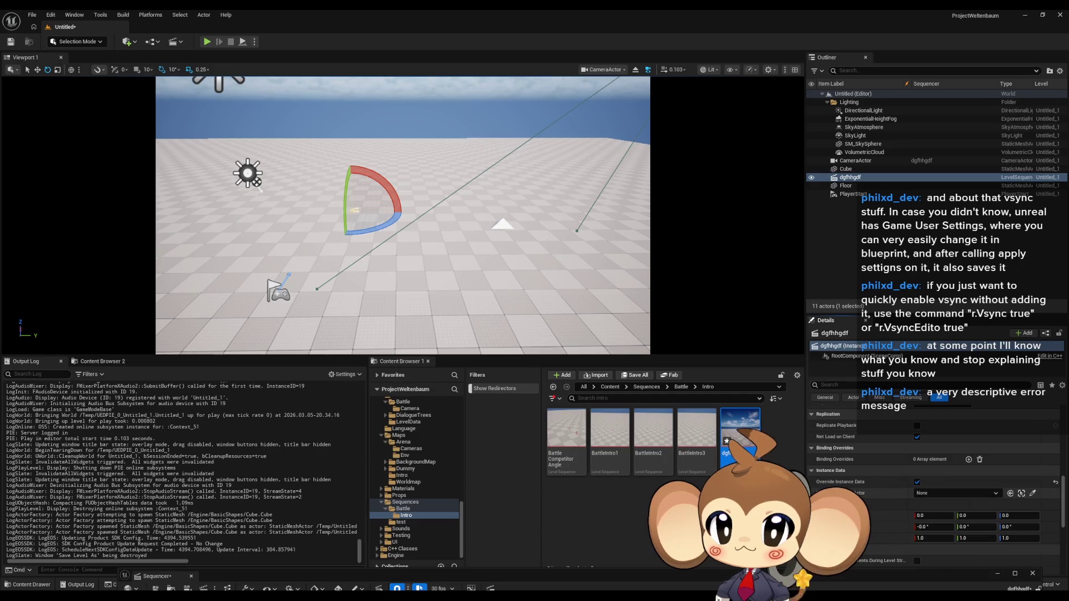
{"action": "left_click", "coordinate": [939, 494]}
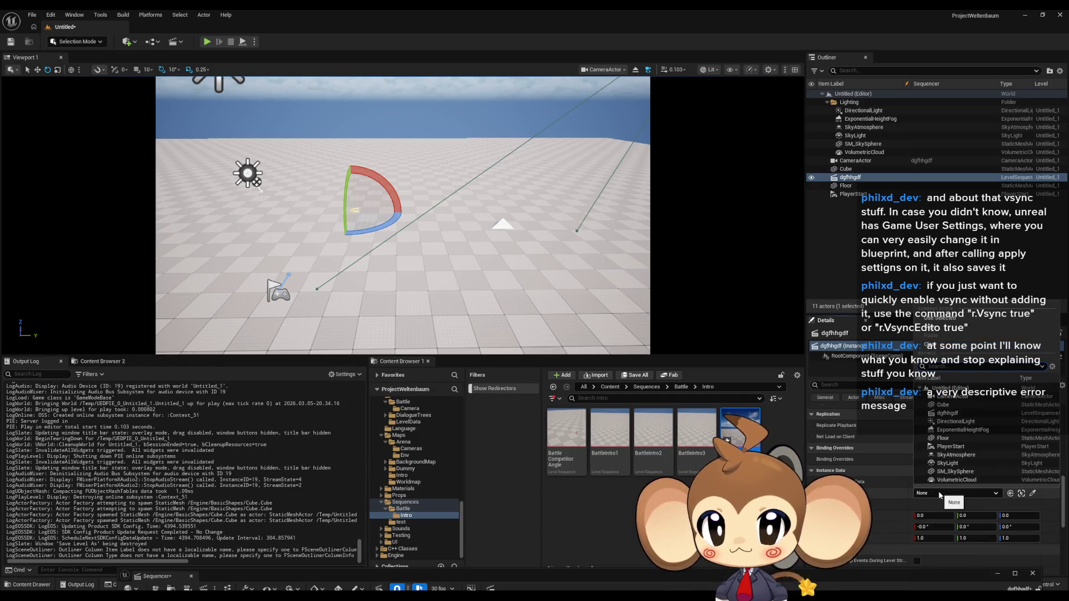
{"action": "left_click", "coordinate": [953, 404]}
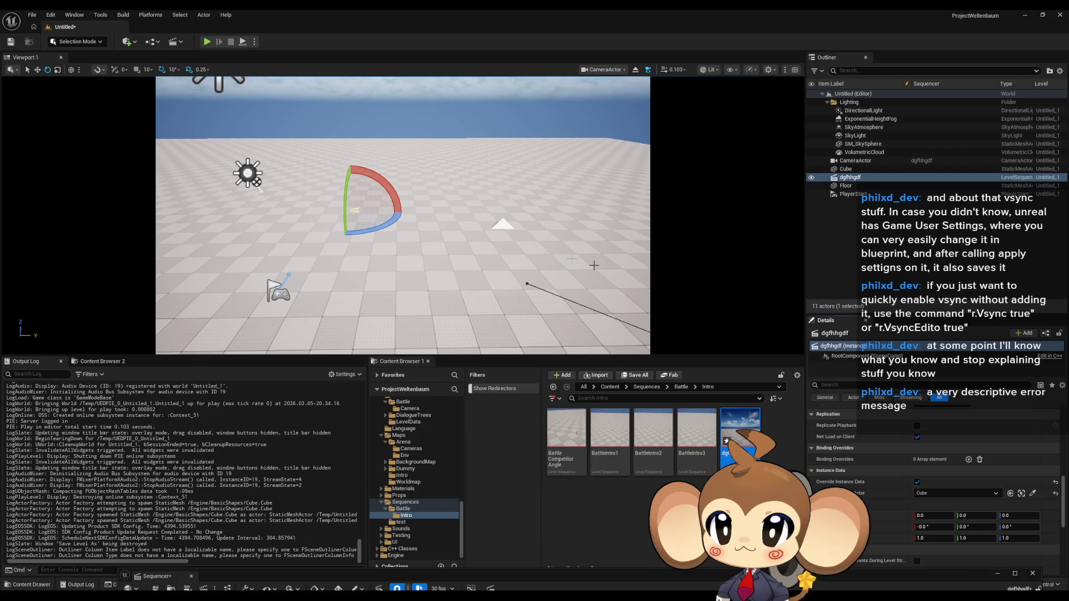
{"action": "left_click_drag", "start_coordinate": [593, 265], "coordinate": [594, 264]}
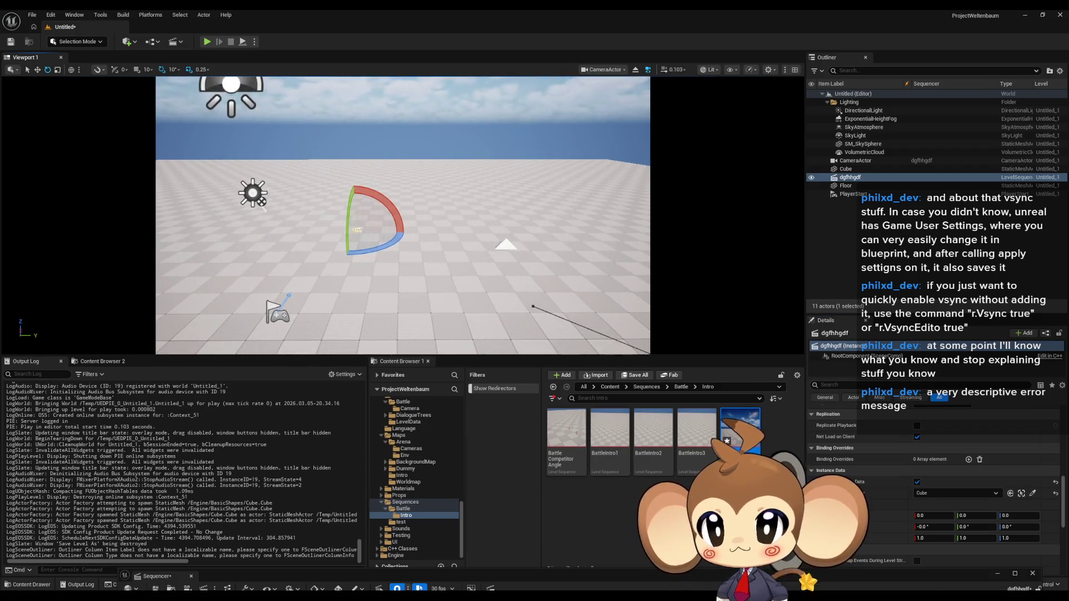
{"action": "left_click", "coordinate": [207, 41]}
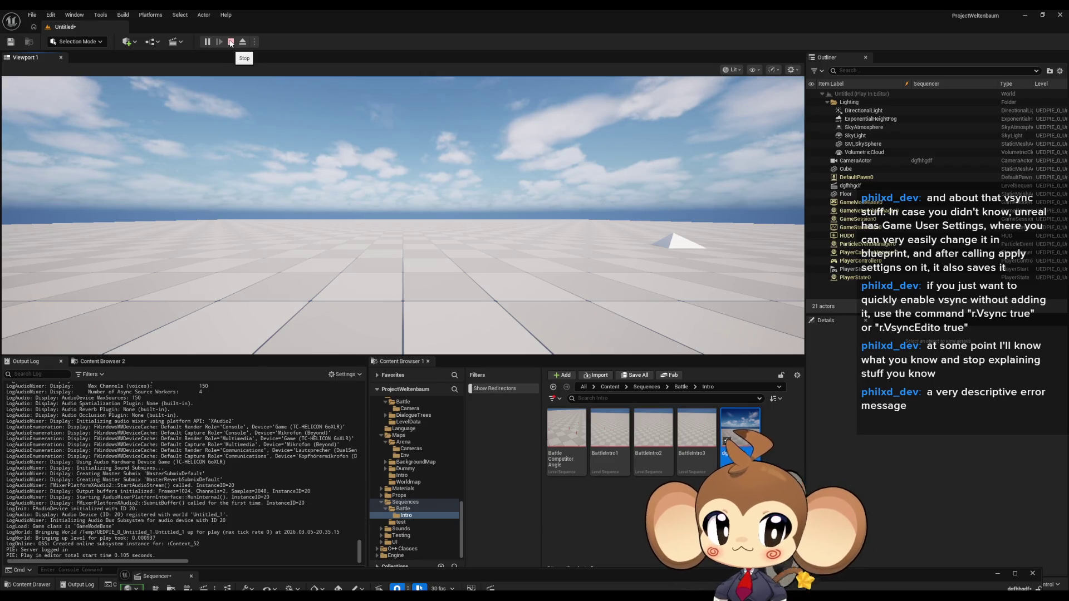
Stop the play-test and uncheck Override Instance Data on the dgfhhgdf actor.
{"action": "left_click", "coordinate": [231, 42]}
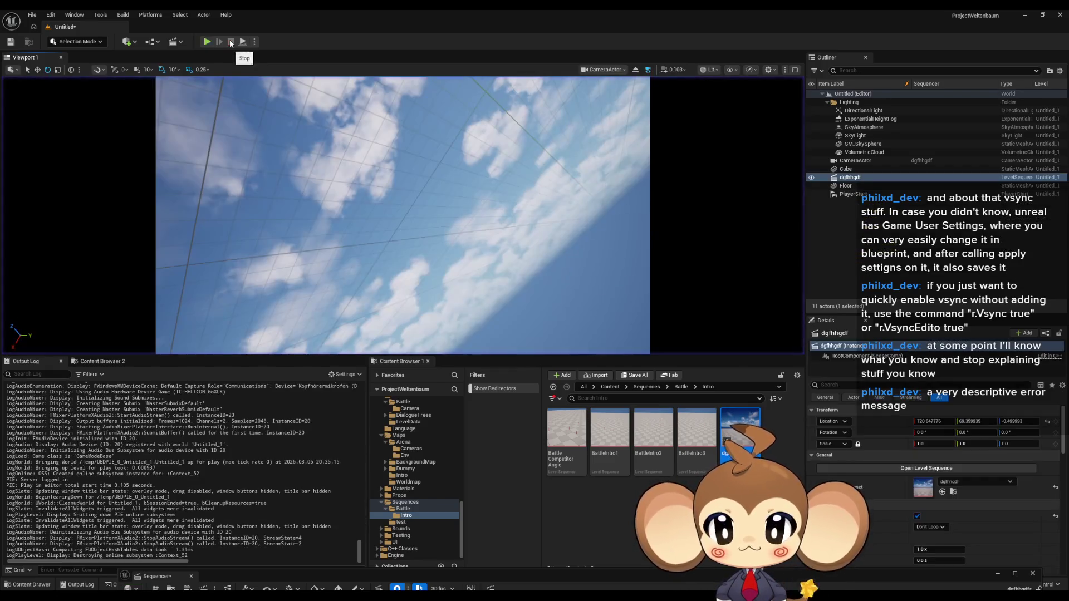
{"action": "left_click_drag", "start_coordinate": [167, 275], "coordinate": [172, 310]}
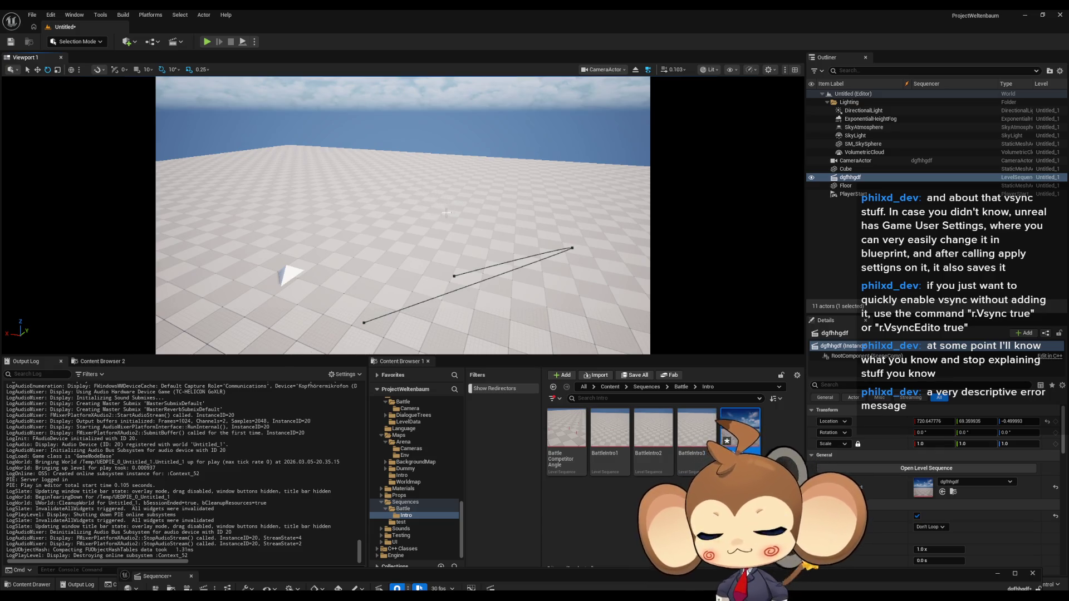
{"action": "scroll", "coordinate": [939, 498], "scroll_direction": "down", "scroll_amount": 2}
{"action": "scroll", "coordinate": [939, 499], "scroll_direction": "down", "scroll_amount": 1}
{"action": "scroll", "coordinate": [935, 498], "scroll_direction": "down", "scroll_amount": 2}
{"action": "scroll", "coordinate": [936, 500], "scroll_direction": "down", "scroll_amount": 2}
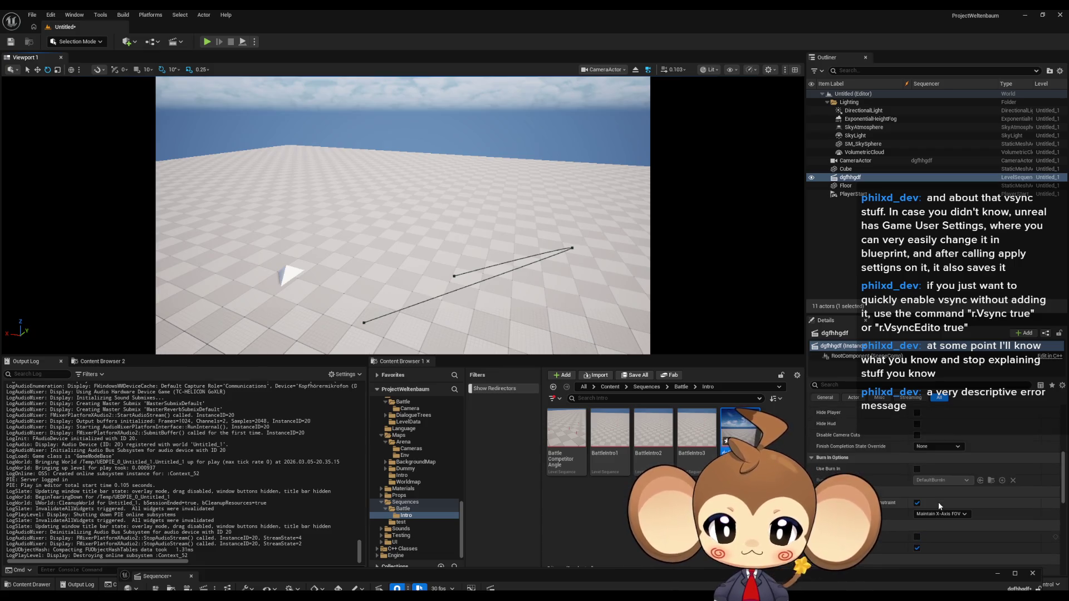
{"action": "scroll", "coordinate": [941, 511], "scroll_direction": "up", "scroll_amount": 2}
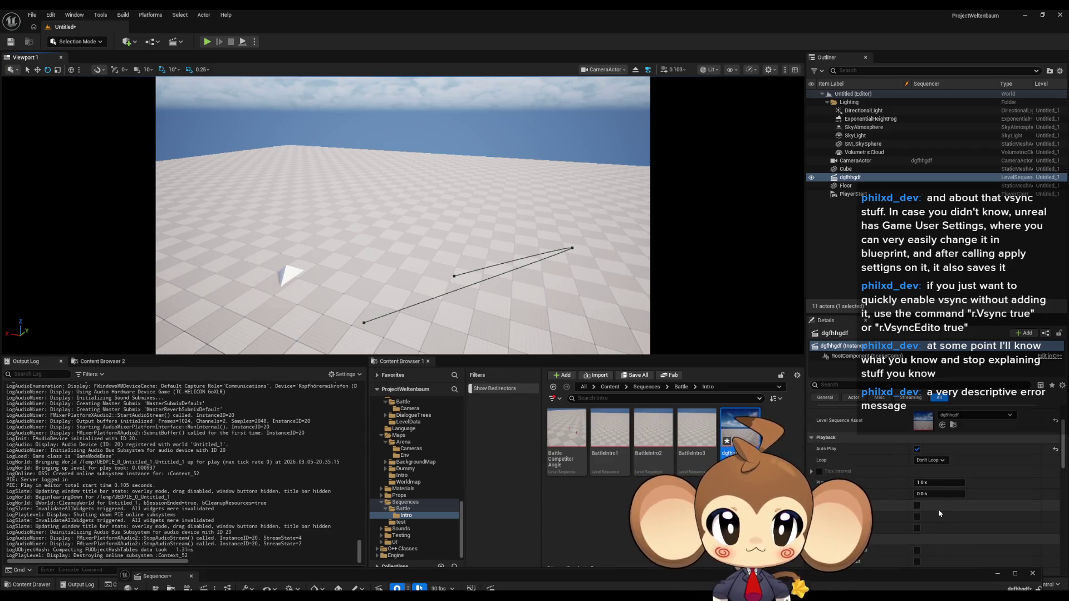
{"action": "scroll", "coordinate": [937, 508], "scroll_direction": "up", "scroll_amount": 3}
{"action": "scroll", "coordinate": [810, 446], "scroll_direction": "down", "scroll_amount": 1}
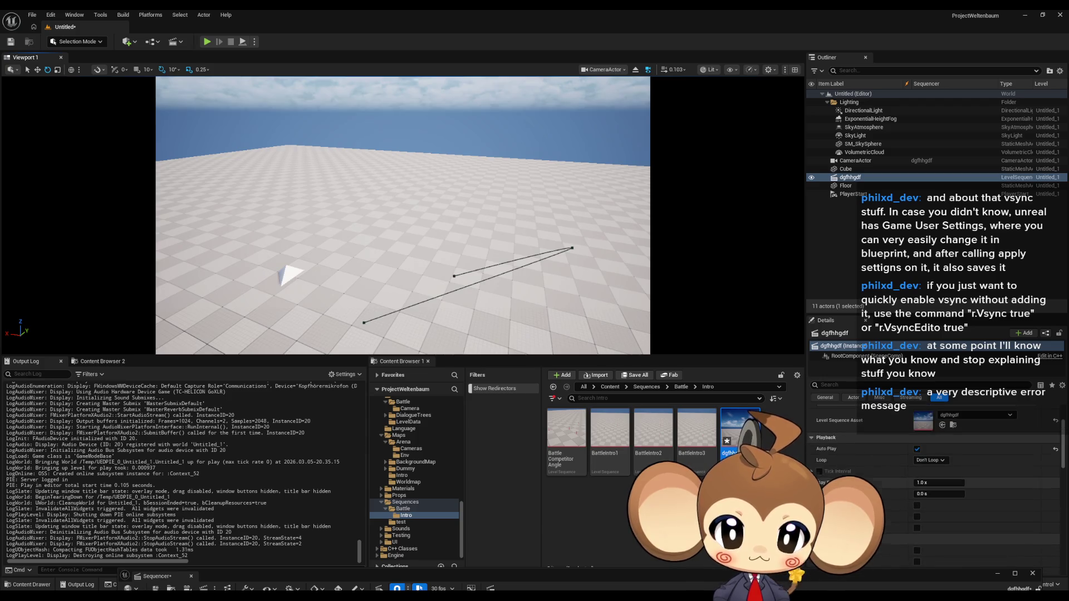
{"action": "left_click", "coordinate": [809, 434]}
{"action": "scroll", "coordinate": [817, 460], "scroll_direction": "down", "scroll_amount": 2}
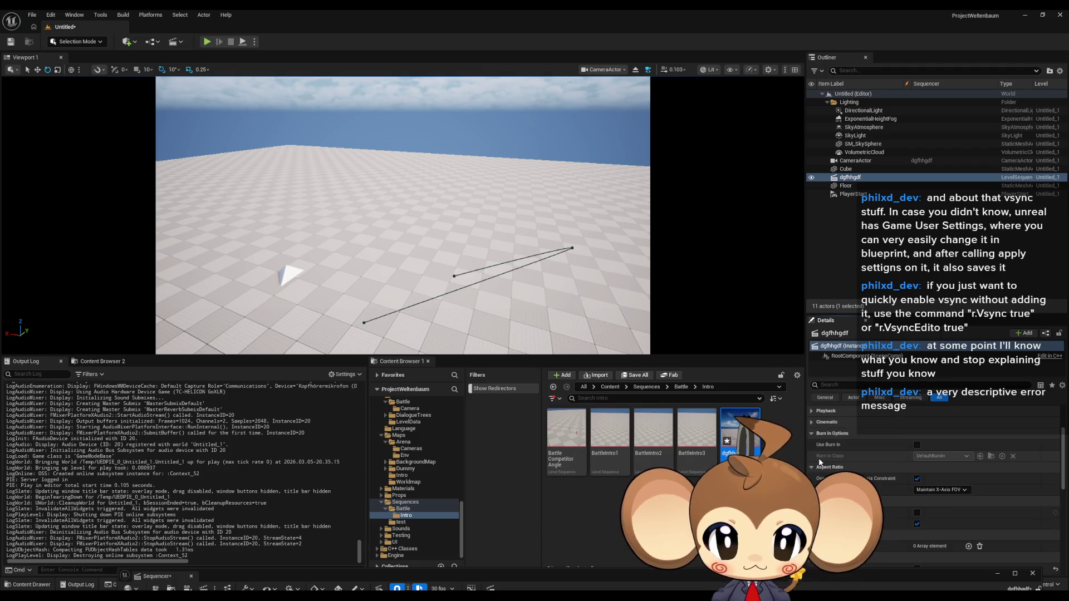
{"action": "scroll", "coordinate": [819, 467], "scroll_direction": "down", "scroll_amount": 1}
{"action": "scroll", "coordinate": [869, 475], "scroll_direction": "down", "scroll_amount": 1}
{"action": "scroll", "coordinate": [926, 485], "scroll_direction": "down", "scroll_amount": 1}
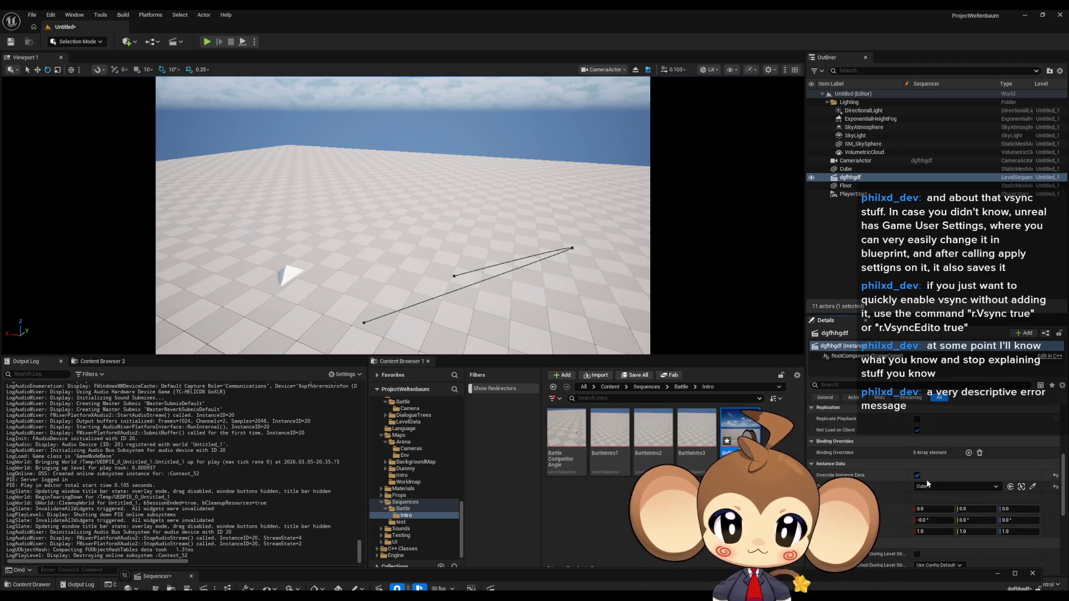
{"action": "left_click", "coordinate": [917, 475]}
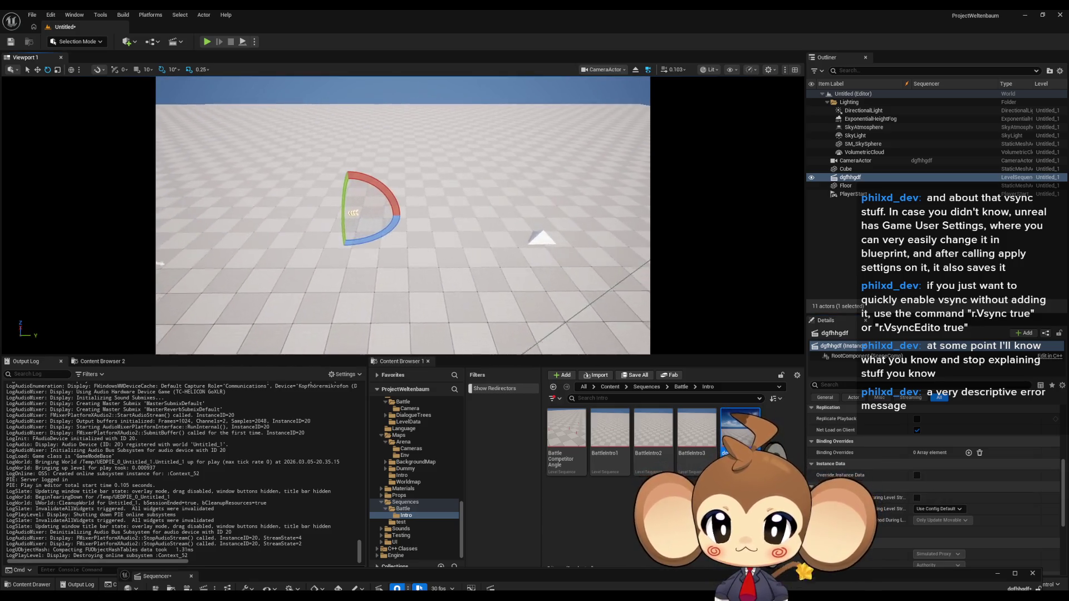
{"action": "left_click", "coordinate": [127, 41]}
{"action": "mouse_move", "coordinate": [148, 129]}
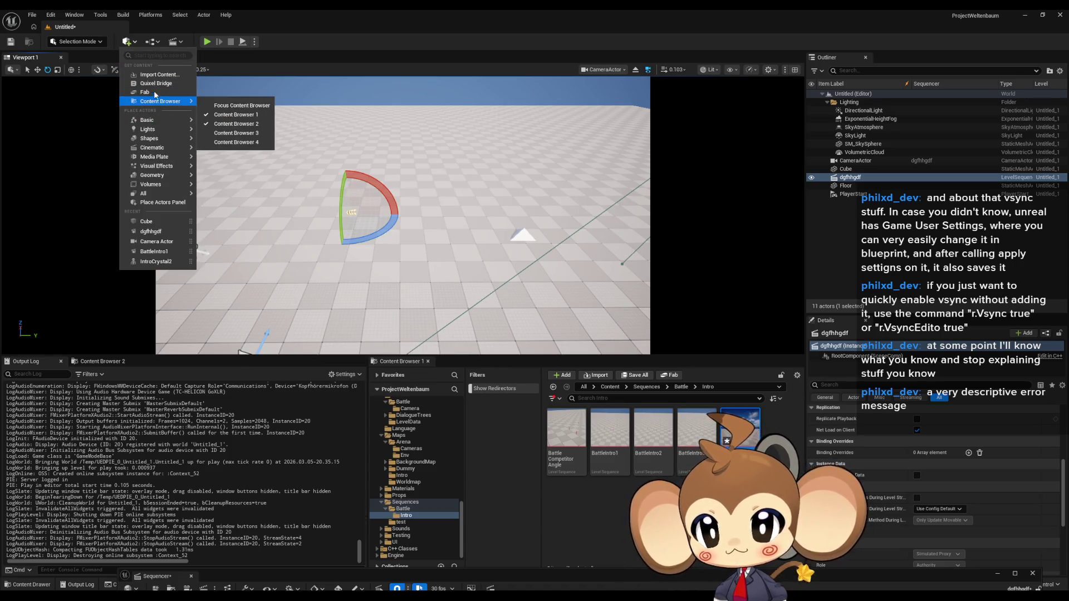
{"action": "mouse_move", "coordinate": [161, 100]}
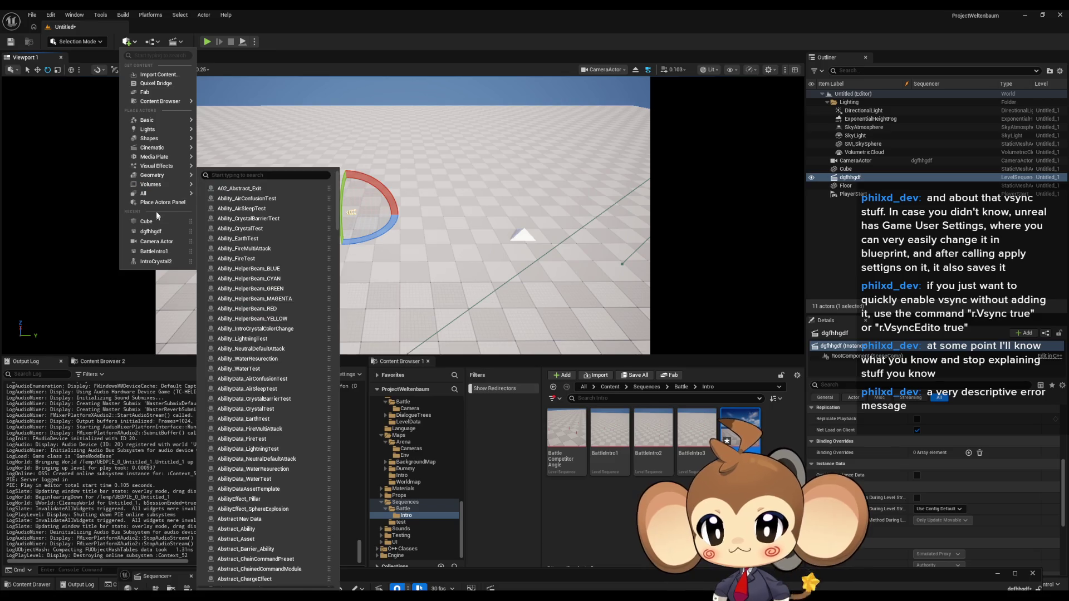
Open the Level Blueprint, saving the level as teaagdgsagasg in Content/Sequences/Battle/Intro.
{"action": "left_click", "coordinate": [154, 42]}
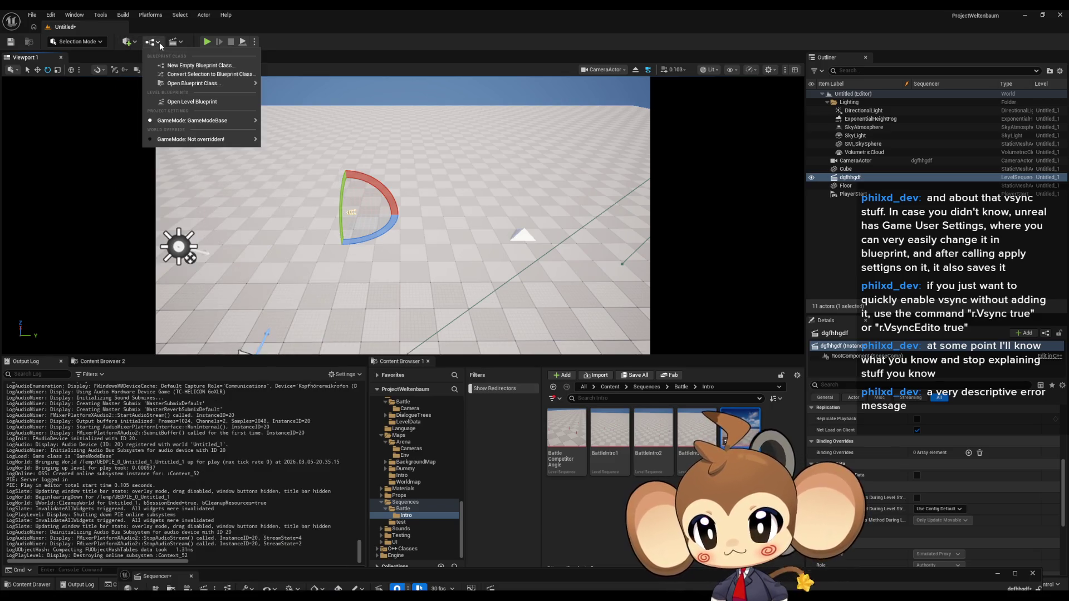
{"action": "left_click", "coordinate": [185, 103]}
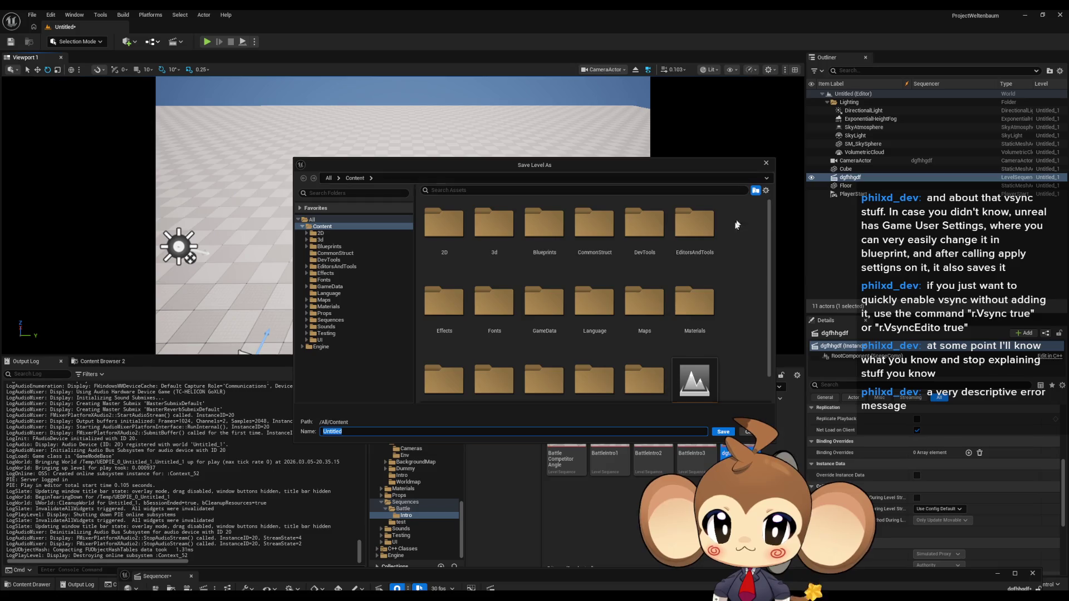
{"action": "scroll", "coordinate": [601, 335], "scroll_direction": "down", "scroll_amount": 2}
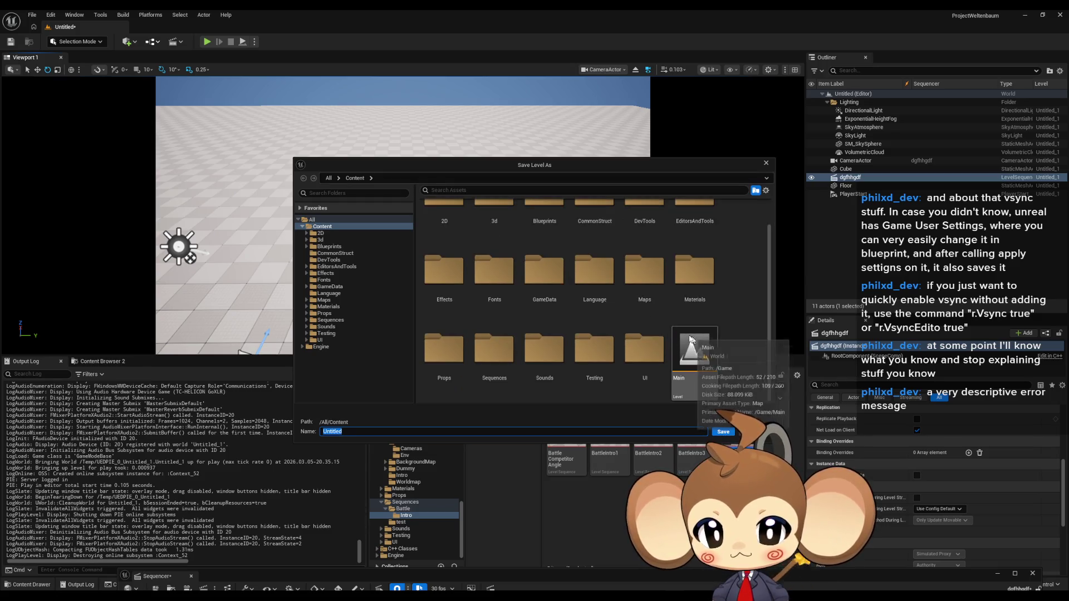
{"action": "double_click", "coordinate": [493, 360]}
{"action": "double_click", "coordinate": [460, 242]}
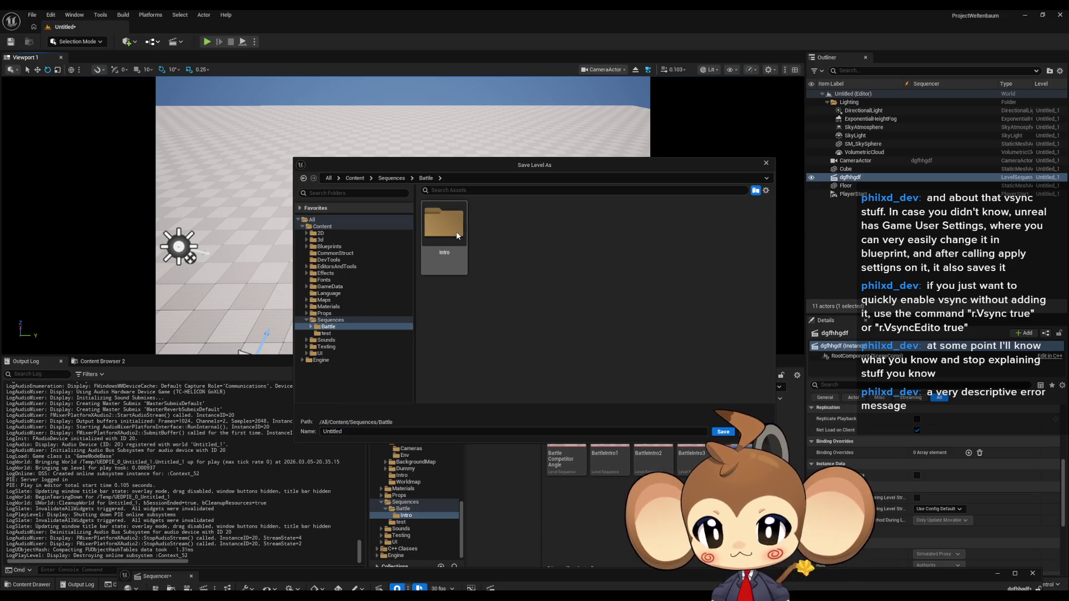
{"action": "double_click", "coordinate": [459, 241]}
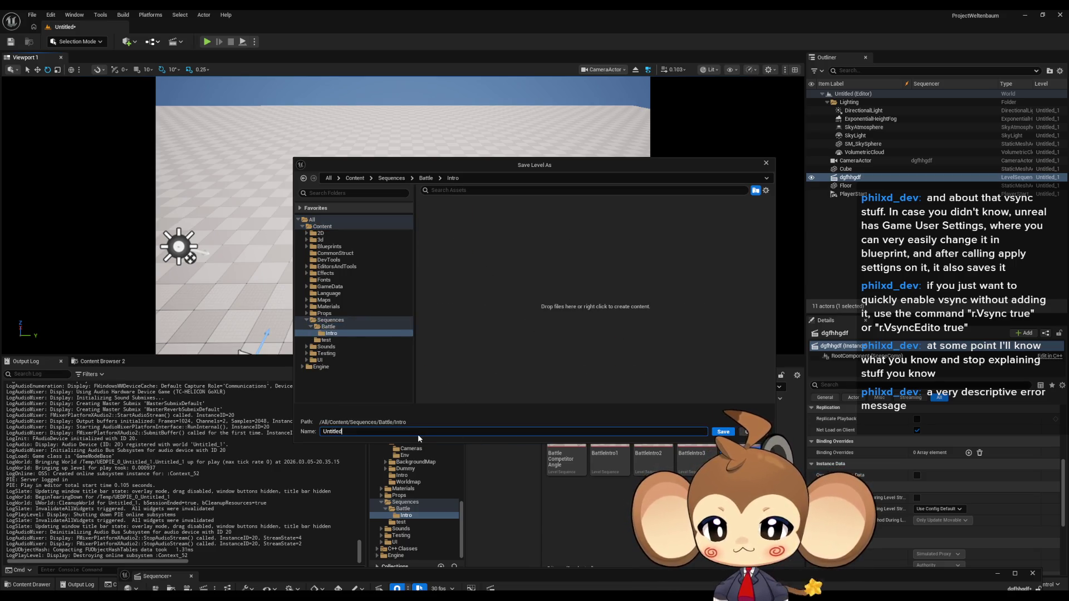
{"action": "key", "text": "ctrl+a"}
{"action": "type", "text": "tea"}
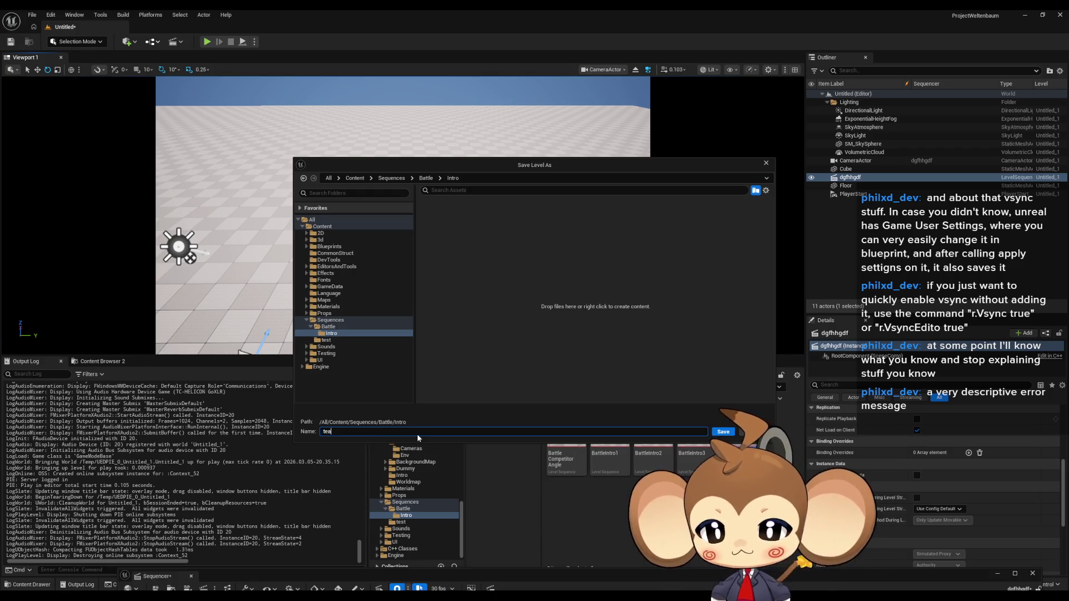
{"action": "type", "text": "agdgsagasg"}
{"action": "key", "text": "Return"}
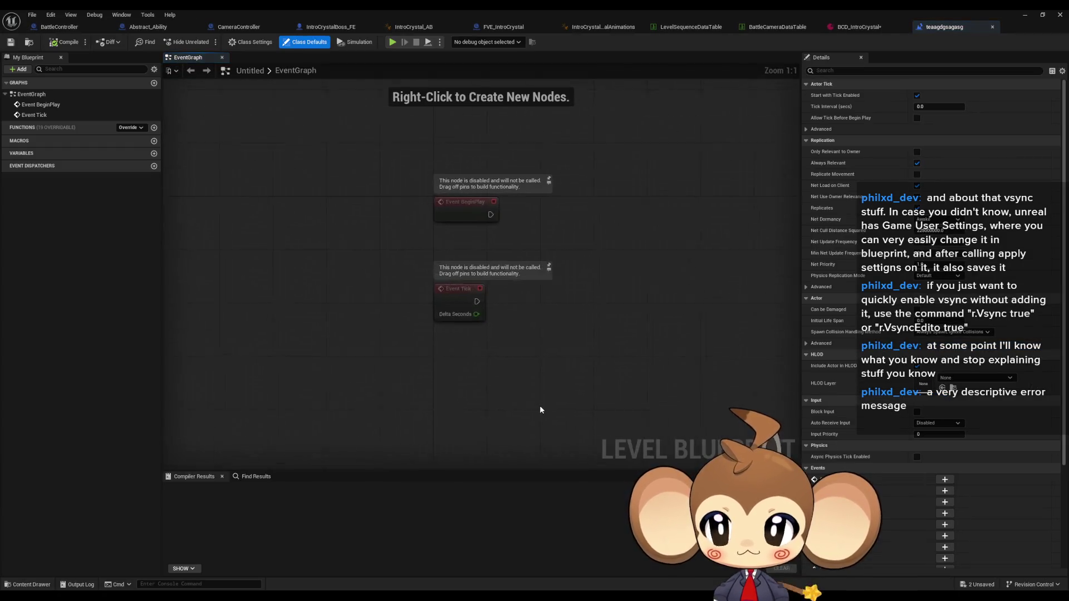
Add dgfhhgdf and Cube actor references to the Level Blueprint graph.
{"action": "double_click", "coordinate": [451, 12]}
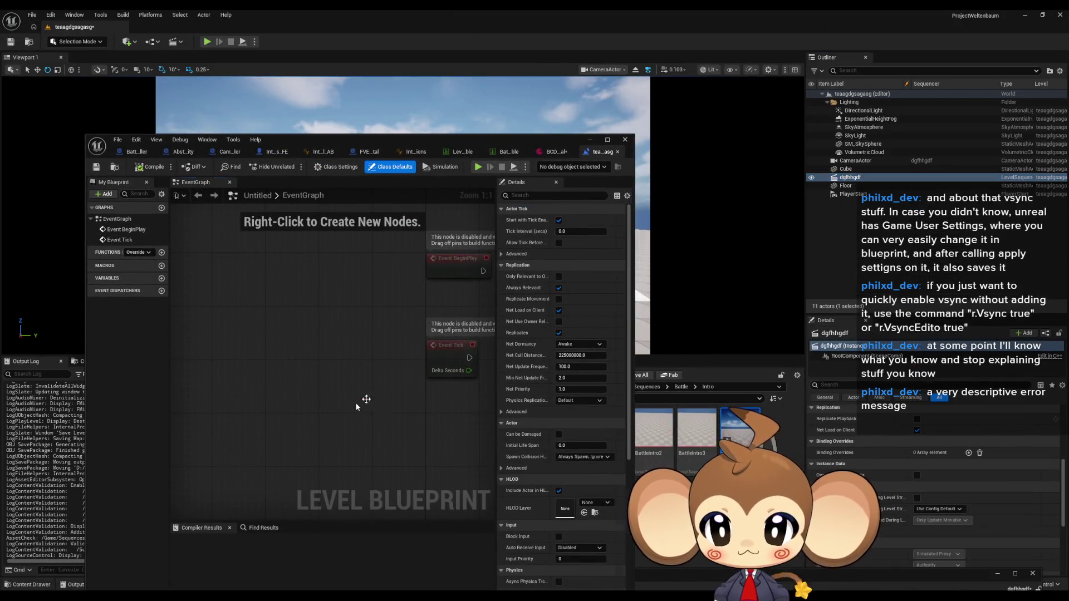
{"action": "left_click_drag", "start_coordinate": [366, 400], "coordinate": [367, 404]}
{"action": "left_click", "coordinate": [845, 168]}
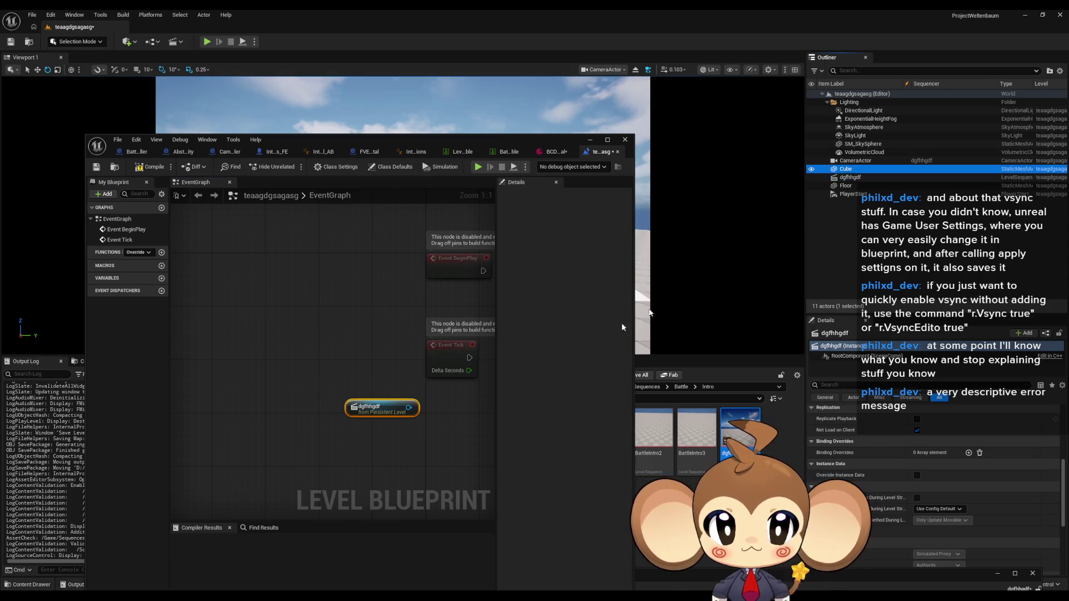
{"action": "left_click_drag", "start_coordinate": [621, 327], "coordinate": [381, 451]}
{"action": "double_click", "coordinate": [313, 139]}
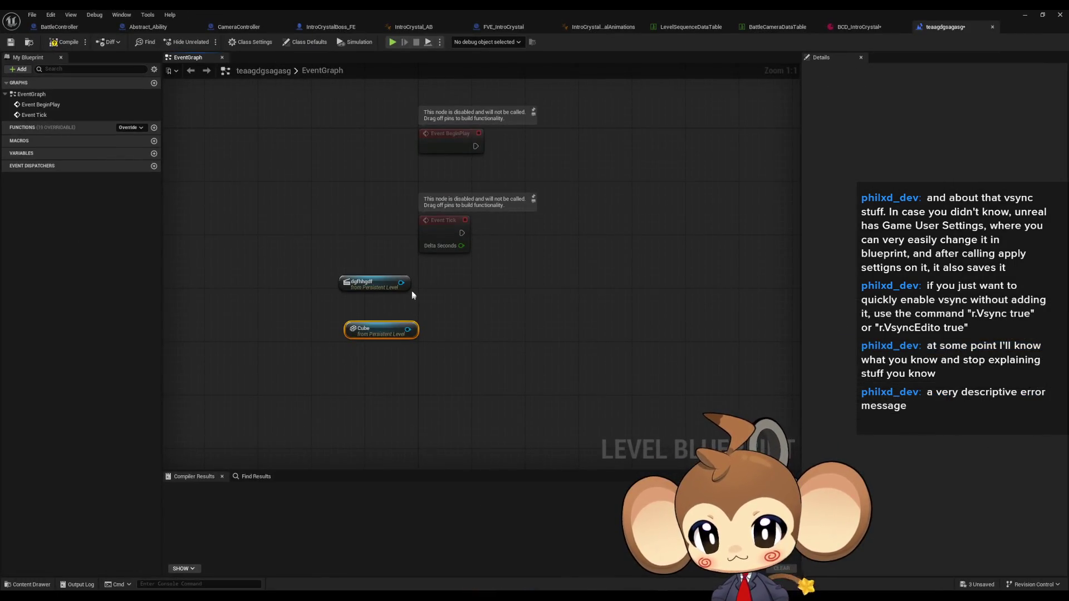
Add a Set Override Instance Data node targeting the dgfhhgdf reference, left ticked.
{"action": "left_click_drag", "start_coordinate": [502, 292], "coordinate": [504, 294]}
{"action": "type", "text": "overri"}
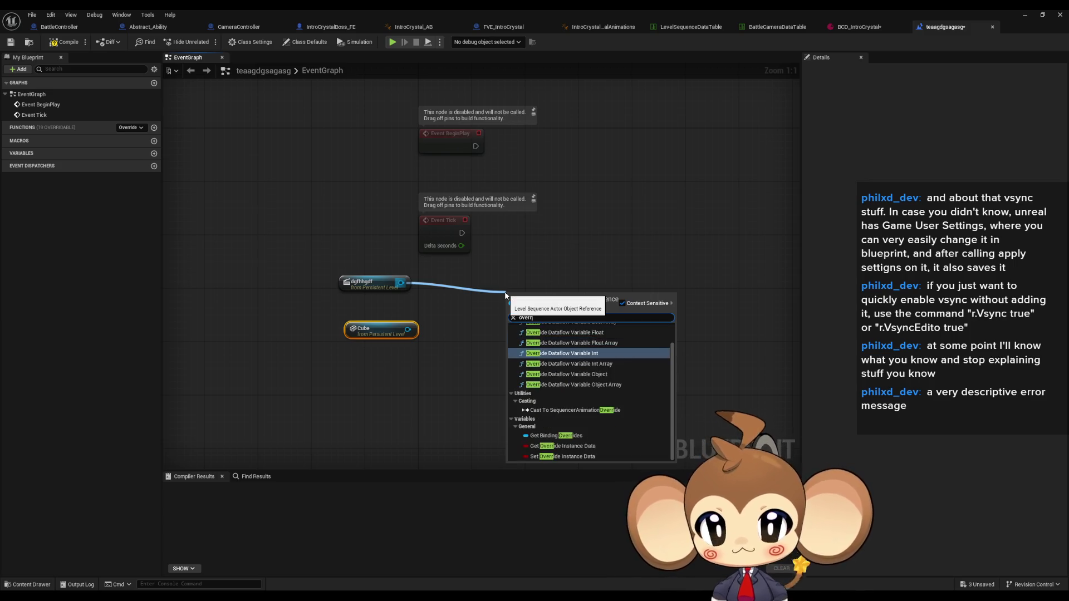
{"action": "type", "text": "de"}
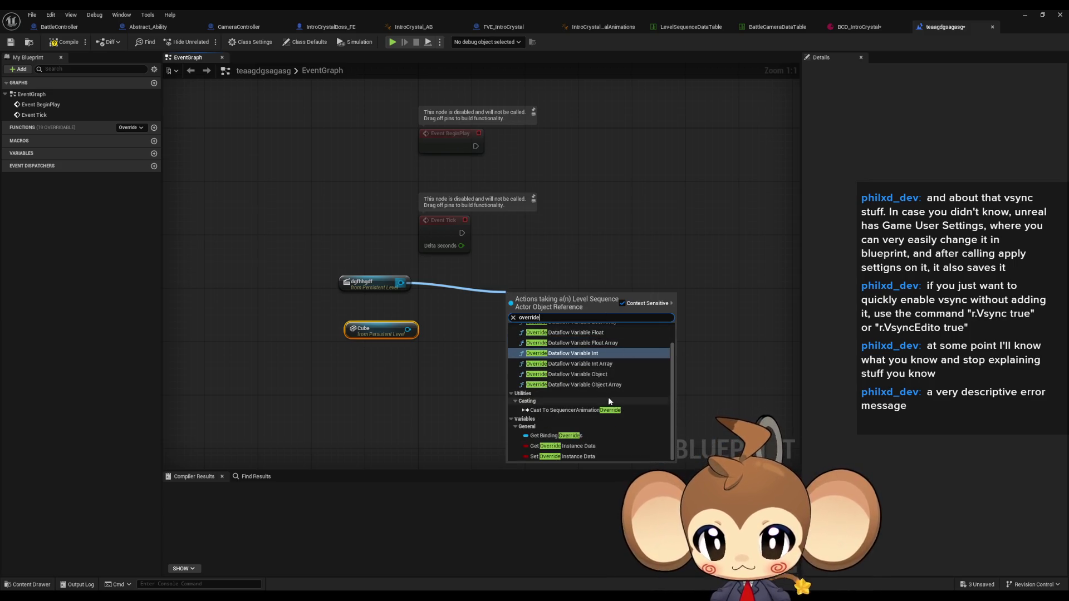
{"action": "scroll", "coordinate": [577, 437], "scroll_direction": "up", "scroll_amount": 1}
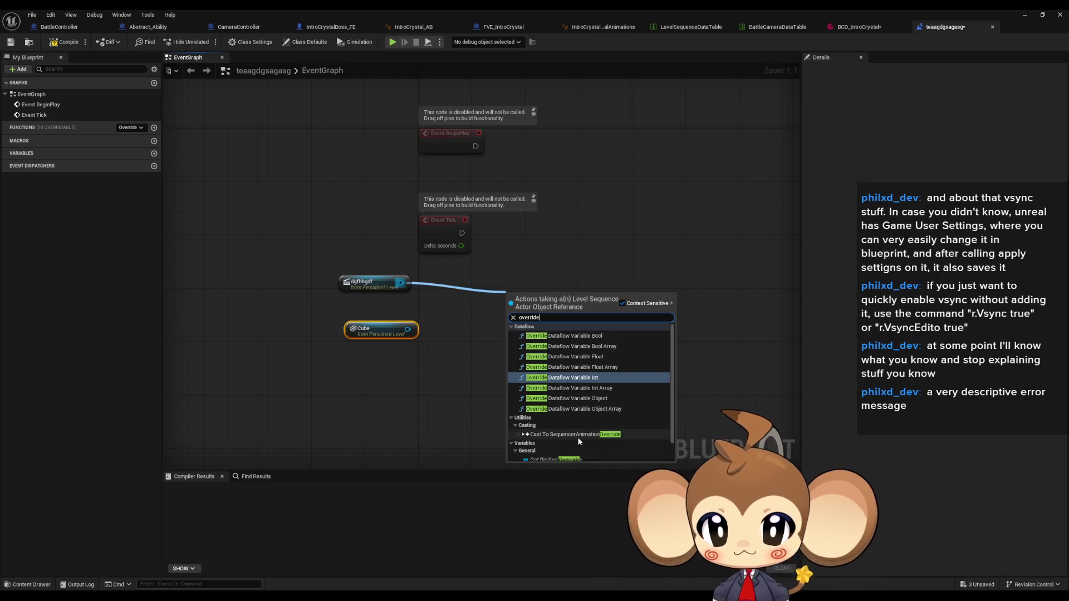
{"action": "scroll", "coordinate": [625, 402], "scroll_direction": "down", "scroll_amount": 2}
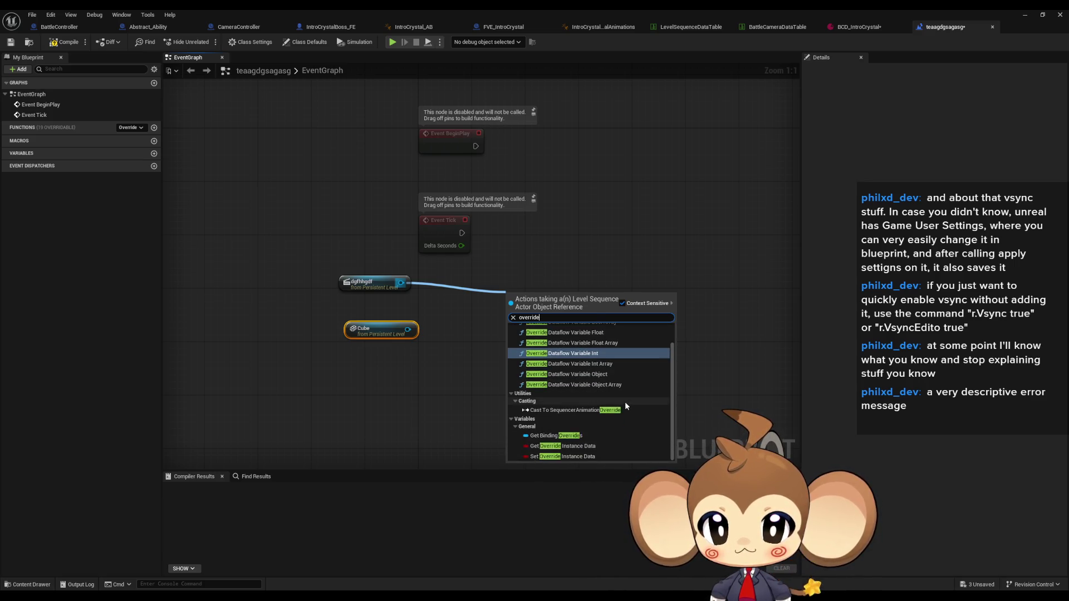
{"action": "left_click", "coordinate": [577, 451]}
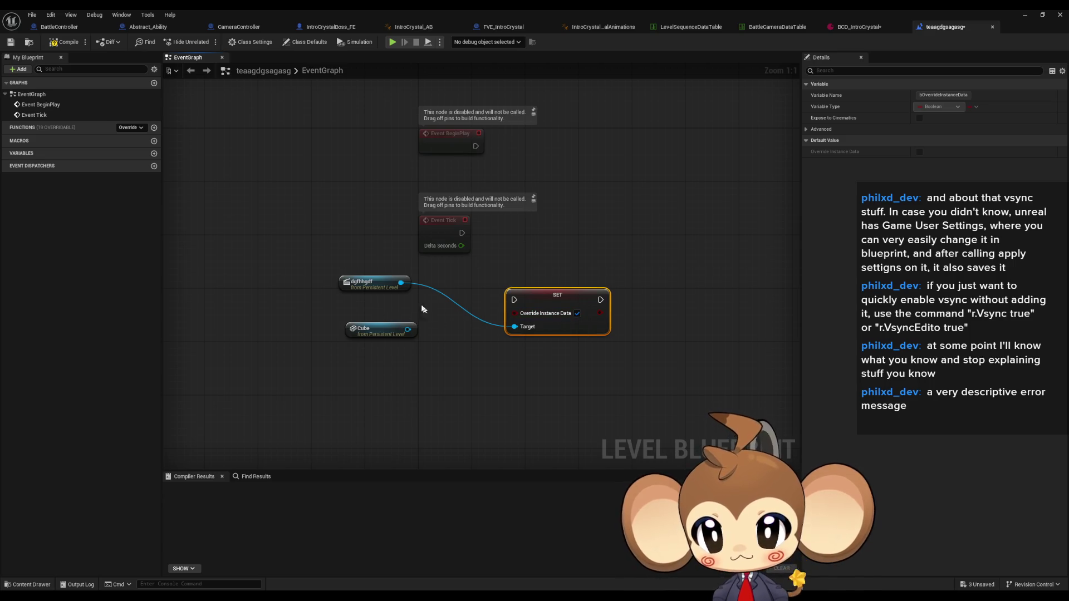
{"action": "left_click_drag", "start_coordinate": [402, 285], "coordinate": [487, 388]}
{"action": "type", "text": "trans"}
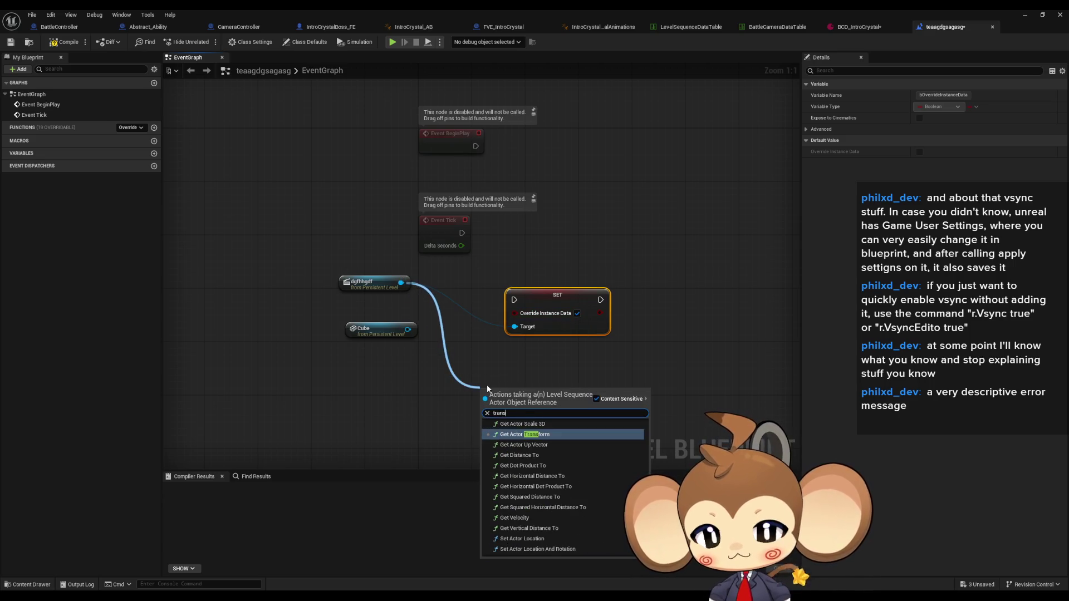
{"action": "type", "text": " acto"}
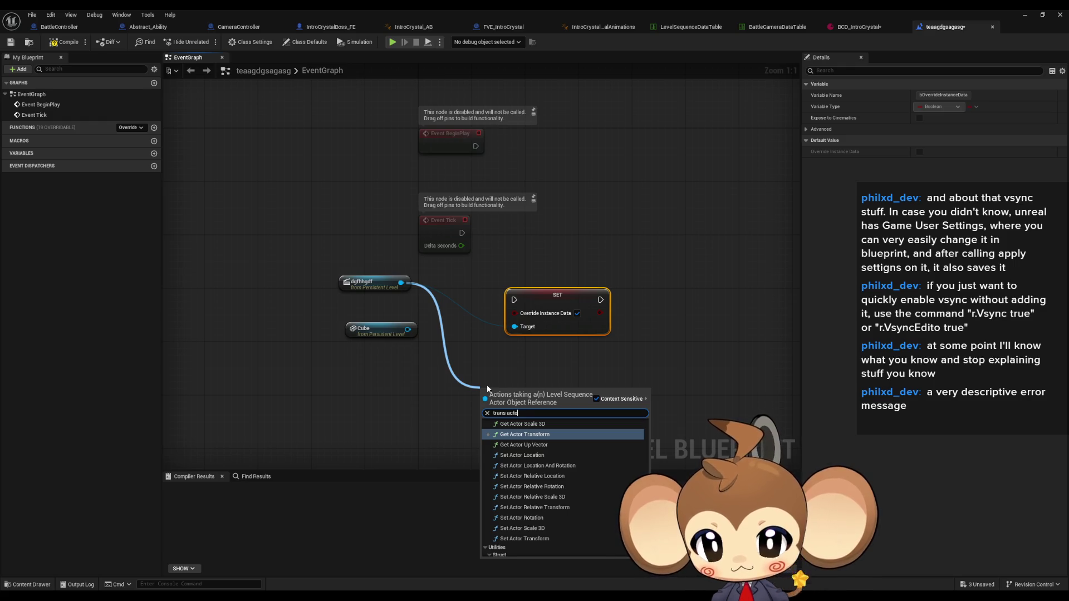
{"action": "scroll", "coordinate": [577, 489], "scroll_direction": "up", "scroll_amount": 3}
{"action": "scroll", "coordinate": [572, 498], "scroll_direction": "up", "scroll_amount": 3}
{"action": "scroll", "coordinate": [573, 496], "scroll_direction": "up", "scroll_amount": 3}
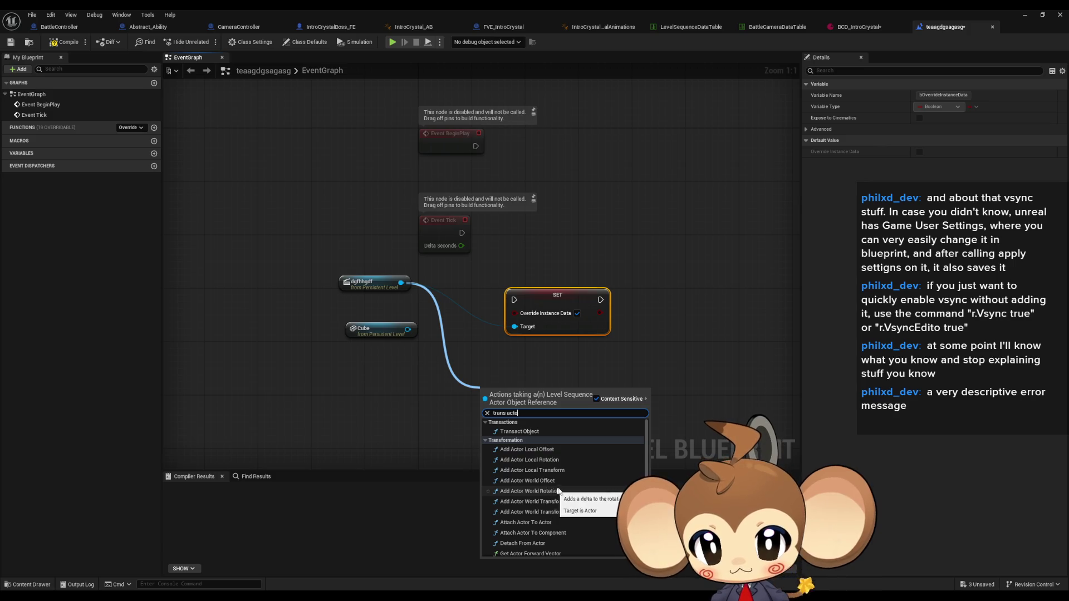
{"action": "type", "text": " s"}
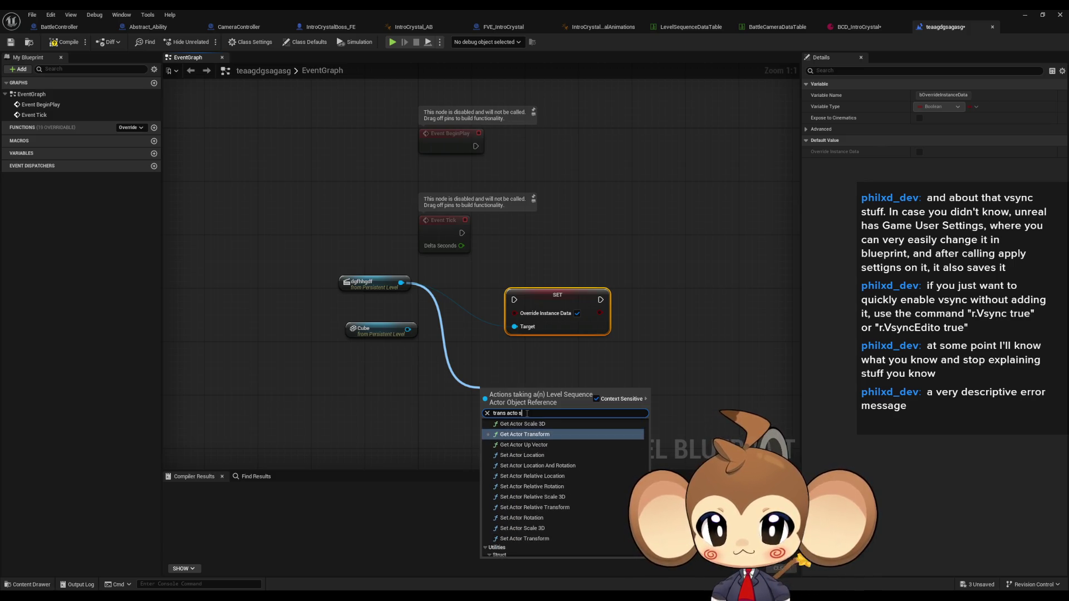
{"action": "type", "text": "et"}
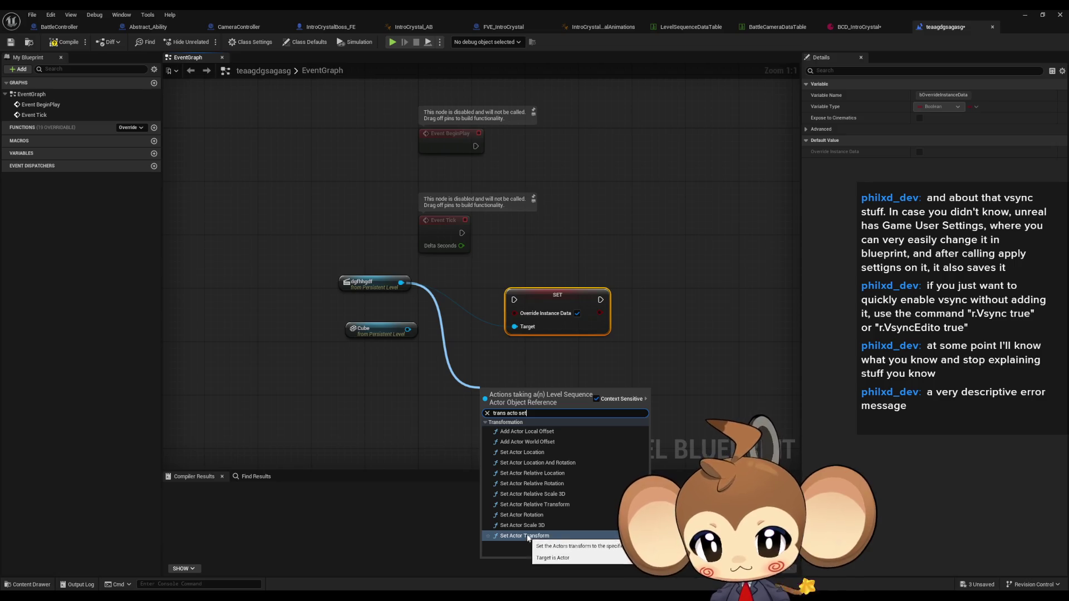
Search 'trans actor' then 'cast def' from the sequence pin, checking the forum's Blueprint screenshot.
{"action": "left_click_drag", "start_coordinate": [401, 284], "coordinate": [464, 353]}
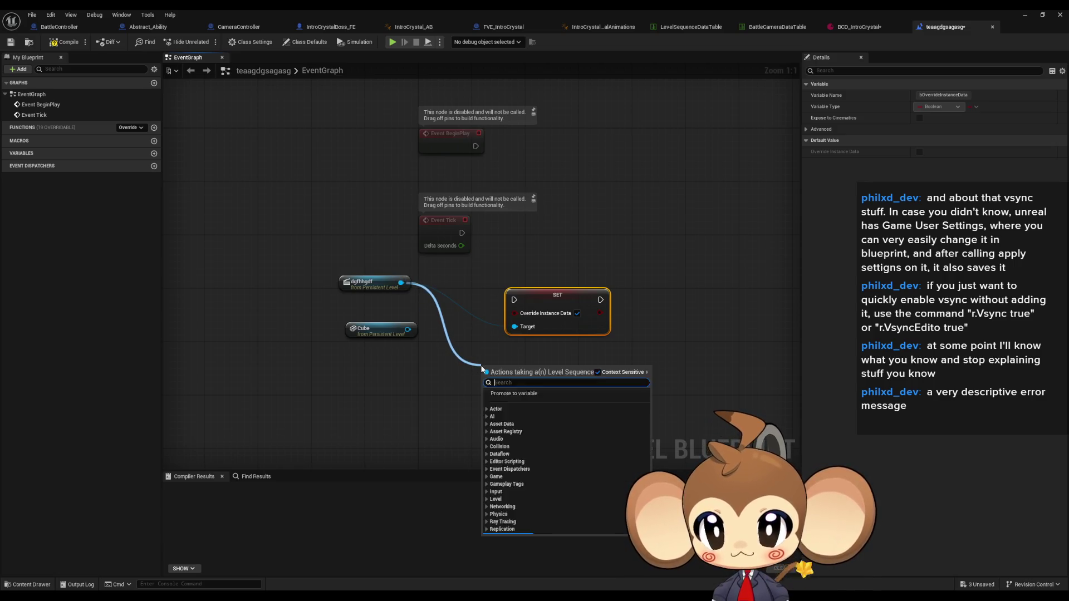
{"action": "type", "text": "cast defa"}
{"action": "key", "text": "BackSpace"}
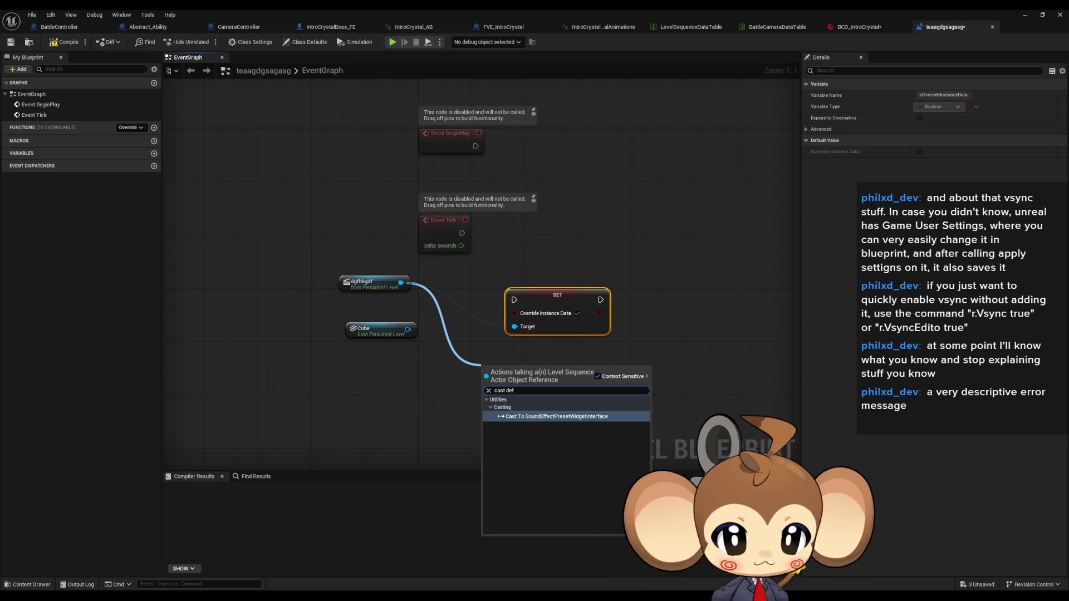
{"action": "key", "text": "alt+Tab"}
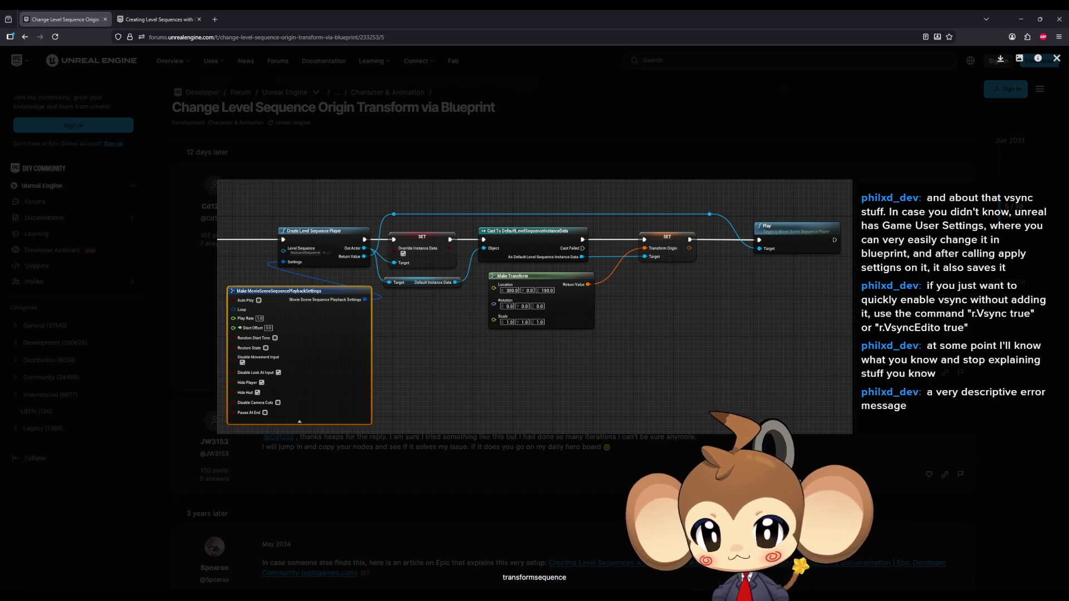
{"action": "key", "text": "alt+Tab"}
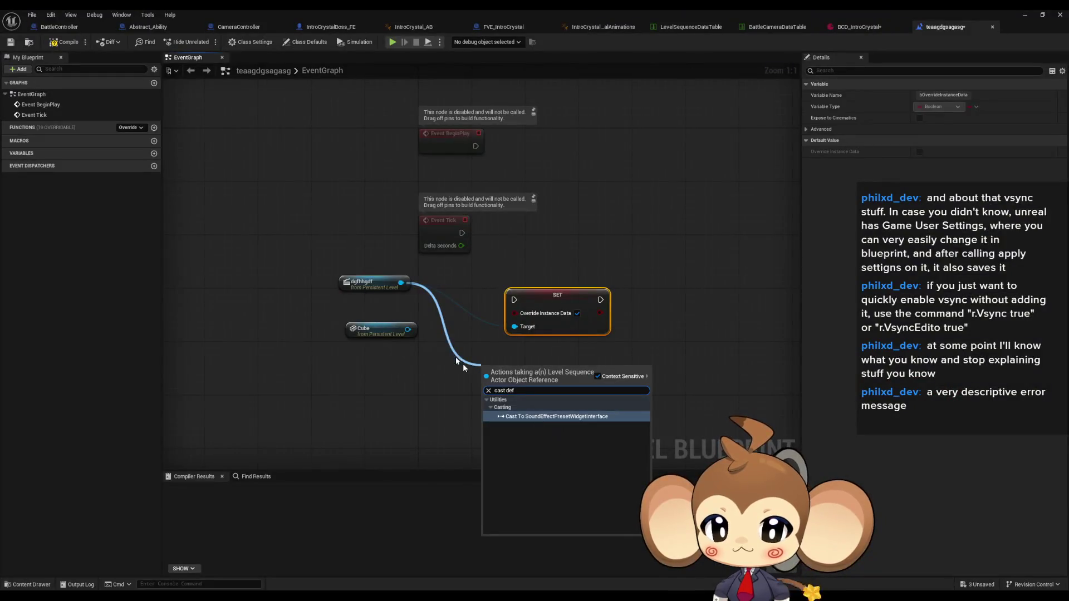
Add Get Default Instance Data and Cast To DefaultLevelSequenceInstanceData nodes after the override setter.
{"action": "key", "text": "ctrl+a"}
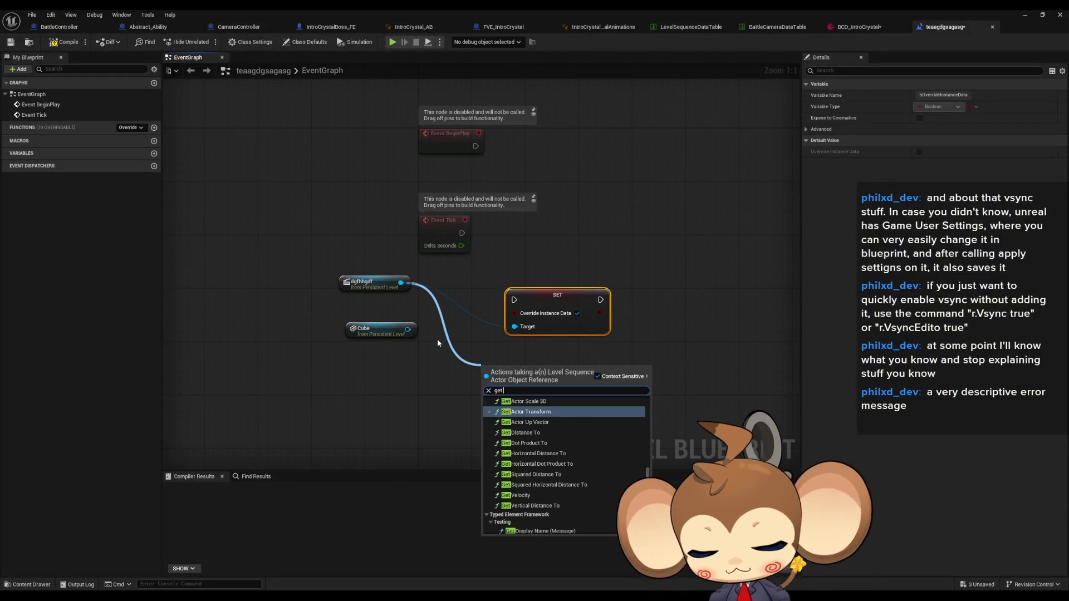
{"action": "type", "text": "get defa"}
{"action": "key", "text": "Down"}
{"action": "key", "text": "Return"}
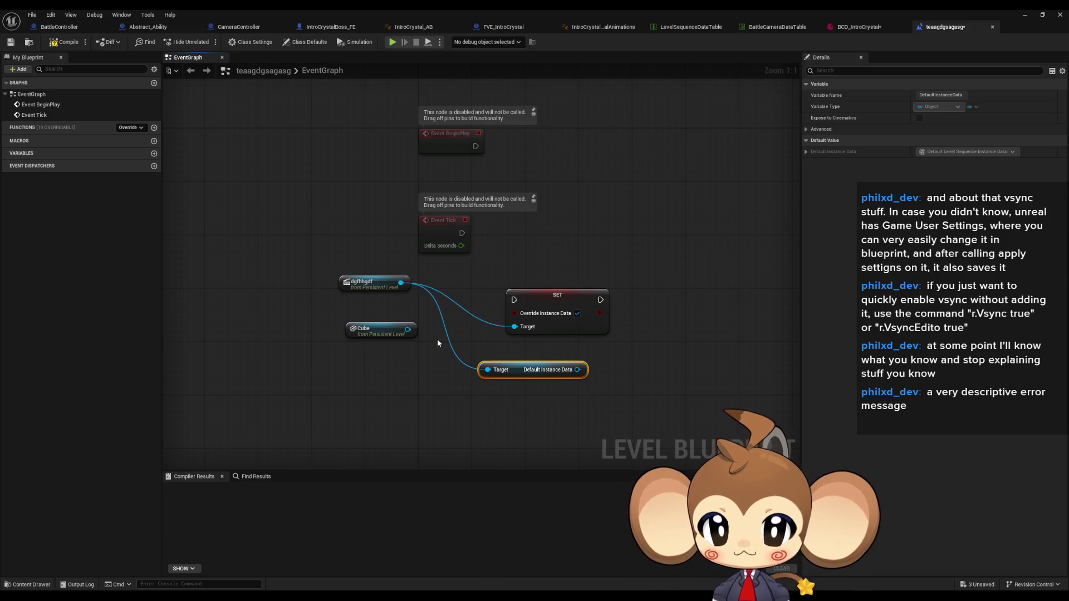
{"action": "left_click_drag", "start_coordinate": [577, 370], "coordinate": [620, 373]}
{"action": "type", "text": "cast def in"}
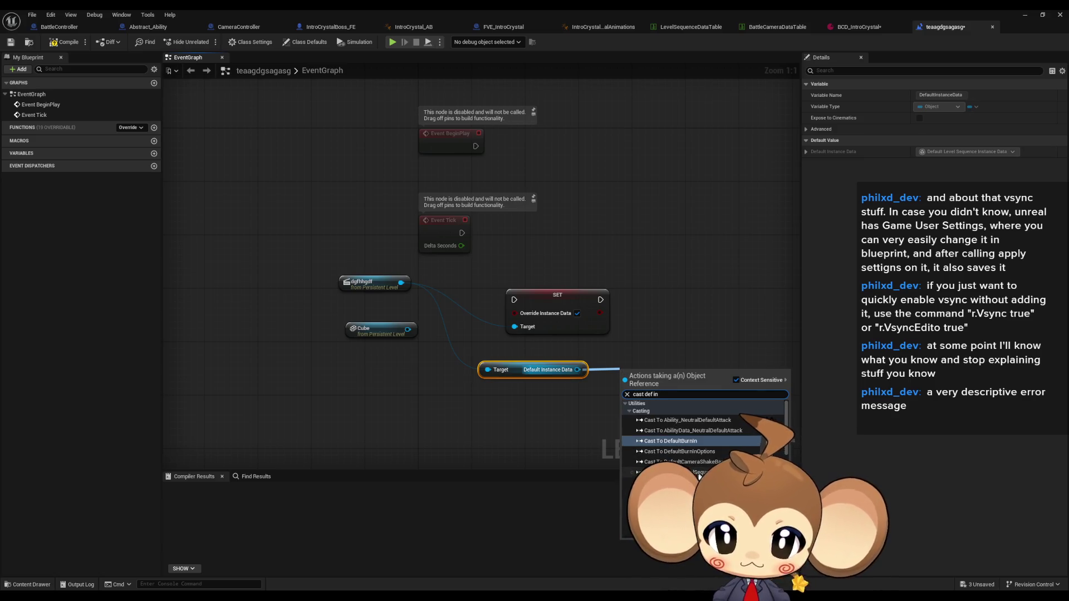
{"action": "left_click", "coordinate": [677, 471]}
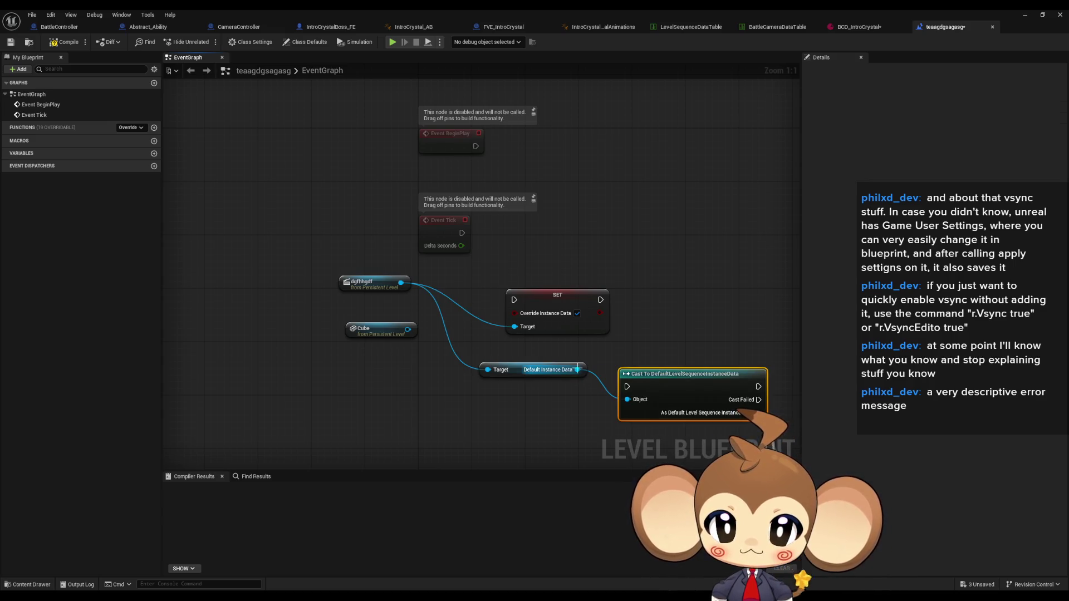
{"action": "mouse_move", "coordinate": [576, 369]}
{"action": "left_mouse_down"}
{"action": "mouse_move", "coordinate": [552, 364]}
{"action": "mouse_move", "coordinate": [584, 311]}
{"action": "left_mouse_up"}
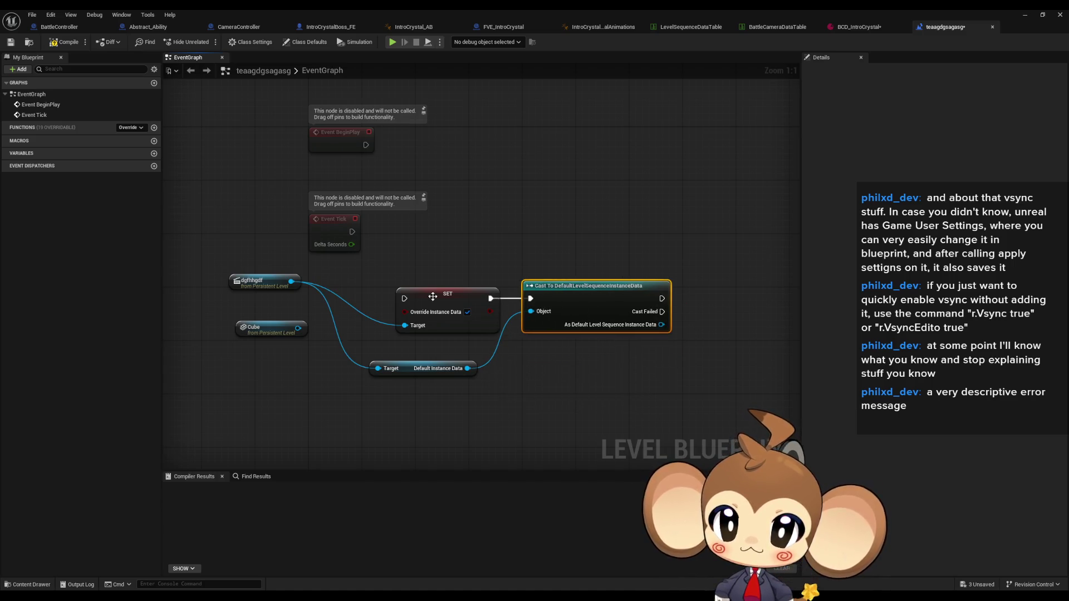
{"action": "left_click_drag", "start_coordinate": [403, 298], "coordinate": [396, 221]}
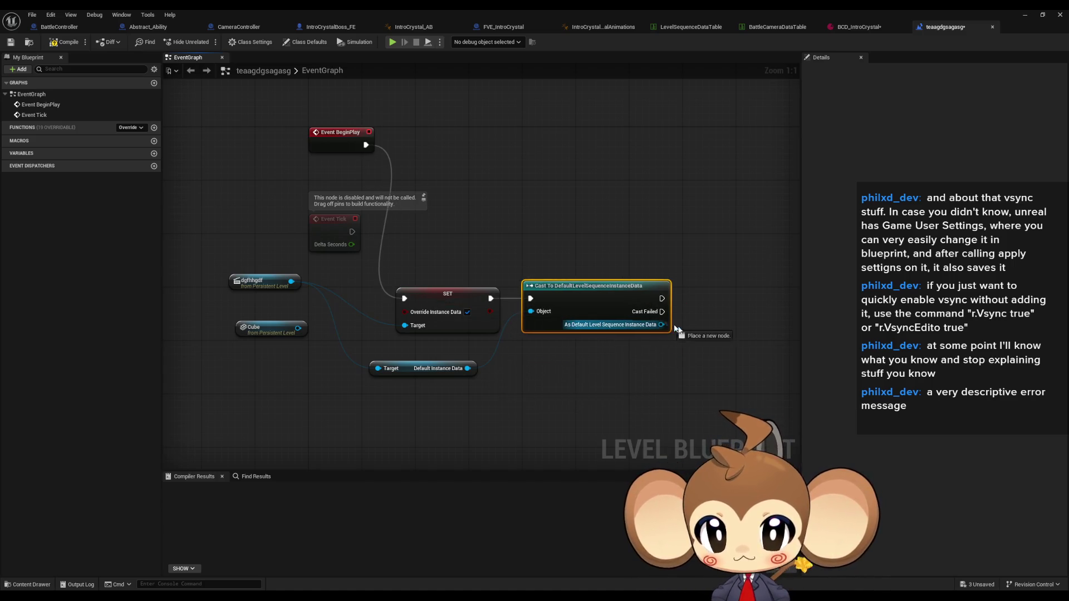
Add Set Transform Origin and Set Transform Origin Actor nodes, wiring the Cube in as origin actor.
{"action": "left_click_drag", "start_coordinate": [661, 325], "coordinate": [721, 340]}
{"action": "type", "text": "trans"}
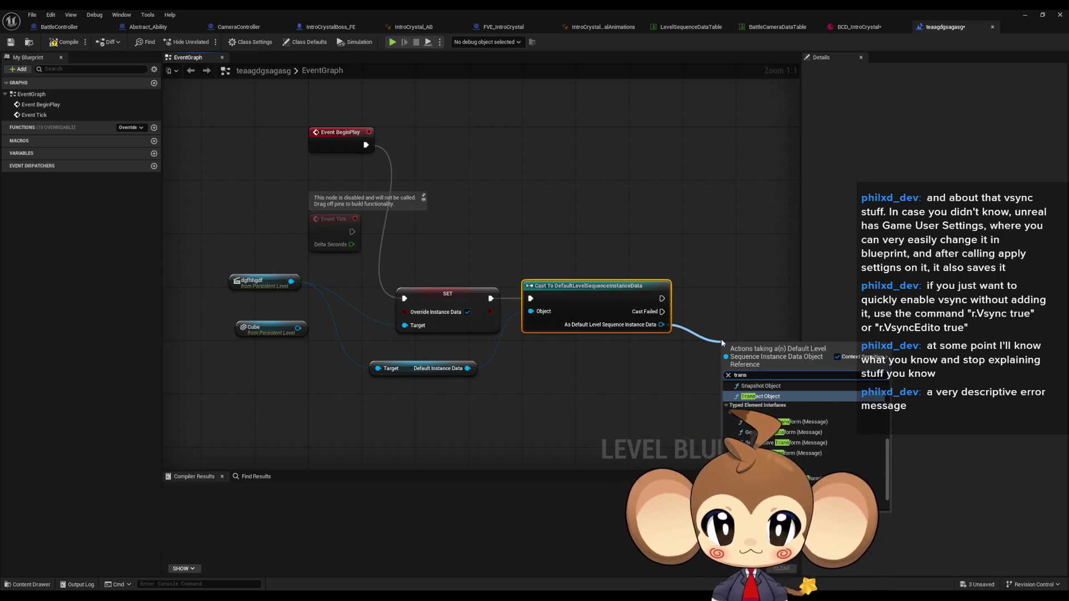
{"action": "type", "text": "for"}
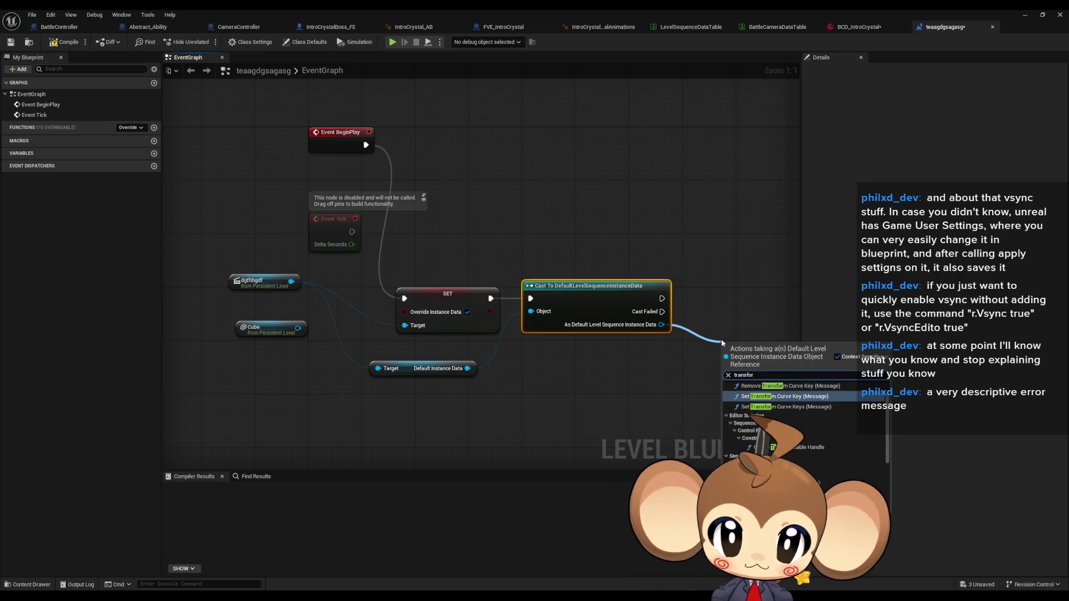
{"action": "type", "text": " set"}
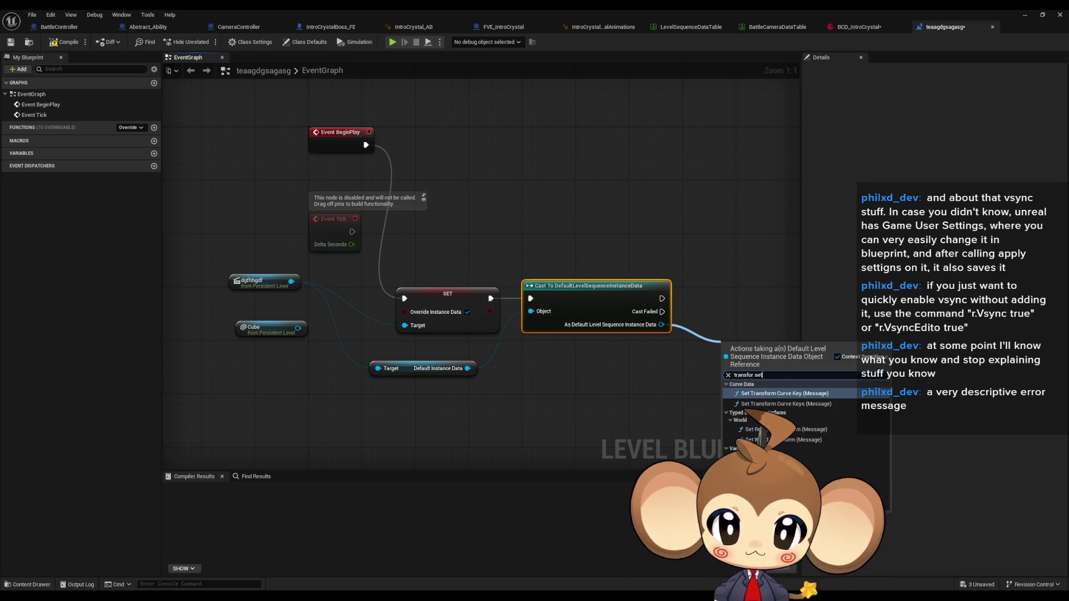
{"action": "left_click", "coordinate": [777, 459]}
{"action": "left_click_drag", "start_coordinate": [586, 318], "coordinate": [644, 311]}
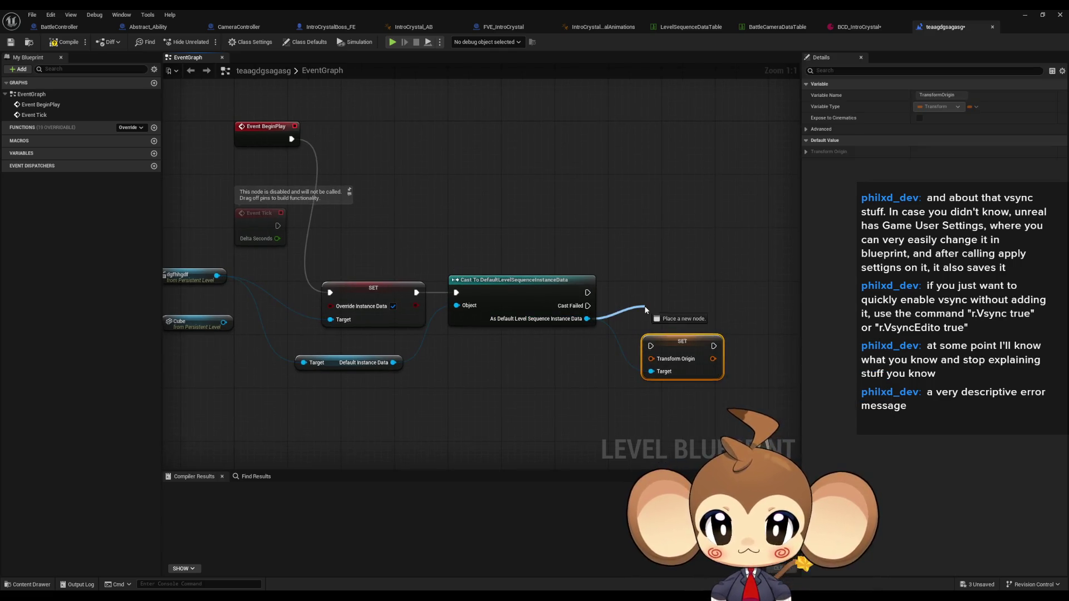
{"action": "type", "text": "set actor"}
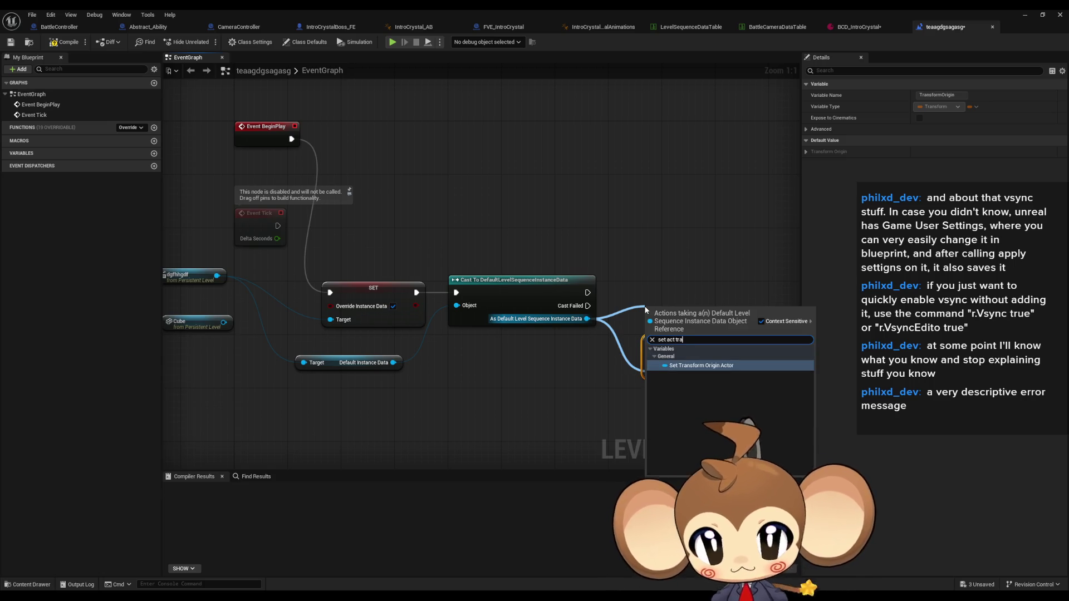
{"action": "key", "text": "Return"}
{"action": "left_click_drag", "start_coordinate": [706, 315], "coordinate": [699, 261]}
{"action": "left_click_drag", "start_coordinate": [587, 292], "coordinate": [643, 259]}
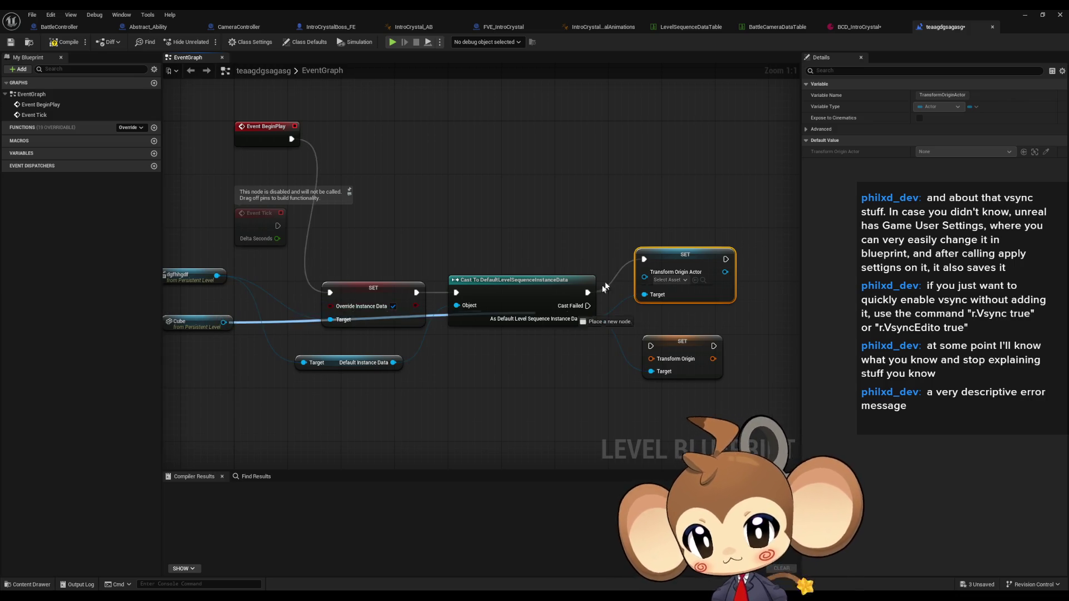
{"action": "left_click_drag", "start_coordinate": [223, 321], "coordinate": [644, 271]}
{"action": "left_click_drag", "start_coordinate": [194, 321], "coordinate": [549, 235]}
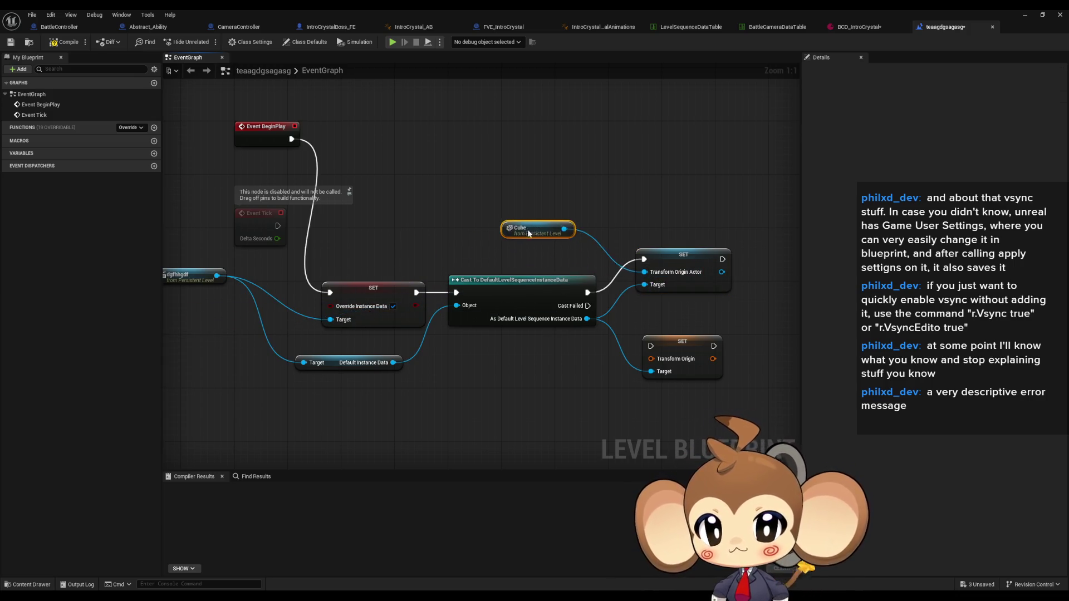
Return to the level editor and run a quick play-test.
{"action": "left_click", "coordinate": [1027, 15]}
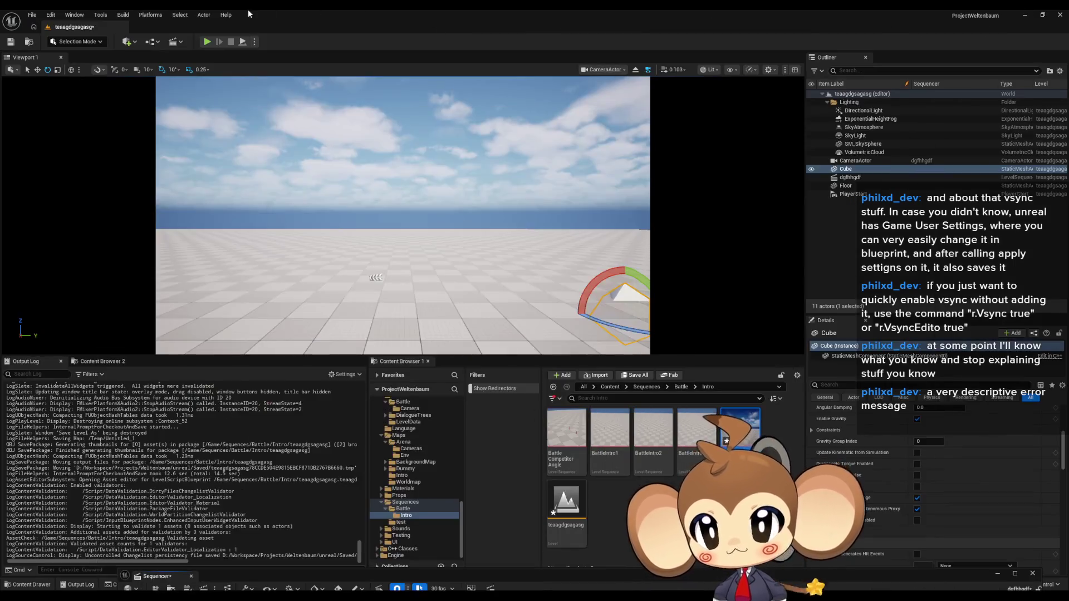
{"action": "left_click", "coordinate": [208, 41]}
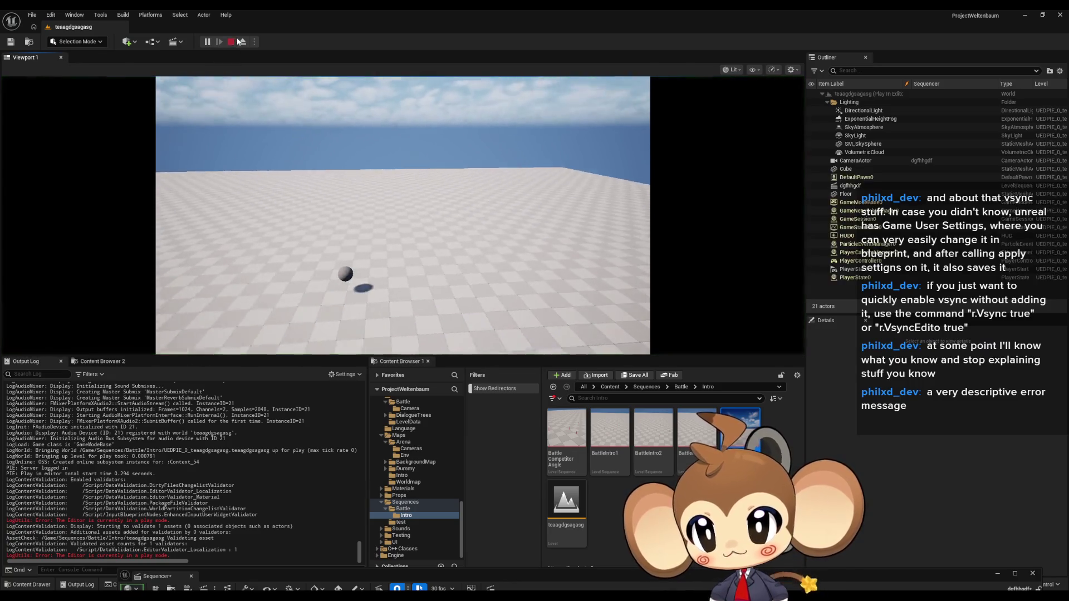
{"action": "left_click", "coordinate": [232, 42]}
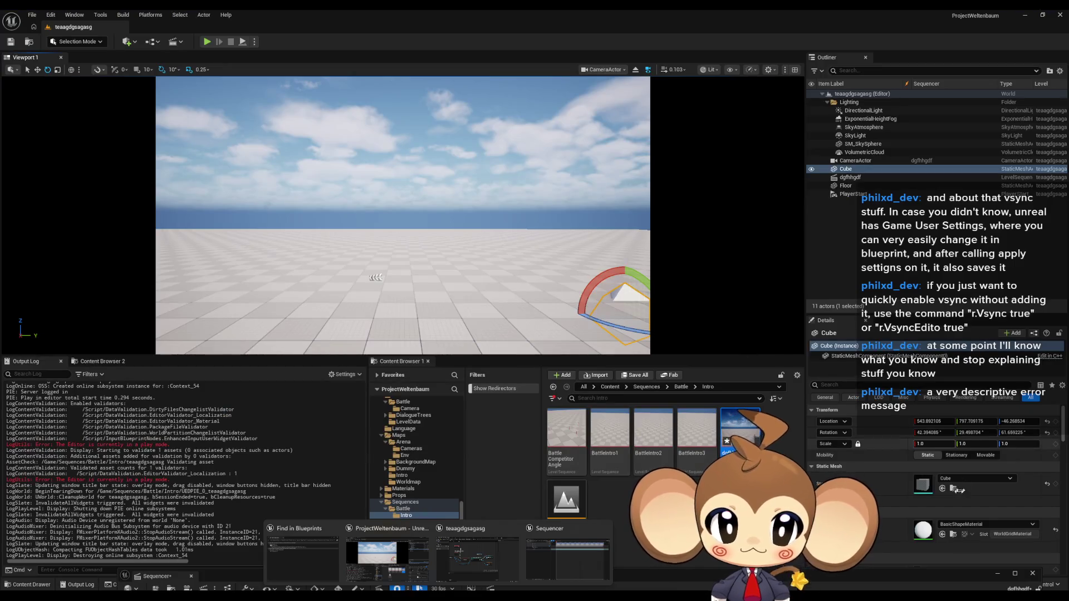
{"action": "scroll", "coordinate": [957, 489], "scroll_direction": "down", "scroll_amount": 2}
Tick a checkbox on the dgfhhgdf actor, play-test again, and bring the Level Blueprint back up.
{"action": "left_click", "coordinate": [849, 177]}
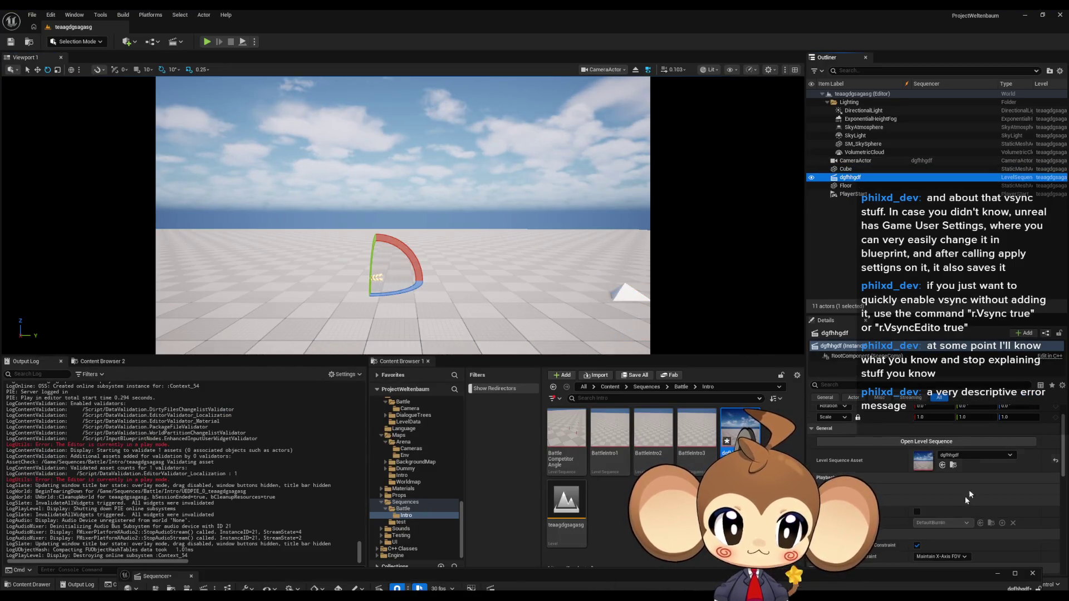
{"action": "scroll", "coordinate": [918, 521], "scroll_direction": "down", "scroll_amount": 3}
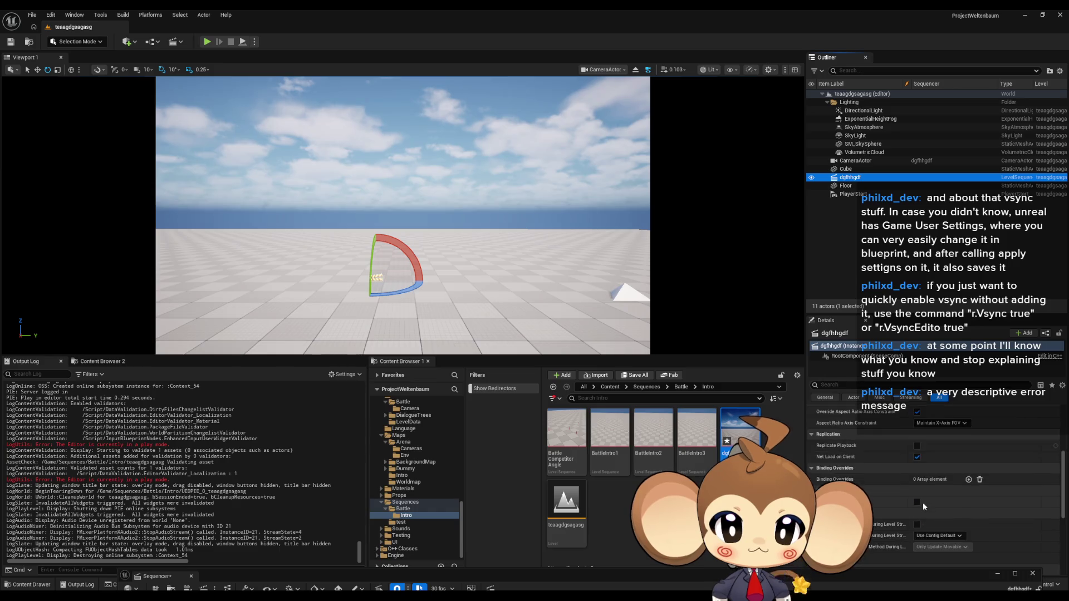
{"action": "scroll", "coordinate": [903, 486], "scroll_direction": "up", "scroll_amount": 5}
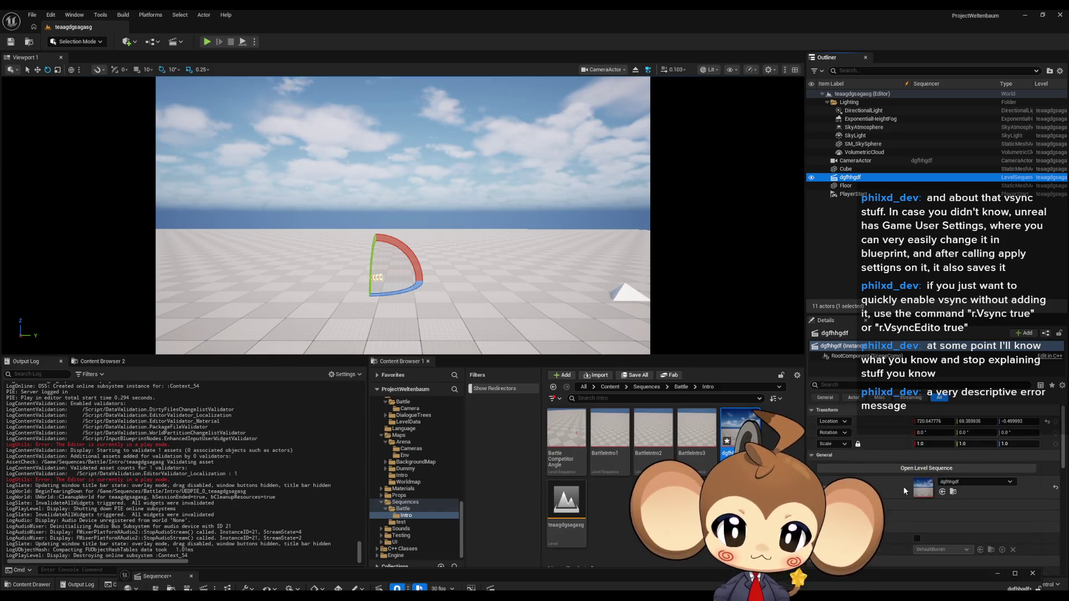
{"action": "left_click", "coordinate": [916, 515]}
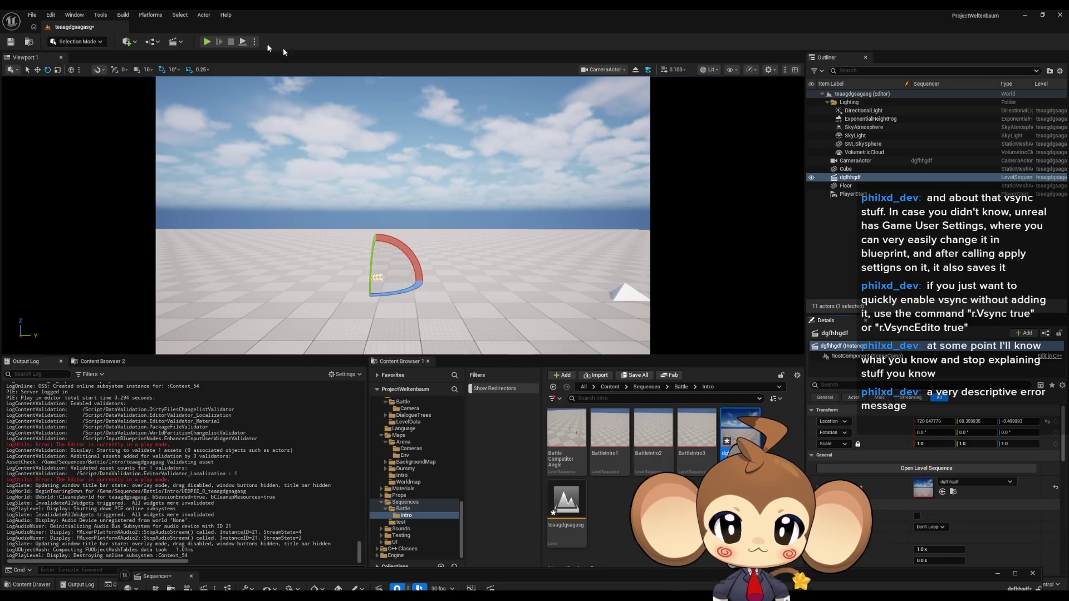
{"action": "left_click", "coordinate": [206, 42]}
{"action": "left_click", "coordinate": [231, 41]}
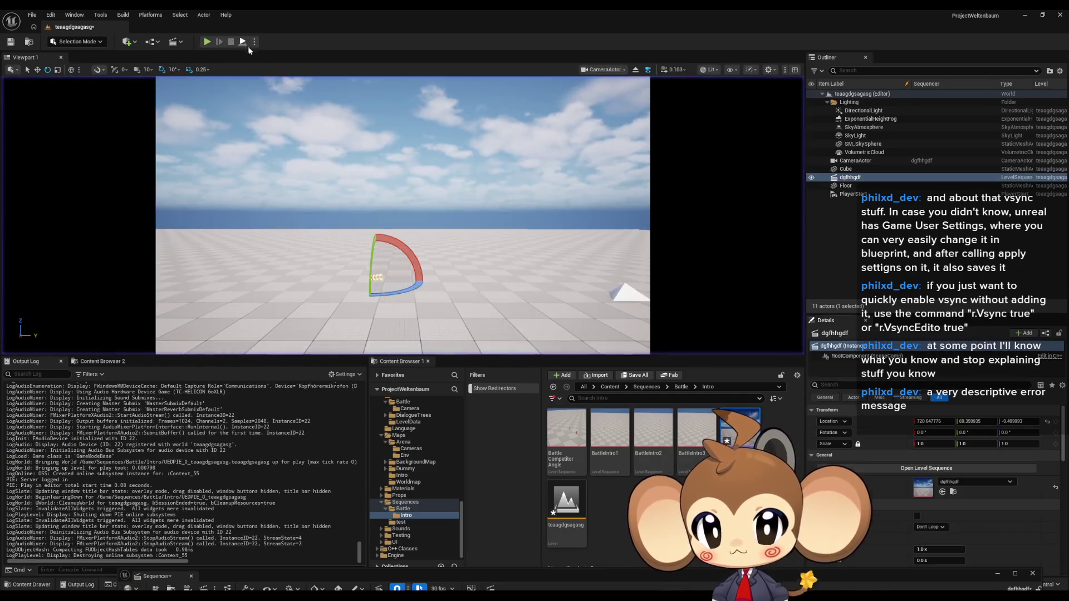
{"action": "mouse_move", "coordinate": [475, 588]}
{"action": "left_click", "coordinate": [508, 570]}
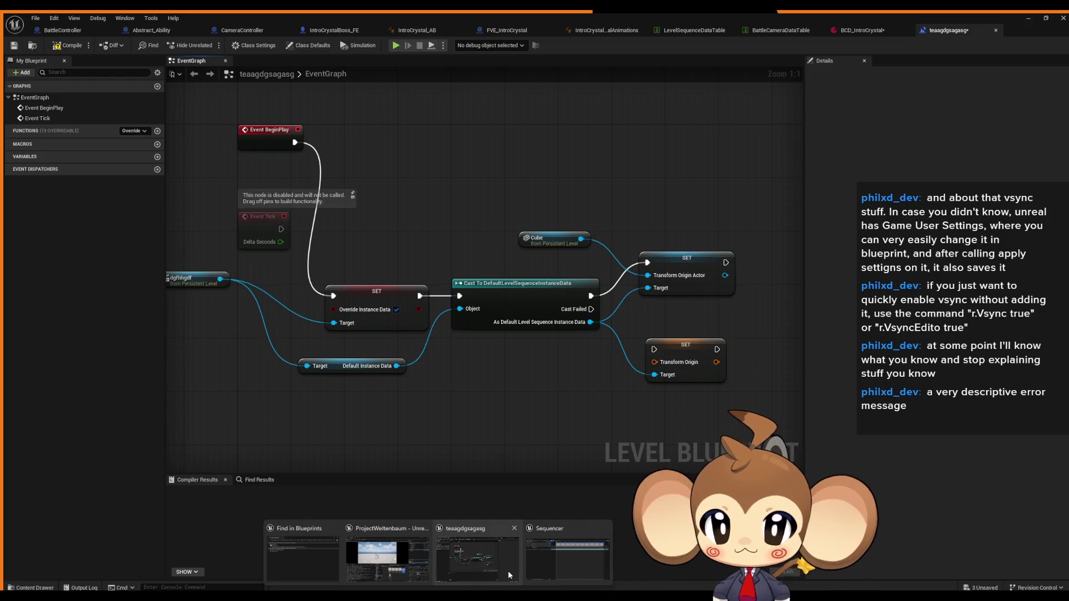
Duplicate the dgfhhgdf reference and wire a sequence player Play node after the SET node.
{"action": "left_click_drag", "start_coordinate": [265, 279], "coordinate": [286, 287]}
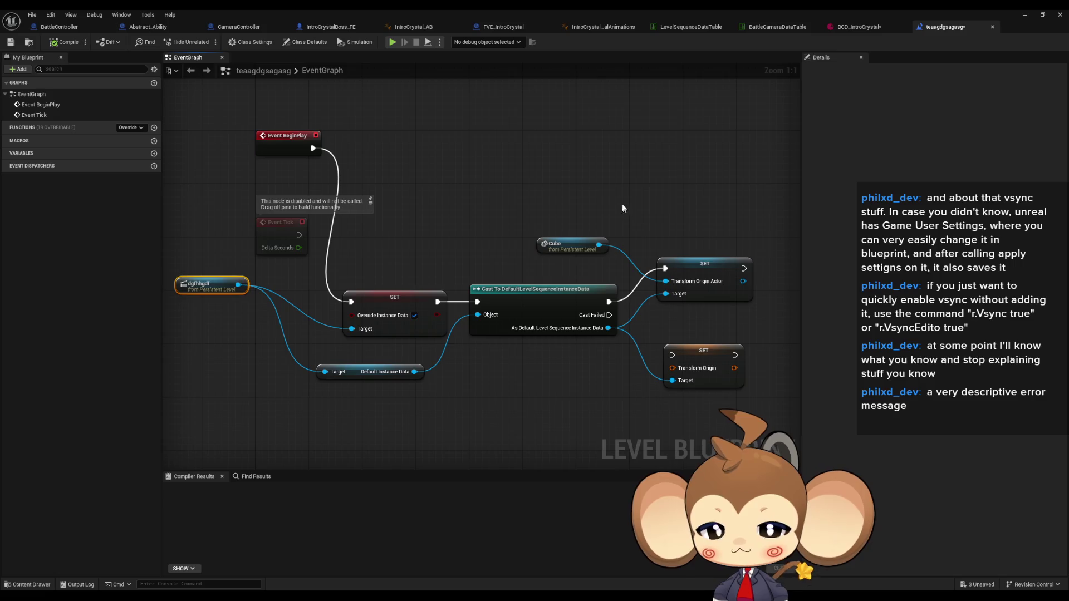
{"action": "key", "text": "ctrl+c"}
{"action": "key", "text": "ctrl+v"}
{"action": "left_click_drag", "start_coordinate": [680, 198], "coordinate": [719, 197]}
{"action": "type", "text": "pla"}
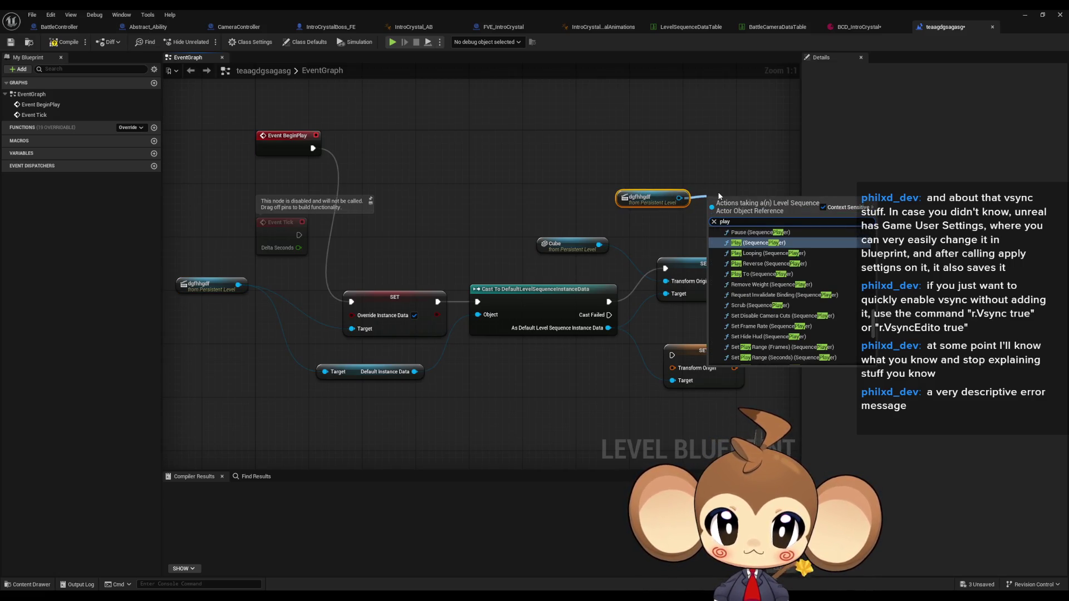
{"action": "key", "text": "Return"}
{"action": "left_click_drag", "start_coordinate": [711, 215], "coordinate": [743, 270]}
Play-test the level twice, then return to the Level Blueprint graph.
{"action": "left_click", "coordinate": [1024, 16]}
{"action": "left_click", "coordinate": [207, 42]}
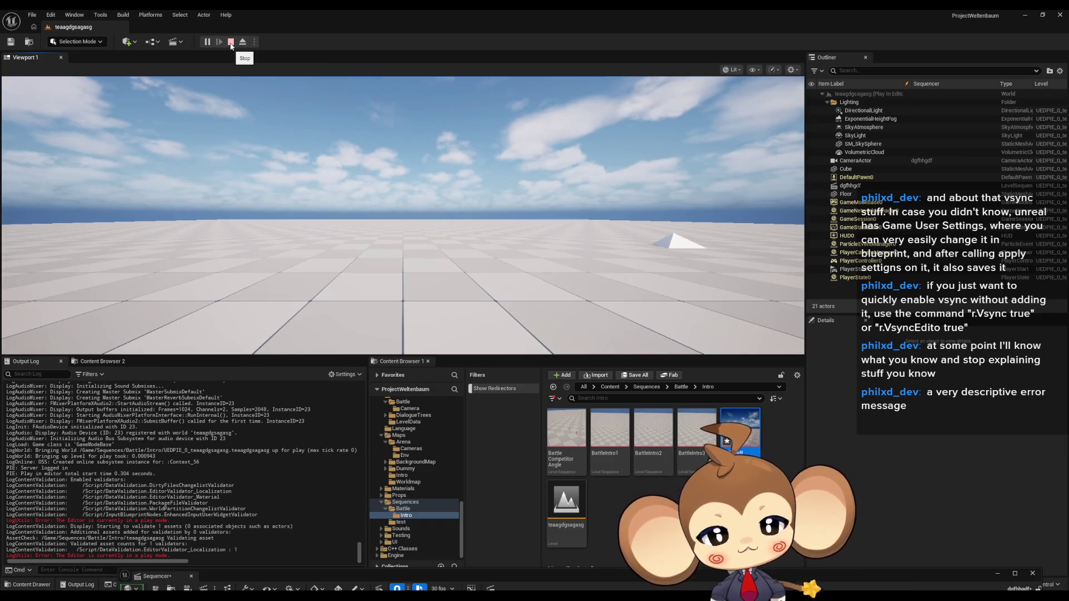
{"action": "left_click", "coordinate": [231, 44]}
{"action": "key", "text": "alt+p"}
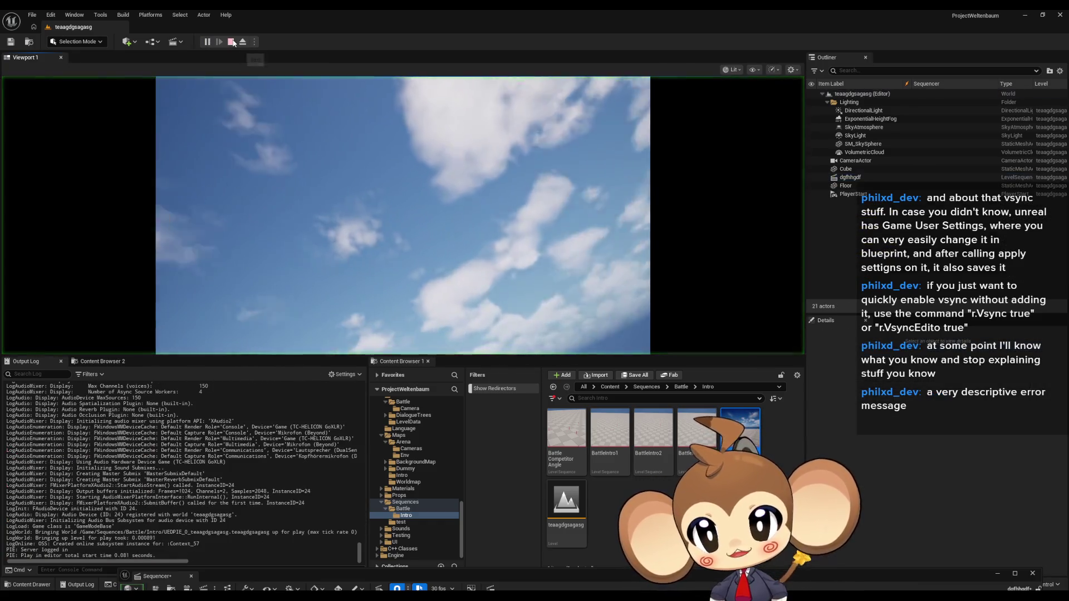
{"action": "left_click", "coordinate": [231, 42]}
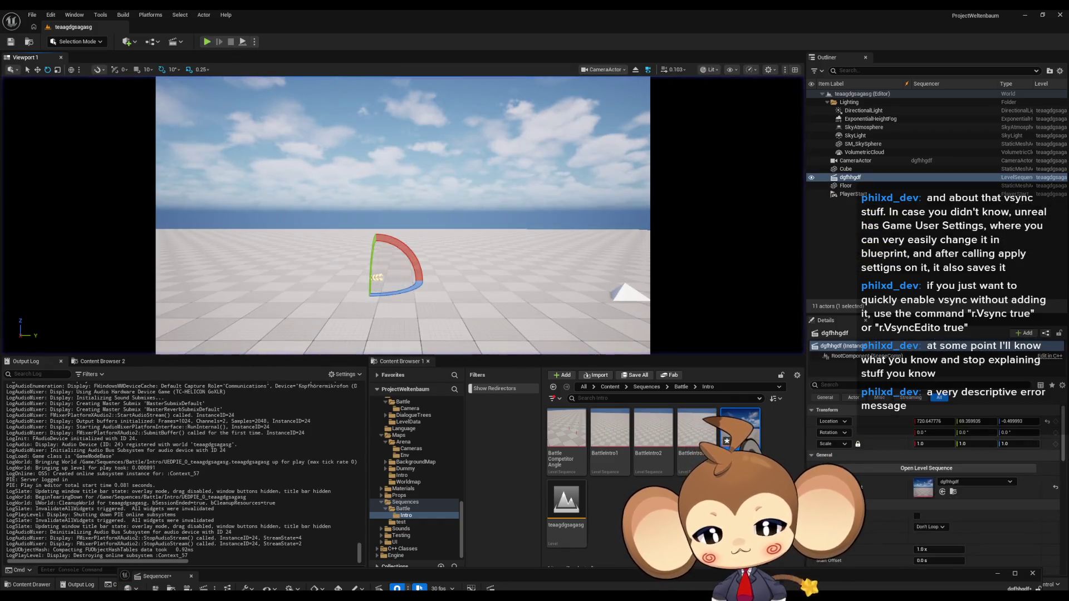
{"action": "left_click", "coordinate": [487, 570]}
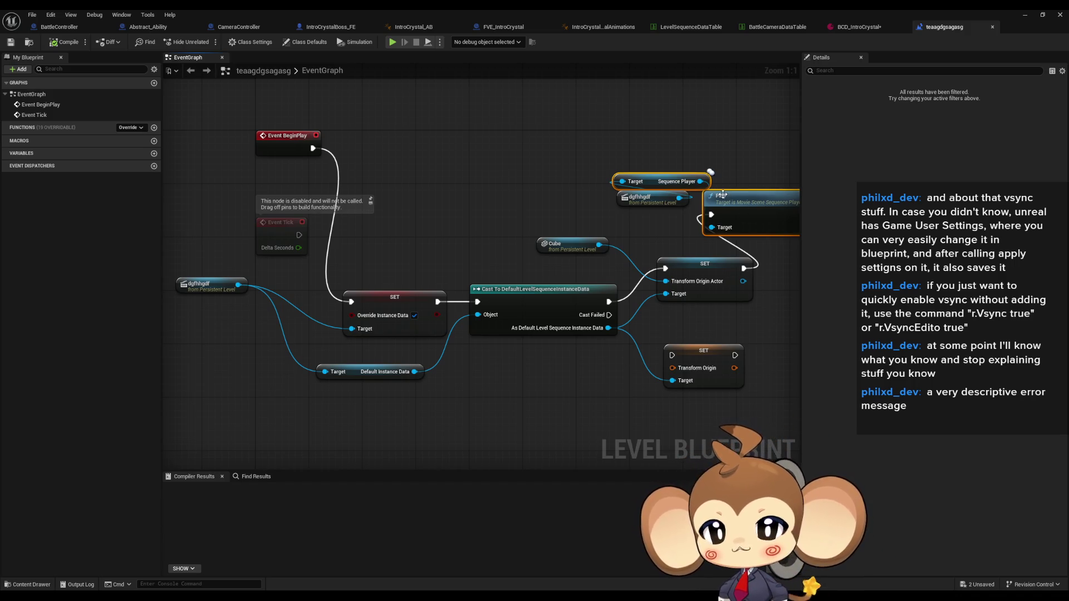
Review the new nodes, minimize the blueprint, and select the BattleIntro1 sequence in the Content Browser.
{"action": "left_click_drag", "start_coordinate": [631, 142], "coordinate": [576, 183]}
{"action": "left_click", "coordinate": [574, 196]}
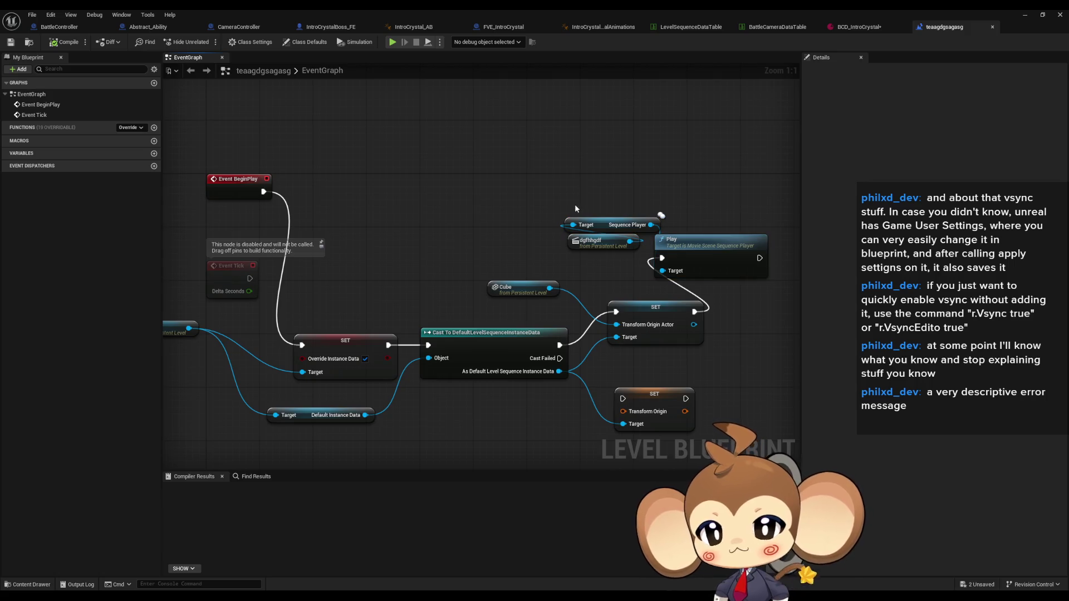
{"action": "left_click", "coordinate": [1020, 17]}
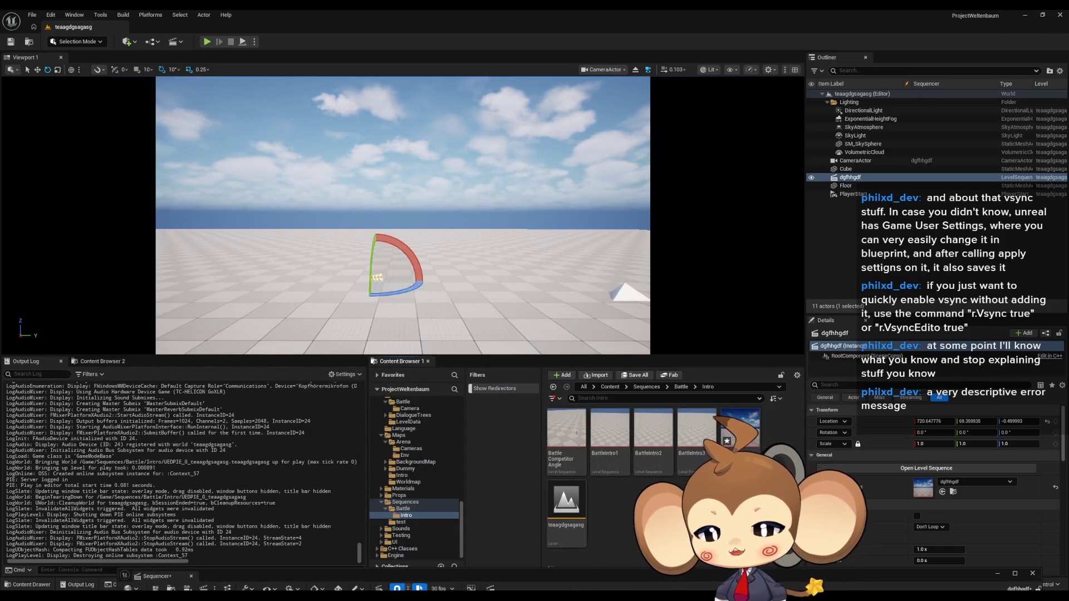
{"action": "left_click", "coordinate": [695, 485]}
{"action": "left_click", "coordinate": [619, 436]}
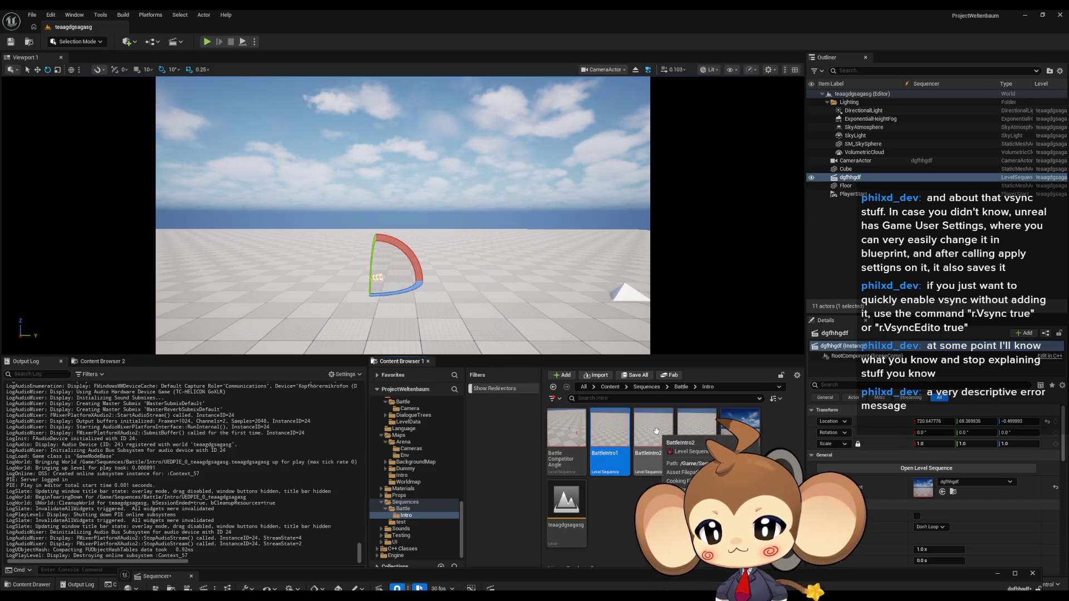
Review the BattleIntro1 and dgfhhgdf sequences in an enlarged Sequencer timeline, then hide it.
{"action": "double_click", "coordinate": [613, 435]}
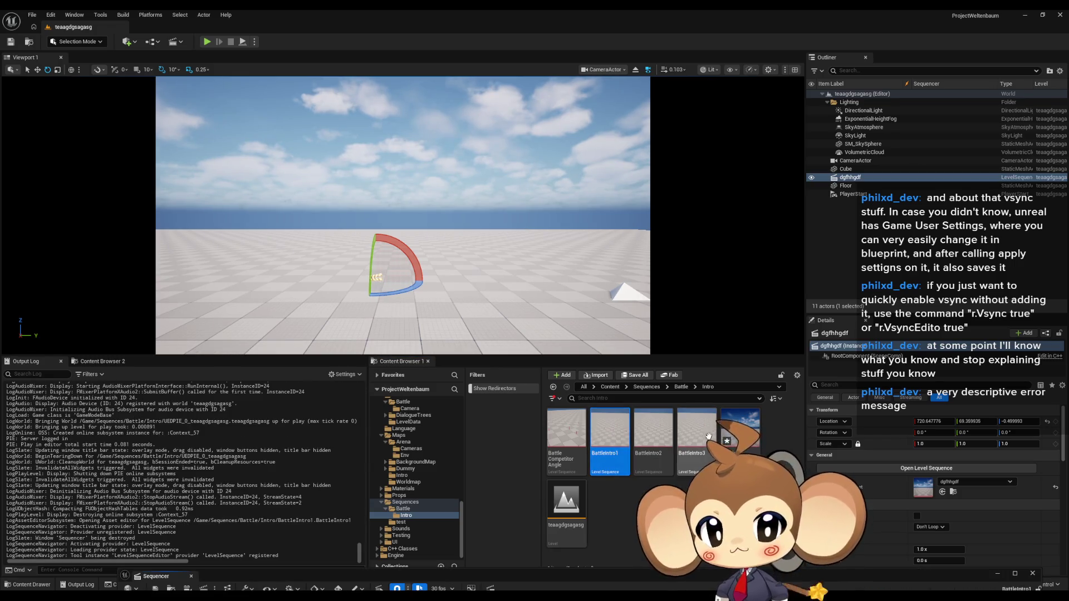
{"action": "left_click", "coordinate": [741, 426]}
{"action": "double_click", "coordinate": [739, 428]}
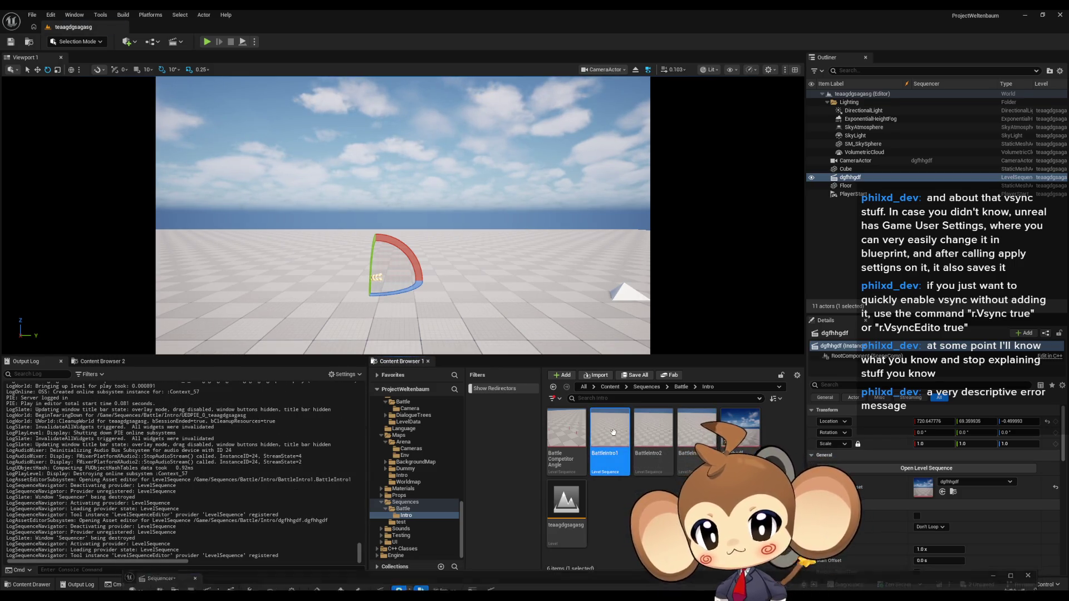
{"action": "double_click", "coordinate": [609, 435]}
{"action": "left_click_drag", "start_coordinate": [456, 575], "coordinate": [392, 150]}
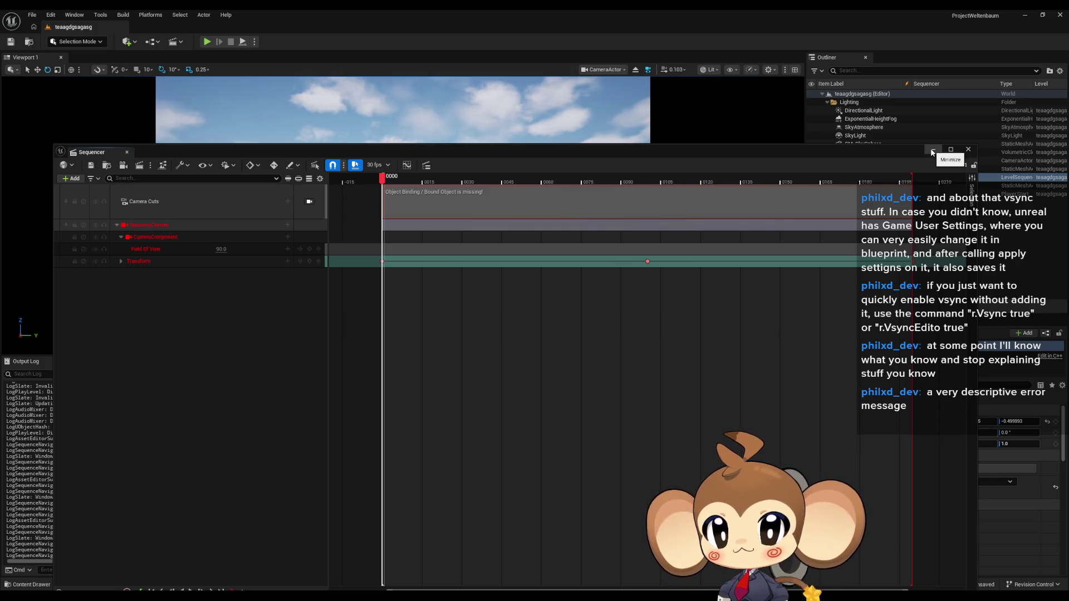
{"action": "left_click", "coordinate": [931, 151]}
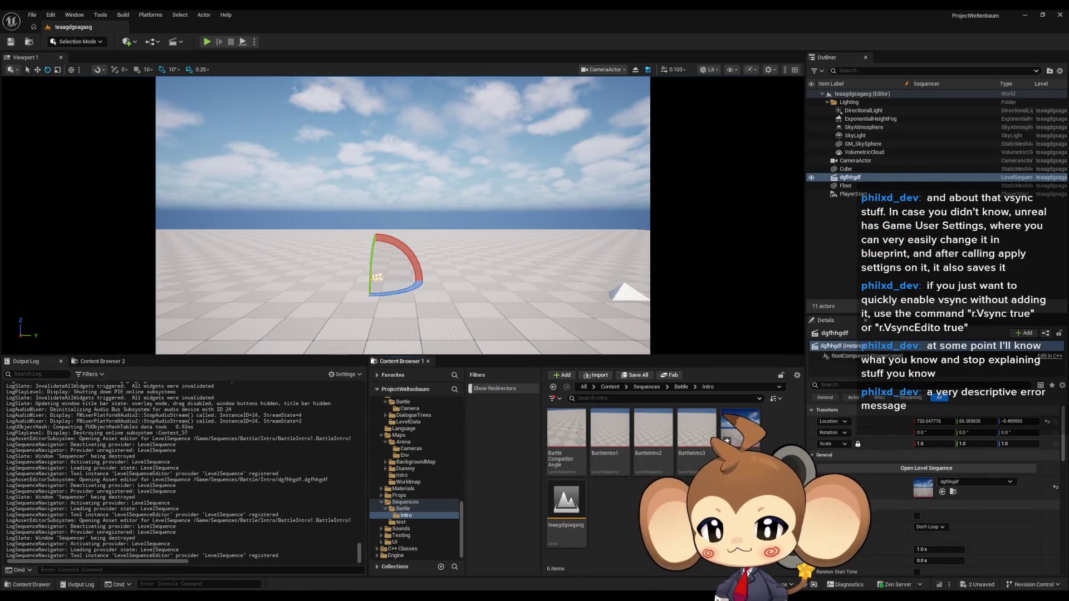
Save the unsaved BCD_IntroCrystal and dgfhhgdf assets and load the Main level.
{"action": "left_click", "coordinate": [609, 387]}
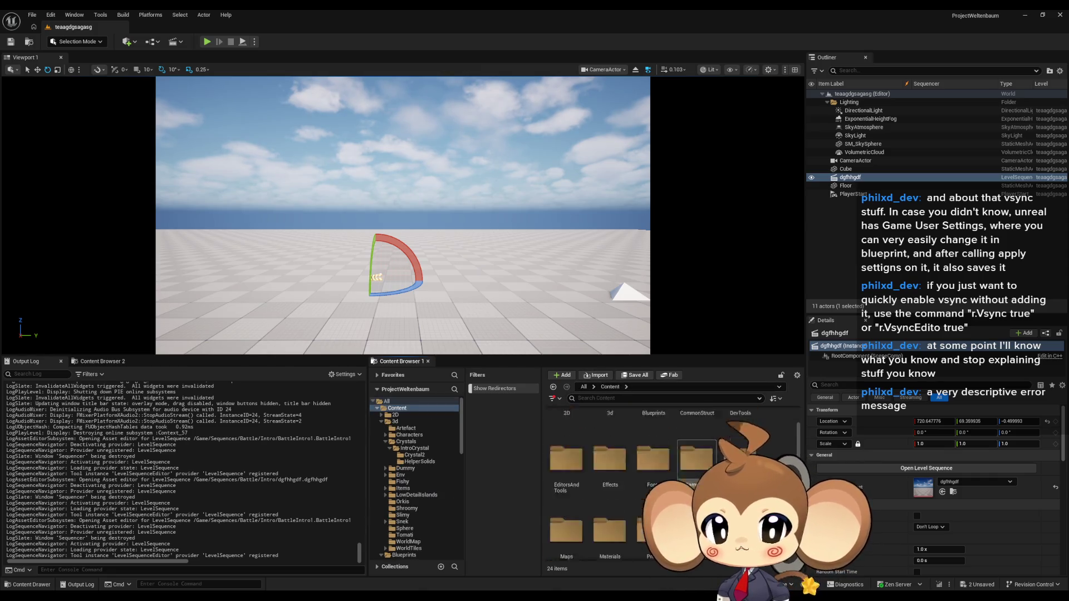
{"action": "key", "text": "ctrl+shift+s"}
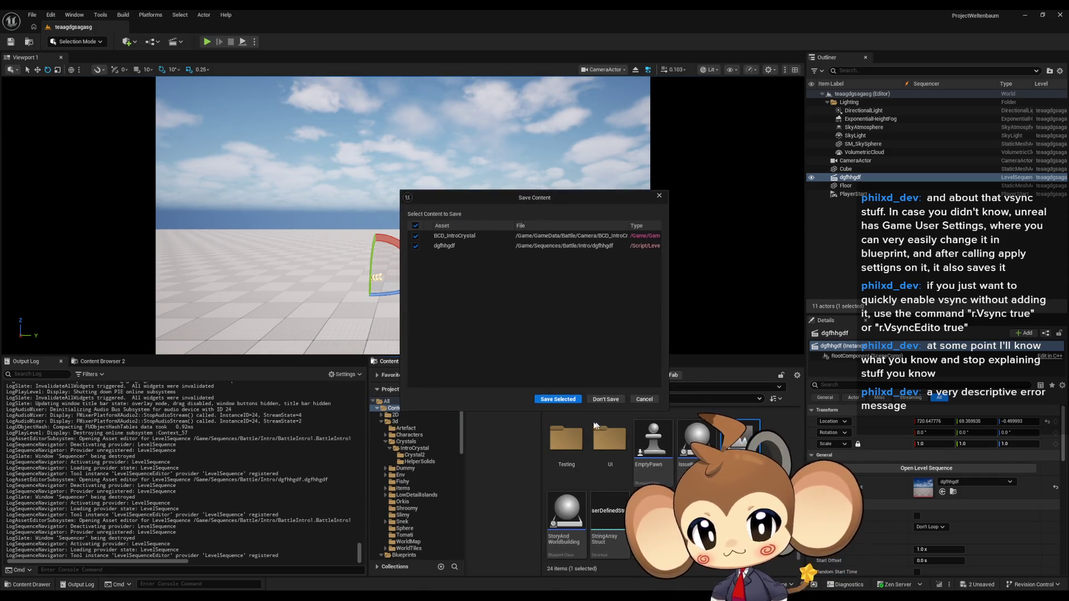
{"action": "left_click", "coordinate": [558, 399]}
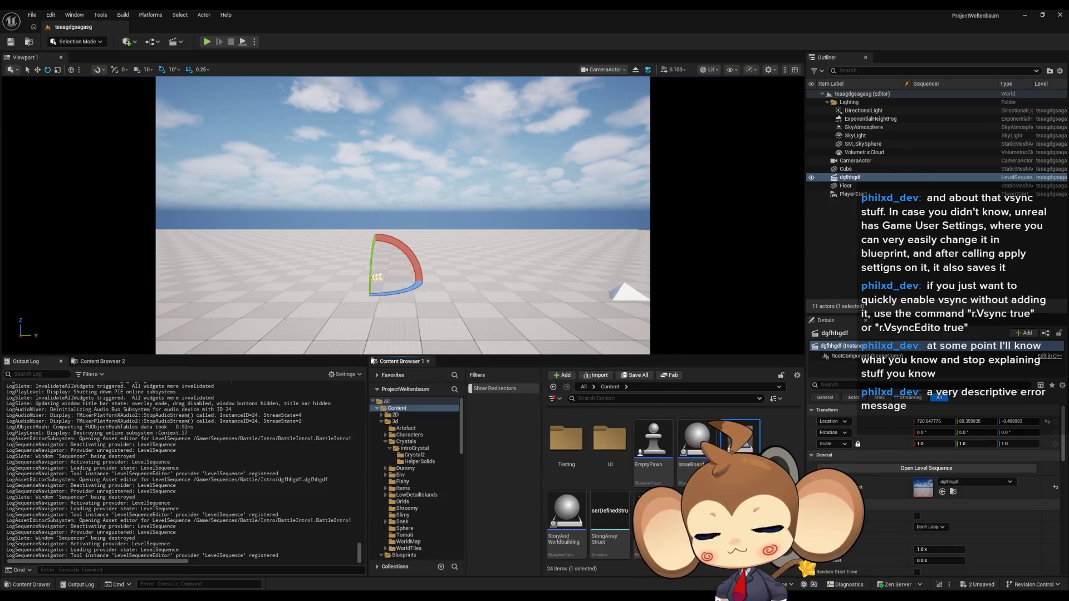
{"action": "scroll", "coordinate": [672, 485], "scroll_direction": "up", "scroll_amount": 2}
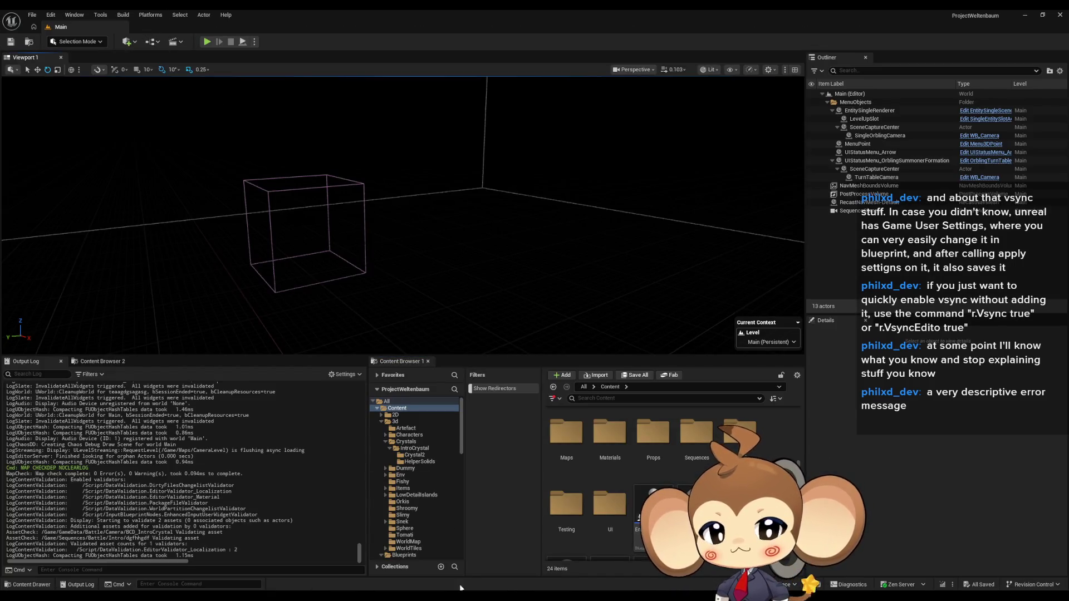
Inspect the CameraController PlaySequence graph's Transform Origin and Play nodes.
{"action": "left_click", "coordinate": [393, 560]}
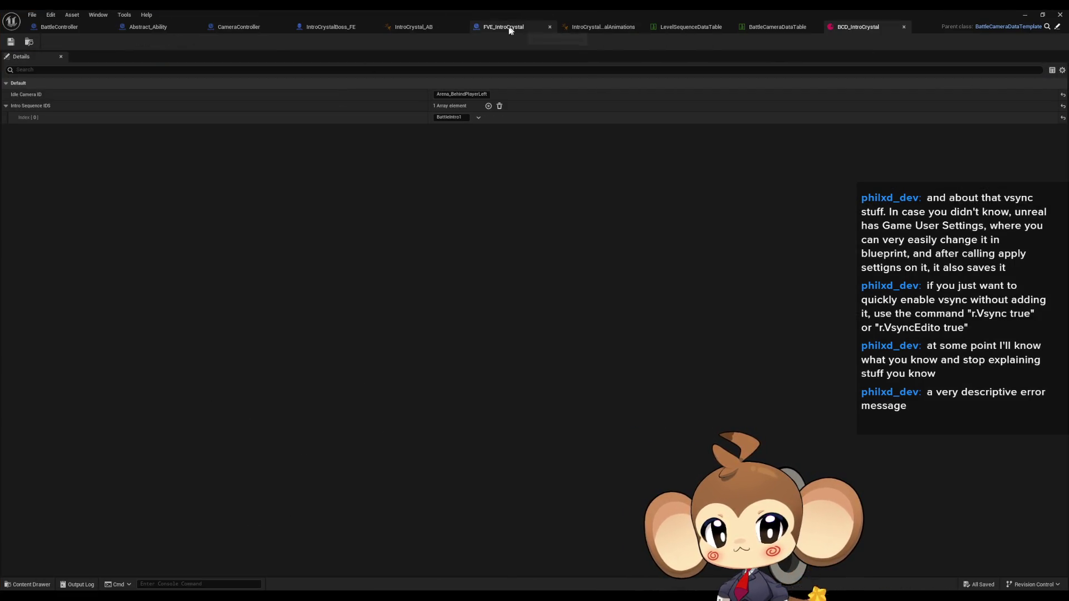
{"action": "left_click", "coordinate": [246, 28]}
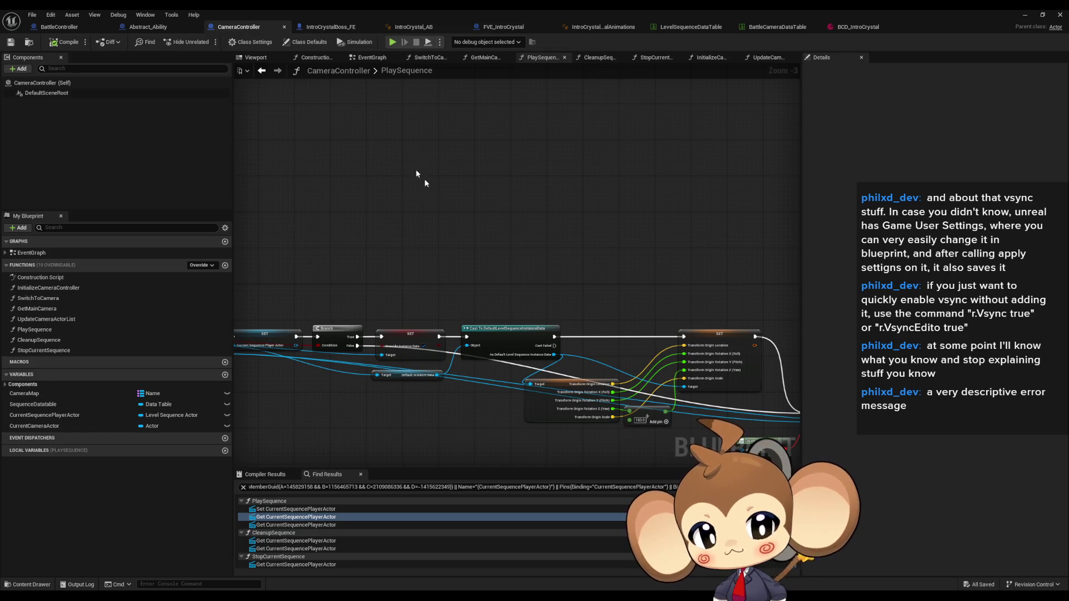
{"action": "mouse_move", "coordinate": [535, 282]}
{"action": "left_mouse_down"}
{"action": "mouse_move", "coordinate": [529, 270]}
{"action": "mouse_move", "coordinate": [524, 277]}
{"action": "left_mouse_up"}
{"action": "scroll", "coordinate": [541, 300], "scroll_direction": "up", "scroll_amount": 2}
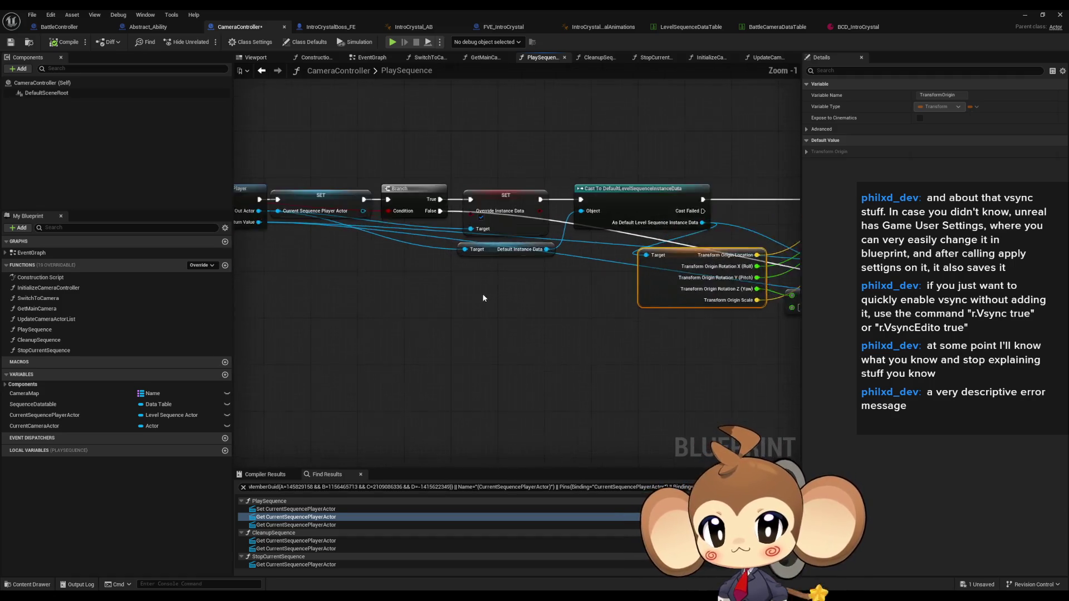
{"action": "left_click", "coordinate": [540, 299]}
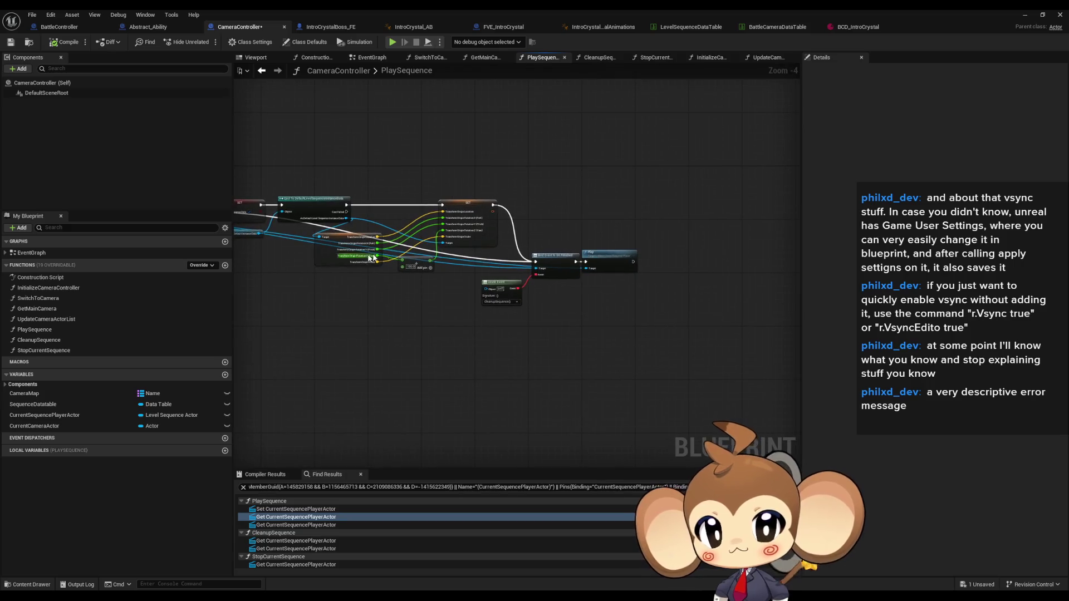
{"action": "scroll", "coordinate": [582, 260], "scroll_direction": "up", "scroll_amount": 1}
{"action": "left_click", "coordinate": [651, 255]}
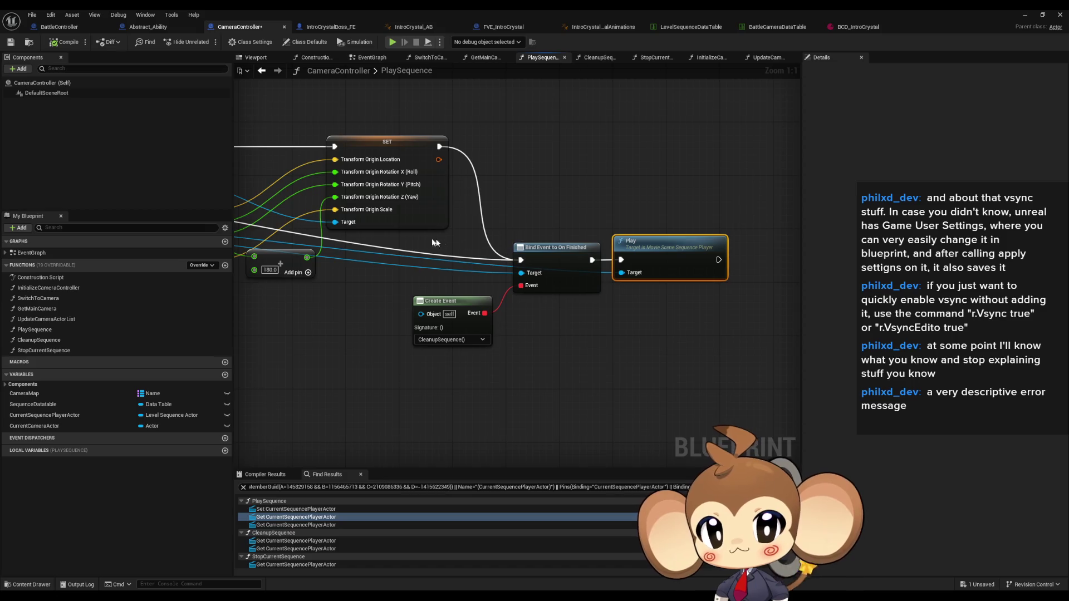
{"action": "scroll", "coordinate": [422, 236], "scroll_direction": "down", "scroll_amount": 5}
{"action": "scroll", "coordinate": [643, 279], "scroll_direction": "up", "scroll_amount": 2}
{"action": "scroll", "coordinate": [602, 292], "scroll_direction": "up", "scroll_amount": 2}
{"action": "scroll", "coordinate": [558, 304], "scroll_direction": "up", "scroll_amount": 1}
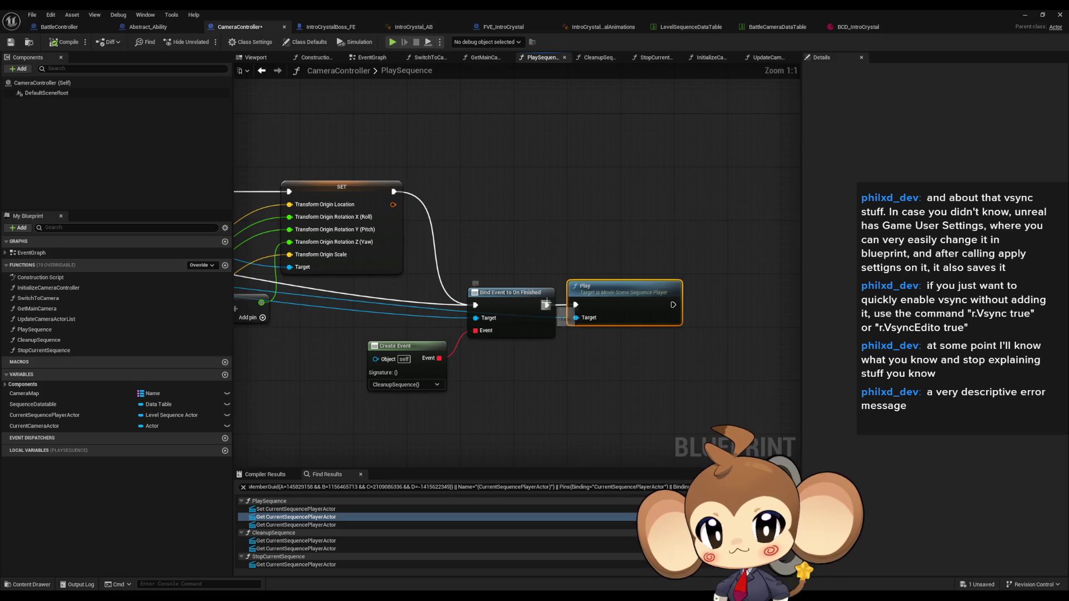
Start a play-in-editor test of the Main level.
{"action": "left_click", "coordinate": [1041, 15]}
{"action": "left_click", "coordinate": [217, 38]}
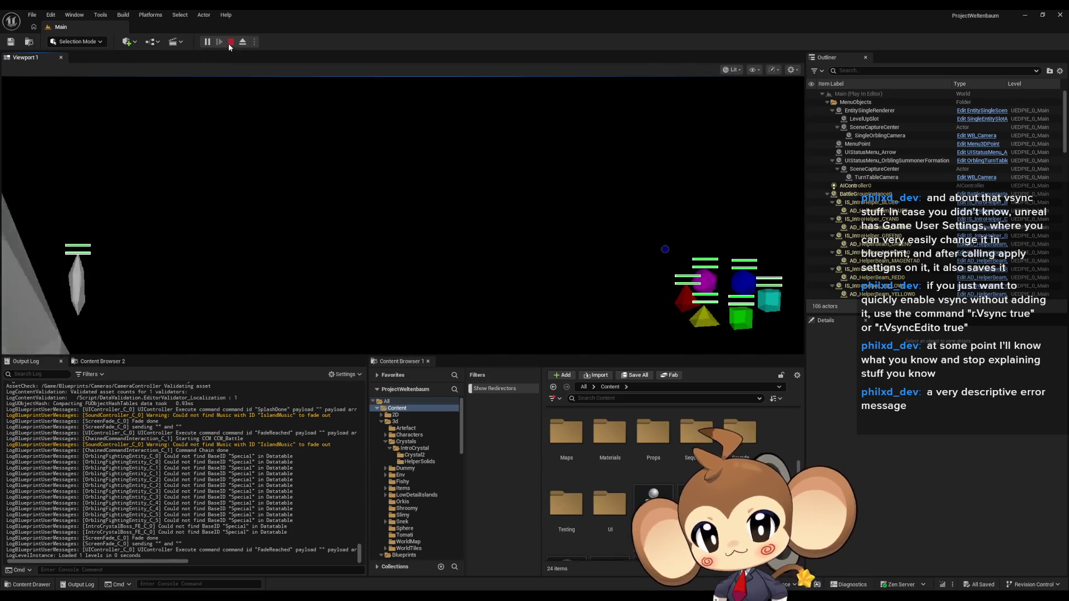
Stop the test, check CameraController's playback settings node, run and stop another play test.
{"action": "left_click", "coordinate": [231, 43]}
{"action": "left_click", "coordinate": [509, 576]}
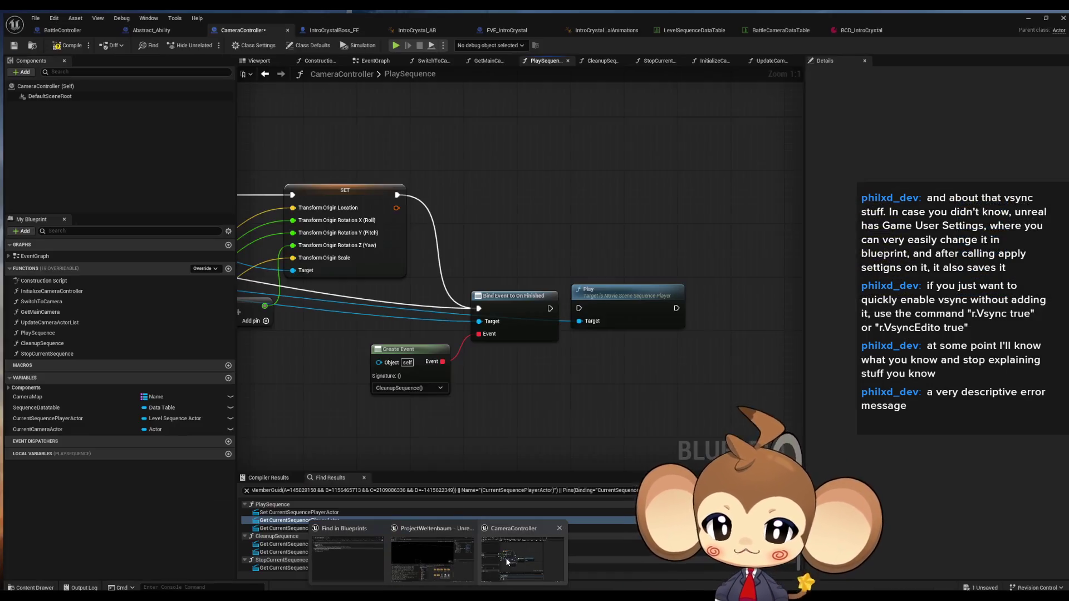
{"action": "scroll", "coordinate": [644, 279], "scroll_direction": "up", "scroll_amount": 2}
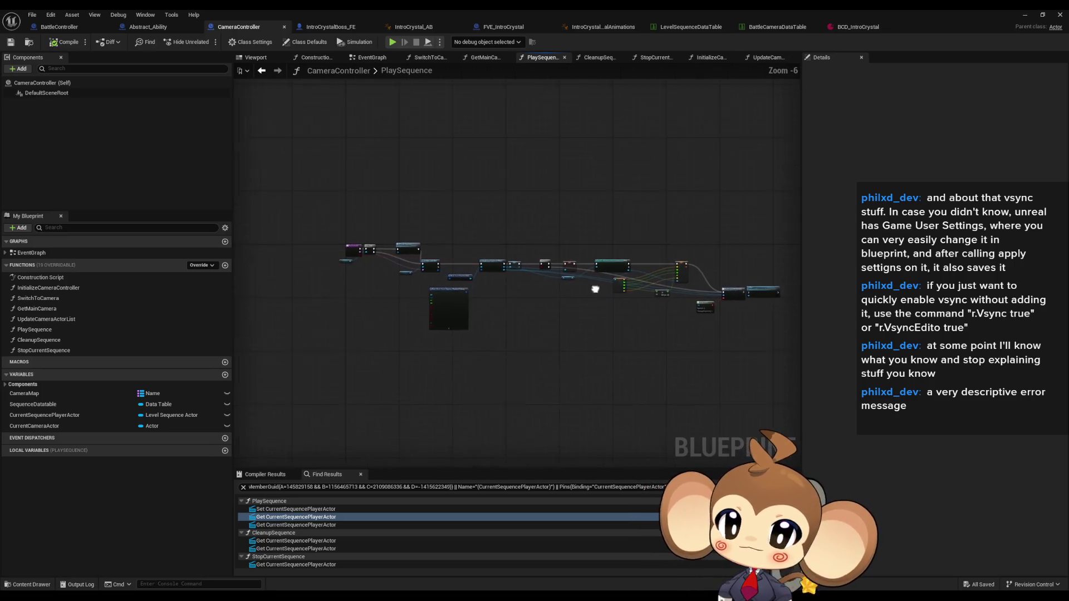
{"action": "left_click_drag", "start_coordinate": [538, 218], "coordinate": [450, 259]}
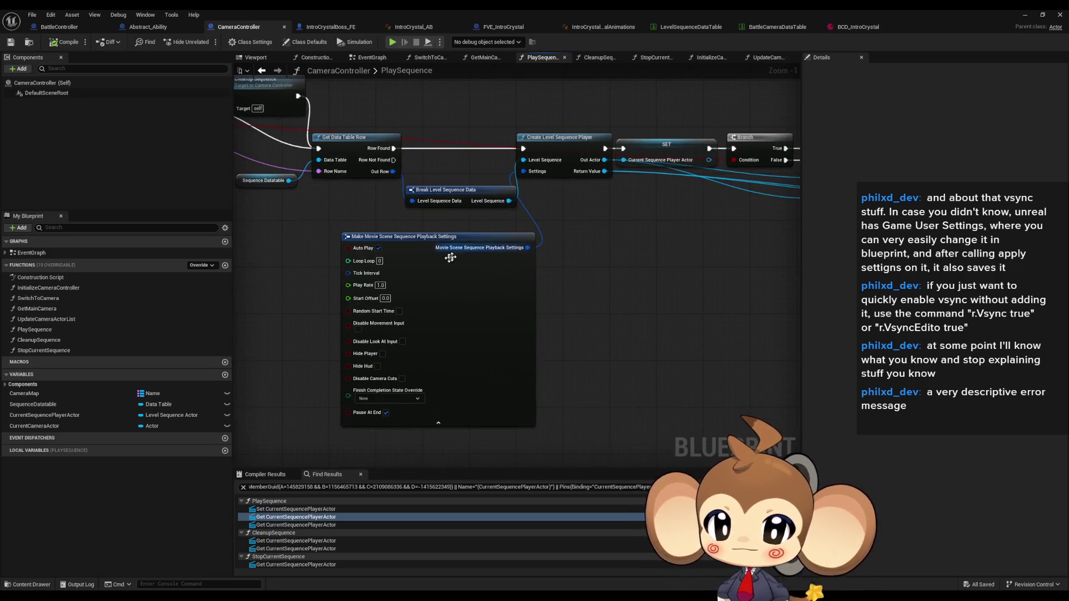
{"action": "scroll", "coordinate": [383, 252], "scroll_direction": "down", "scroll_amount": 3}
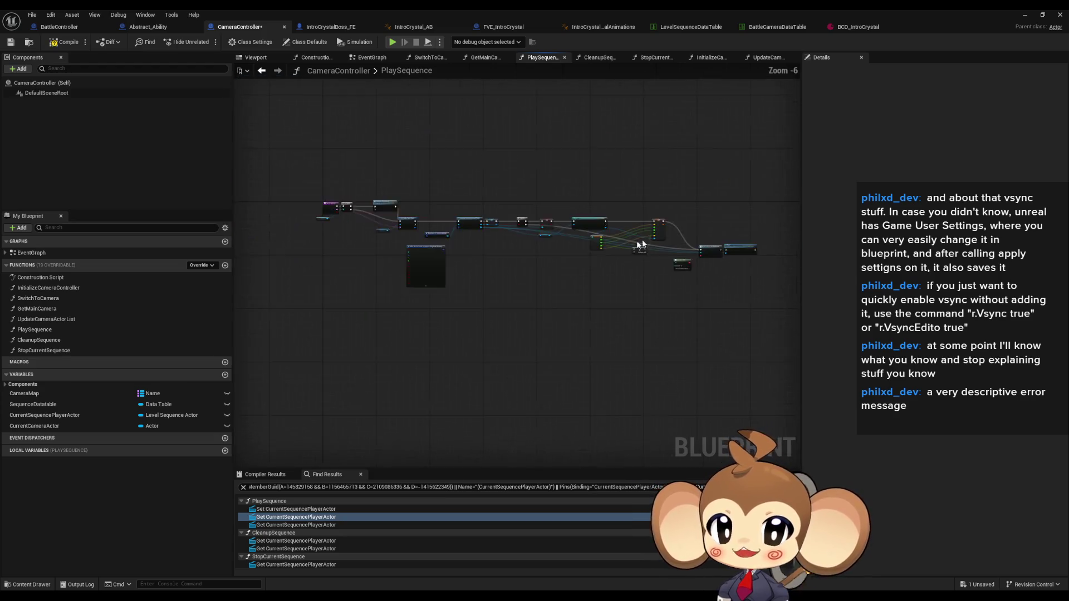
{"action": "scroll", "coordinate": [525, 239], "scroll_direction": "up", "scroll_amount": 3}
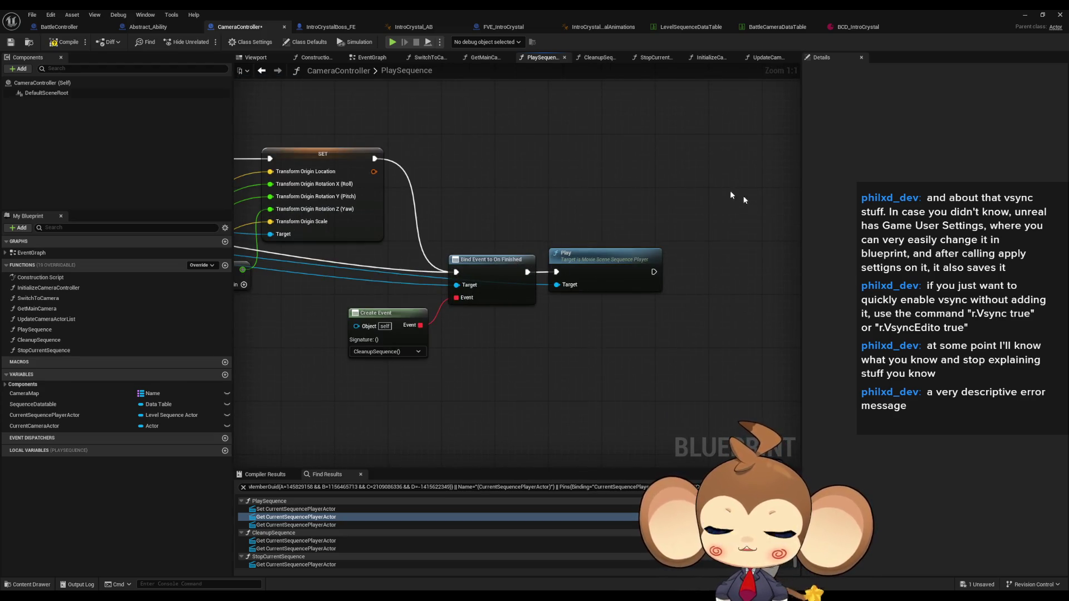
{"action": "scroll", "coordinate": [532, 187], "scroll_direction": "down", "scroll_amount": 4}
{"action": "left_click", "coordinate": [1023, 15]}
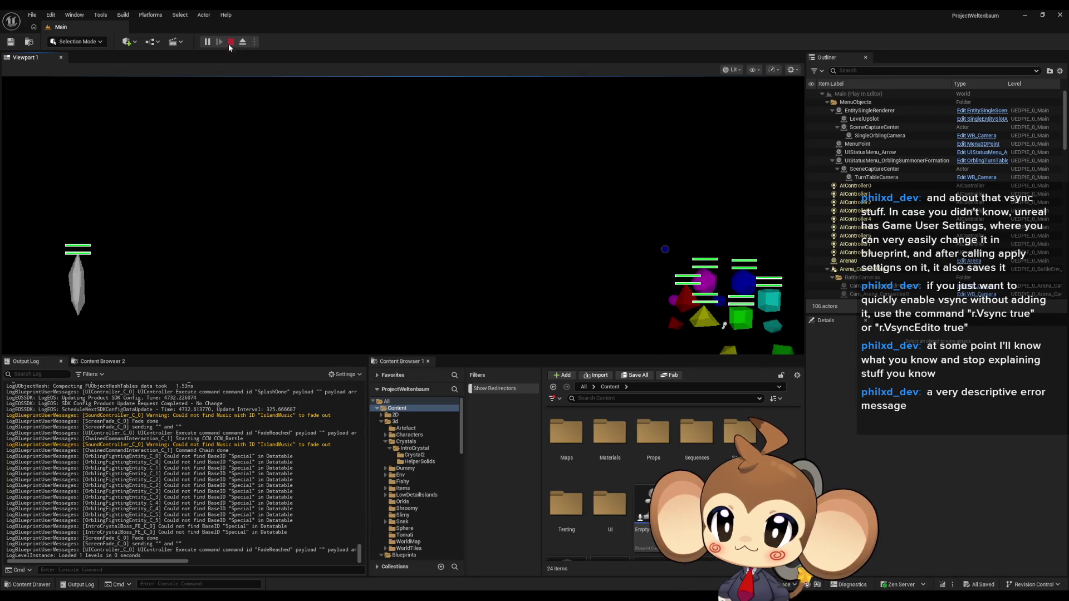
{"action": "left_click", "coordinate": [230, 43]}
Bring up BattleController's camera-level-loaded graph and start a new play test with Alt+P.
{"action": "left_click", "coordinate": [486, 563]}
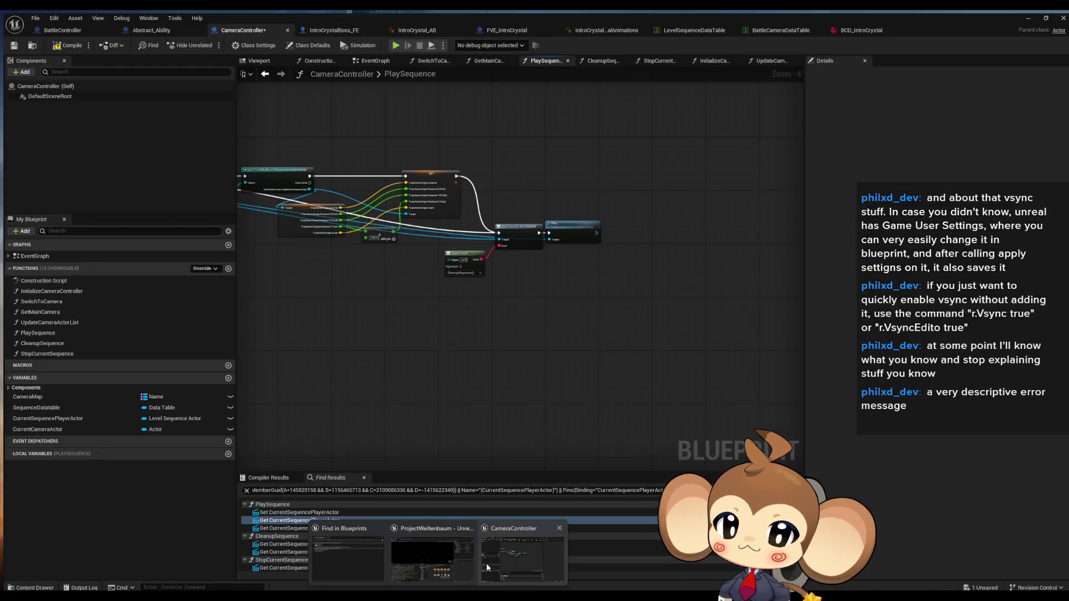
{"action": "scroll", "coordinate": [376, 265], "scroll_direction": "up", "scroll_amount": 3}
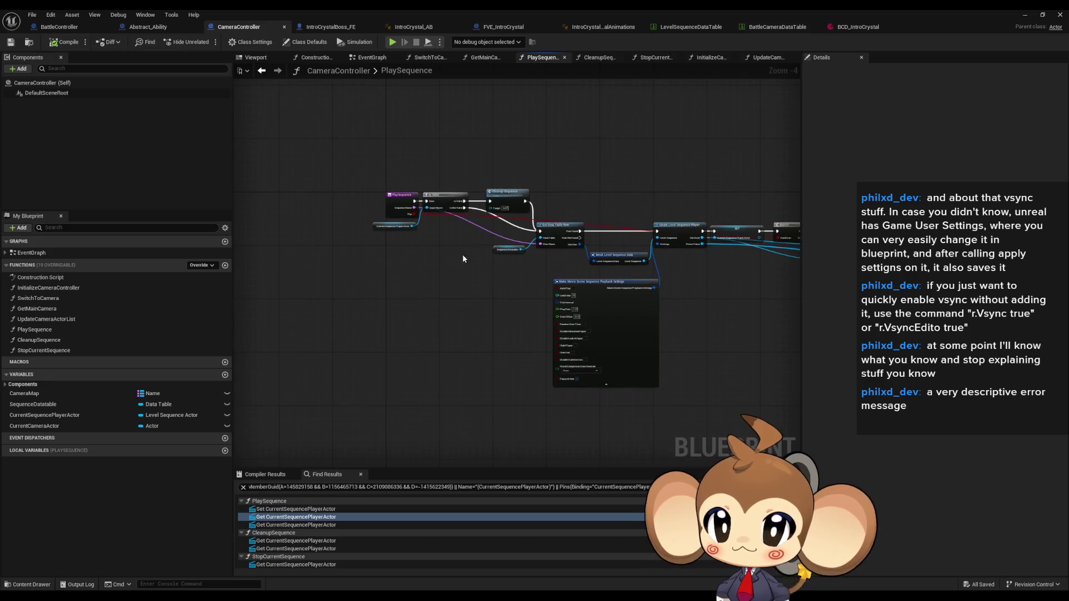
{"action": "left_click", "coordinate": [84, 28]}
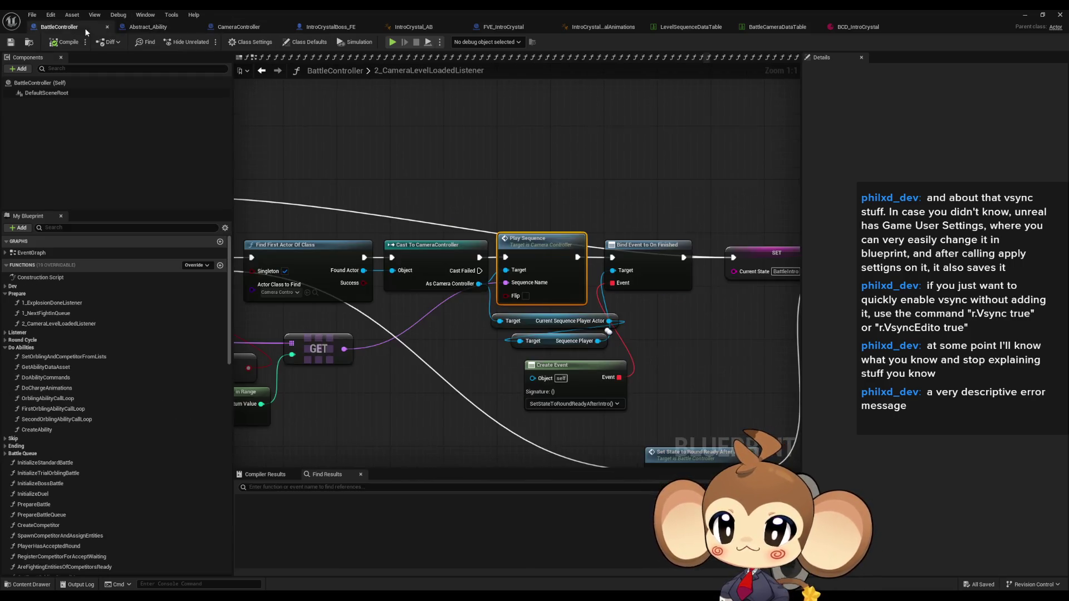
{"action": "left_click", "coordinate": [1025, 15]}
{"action": "key", "text": "alt+p"}
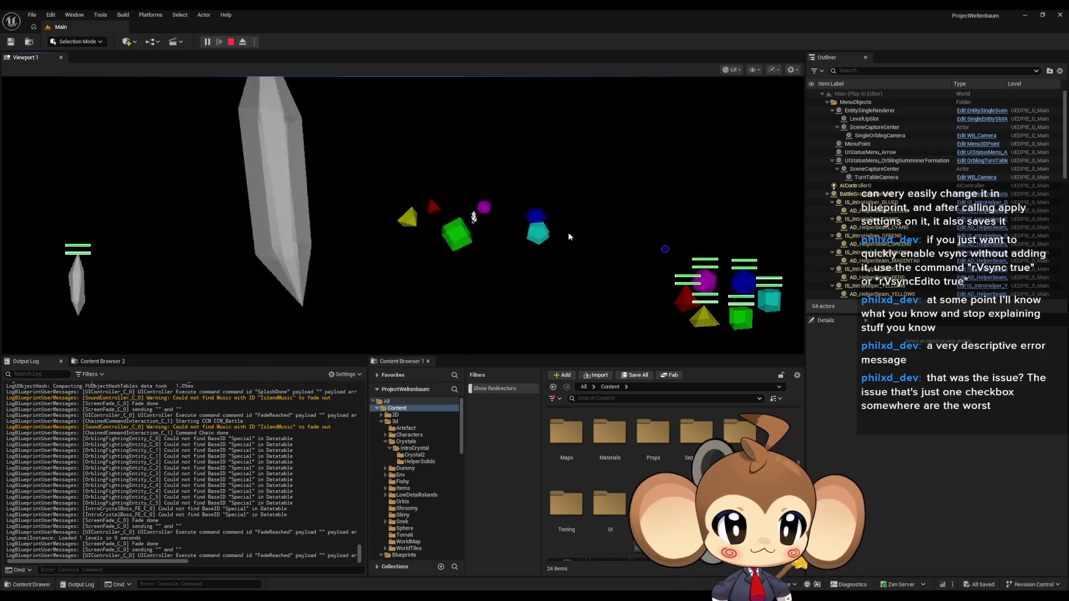
Stop the intro play test and bring the BattleController blueprint back up.
{"action": "left_click", "coordinate": [230, 41]}
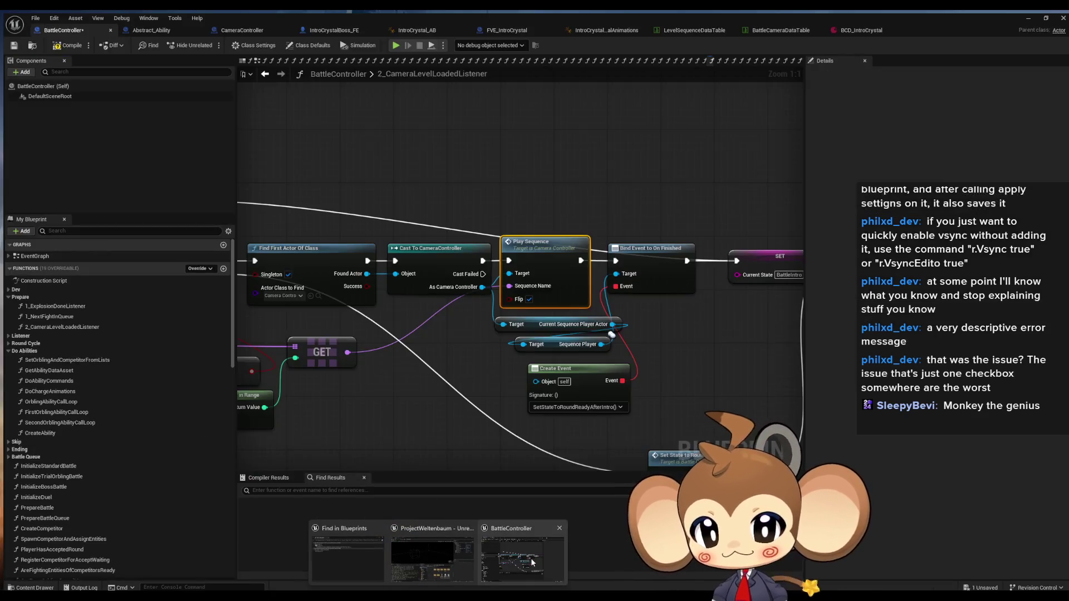
{"action": "left_click", "coordinate": [530, 559]}
Review CameraController's PlaySequence graph across its entry, Cast, SET, Bind Event and Play nodes.
{"action": "left_click_drag", "start_coordinate": [428, 391], "coordinate": [636, 231]}
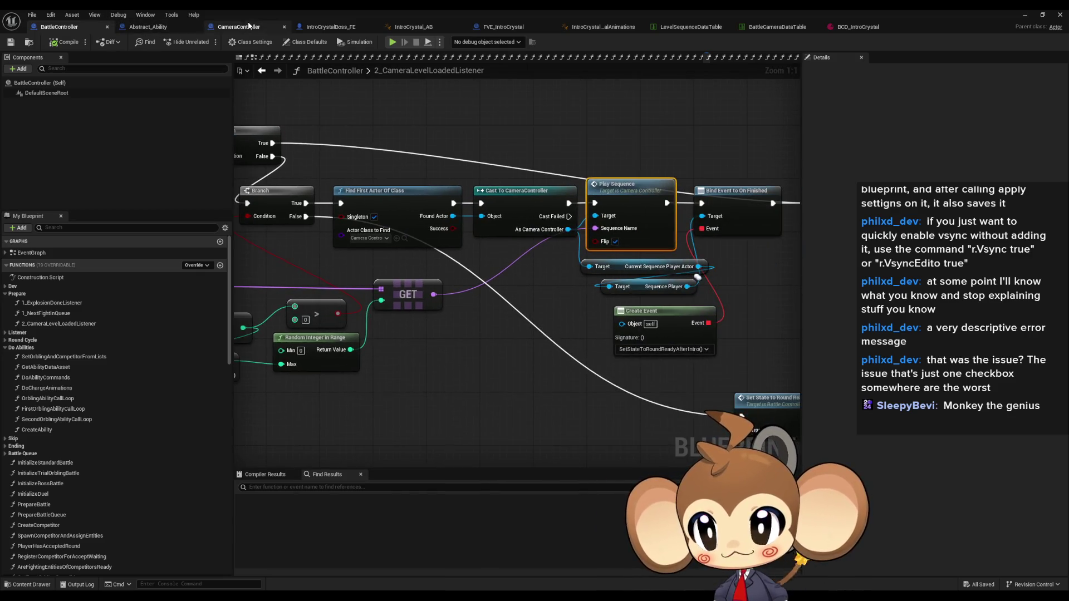
{"action": "left_click", "coordinate": [238, 26]}
{"action": "scroll", "coordinate": [611, 320], "scroll_direction": "up", "scroll_amount": 3}
{"action": "left_click", "coordinate": [518, 318]}
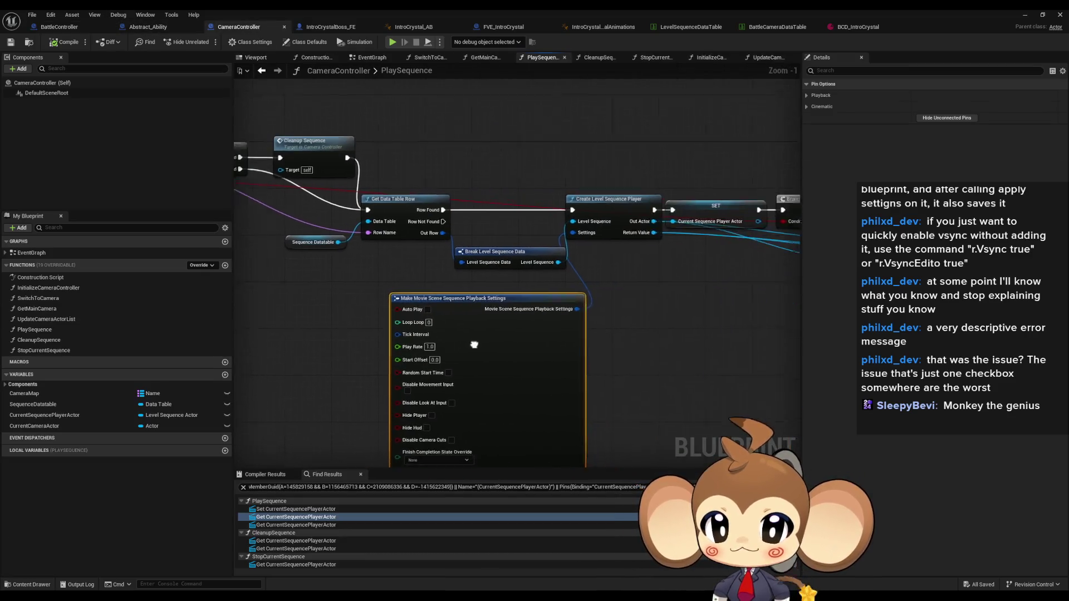
{"action": "scroll", "coordinate": [380, 315], "scroll_direction": "up", "scroll_amount": 2}
{"action": "scroll", "coordinate": [726, 281], "scroll_direction": "down", "scroll_amount": 2}
{"action": "mouse_move", "coordinate": [521, 359]}
{"action": "left_mouse_down"}
{"action": "mouse_move", "coordinate": [262, 363]}
{"action": "mouse_move", "coordinate": [487, 350]}
{"action": "left_mouse_up"}
{"action": "mouse_move", "coordinate": [297, 143]}
{"action": "left_mouse_down"}
{"action": "mouse_move", "coordinate": [442, 238]}
{"action": "mouse_move", "coordinate": [720, 284]}
{"action": "left_mouse_up"}
{"action": "left_click_drag", "start_coordinate": [648, 196], "coordinate": [615, 185]}
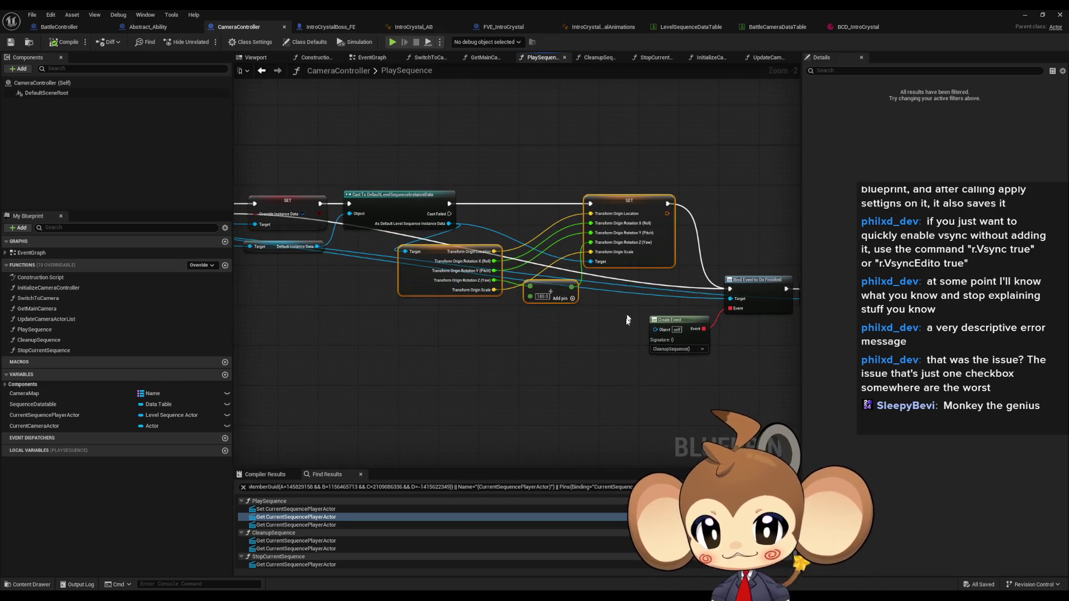
{"action": "left_click_drag", "start_coordinate": [719, 250], "coordinate": [362, 219]}
{"action": "left_click", "coordinate": [596, 265]}
{"action": "mouse_move", "coordinate": [251, 330]}
{"action": "left_mouse_down"}
{"action": "mouse_move", "coordinate": [471, 295]}
{"action": "mouse_move", "coordinate": [590, 341]}
{"action": "left_mouse_up"}
{"action": "scroll", "coordinate": [591, 340], "scroll_direction": "down", "scroll_amount": 1}
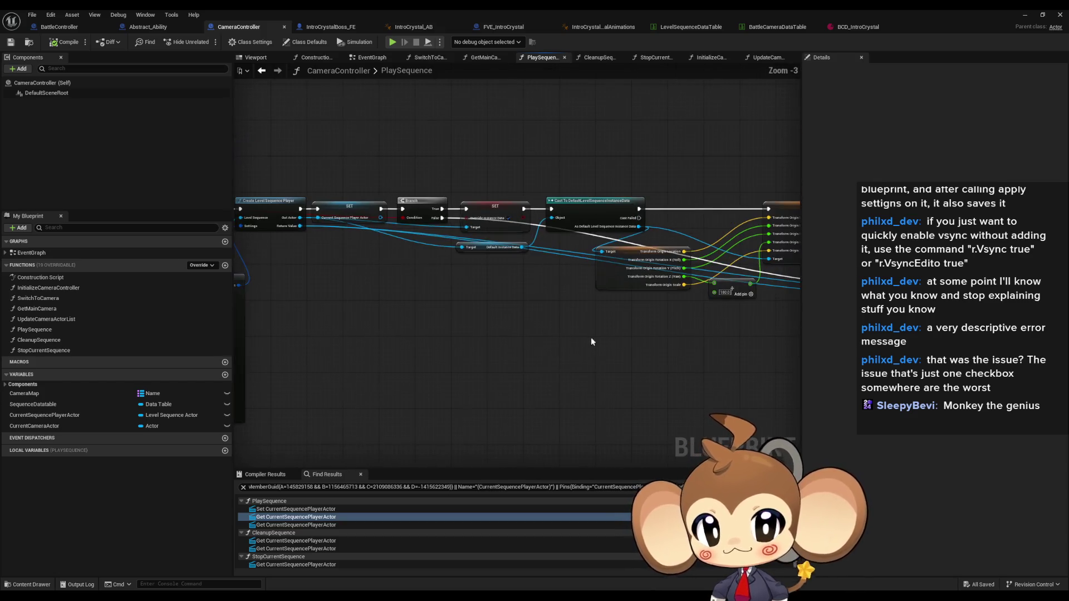
{"action": "mouse_move", "coordinate": [469, 339]}
{"action": "left_mouse_down"}
{"action": "mouse_move", "coordinate": [737, 351]}
{"action": "mouse_move", "coordinate": [752, 368]}
{"action": "left_mouse_up"}
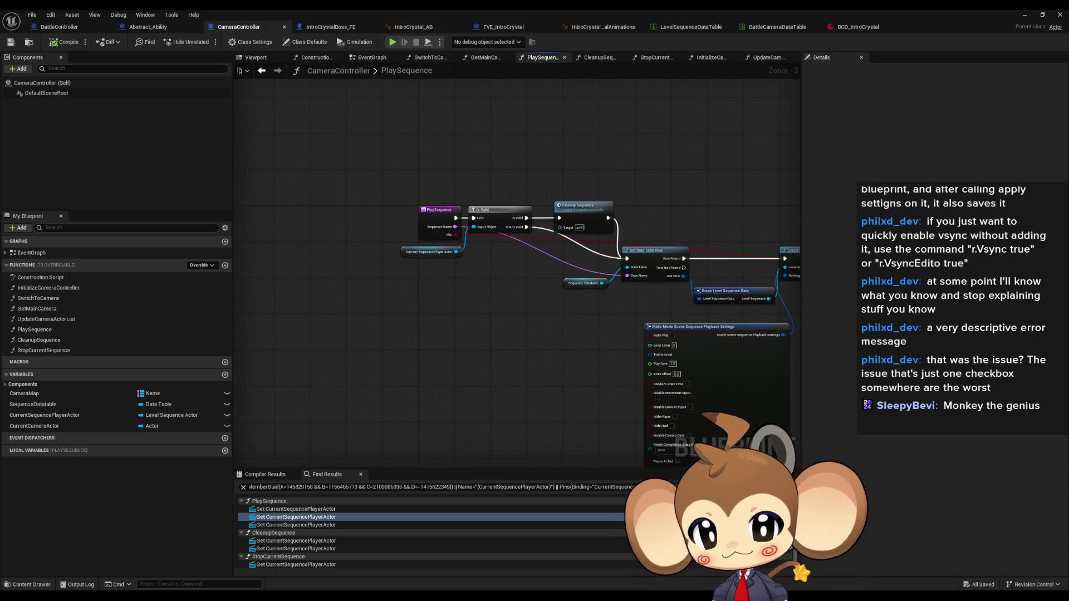
{"action": "scroll", "coordinate": [275, 342], "scroll_direction": "up", "scroll_amount": 3}
{"action": "mouse_move", "coordinate": [496, 298]}
{"action": "left_mouse_down"}
{"action": "mouse_move", "coordinate": [426, 255]}
{"action": "mouse_move", "coordinate": [592, 293]}
{"action": "mouse_move", "coordinate": [466, 285]}
{"action": "left_mouse_up"}
{"action": "scroll", "coordinate": [427, 255], "scroll_direction": "down", "scroll_amount": 3}
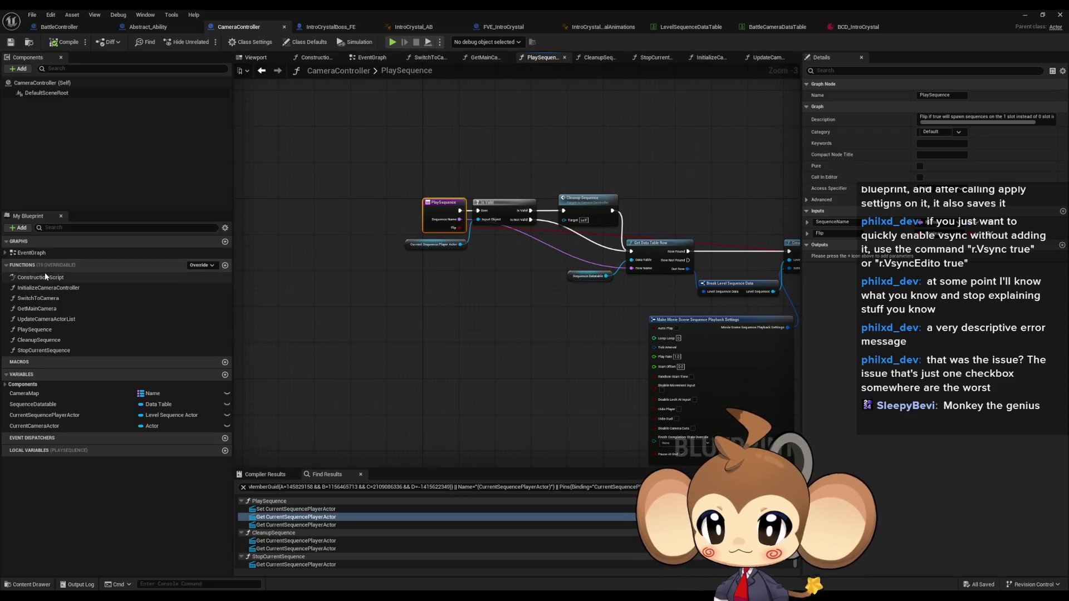
Turn Flip off on BattleController's Play Sequence call and bring up BCD_IntroCrystal.
{"action": "left_click", "coordinate": [59, 26]}
{"action": "left_click", "coordinate": [614, 242]}
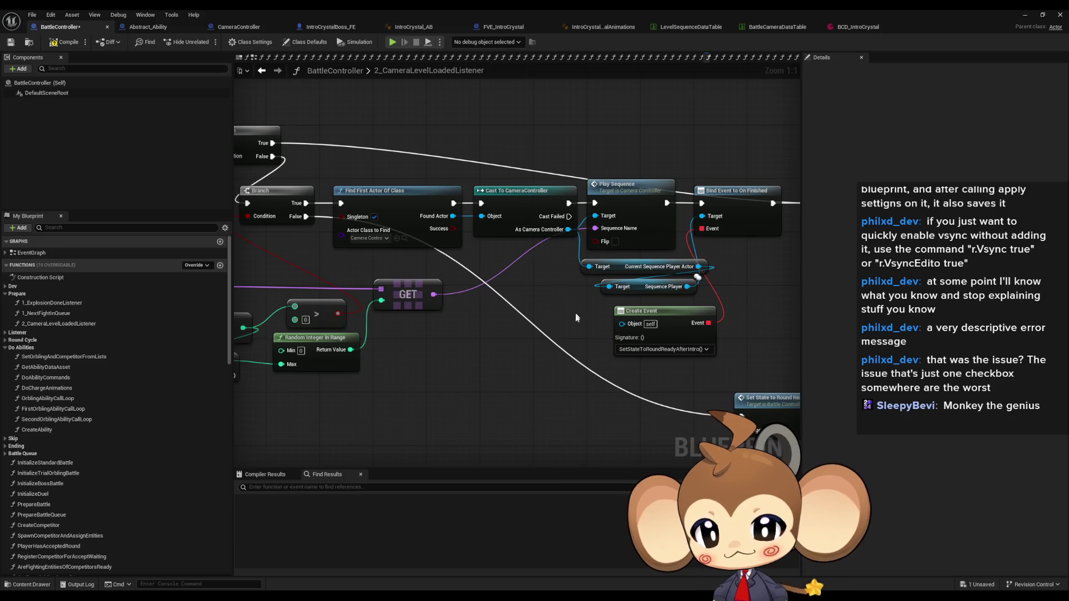
{"action": "scroll", "coordinate": [523, 321], "scroll_direction": "down", "scroll_amount": 3}
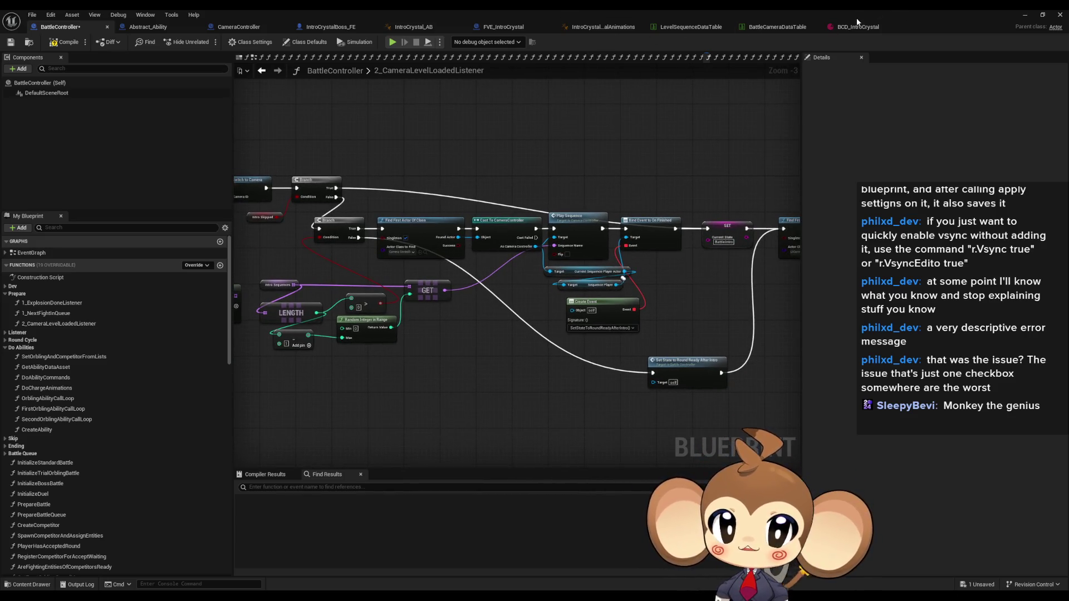
{"action": "left_click", "coordinate": [856, 26]}
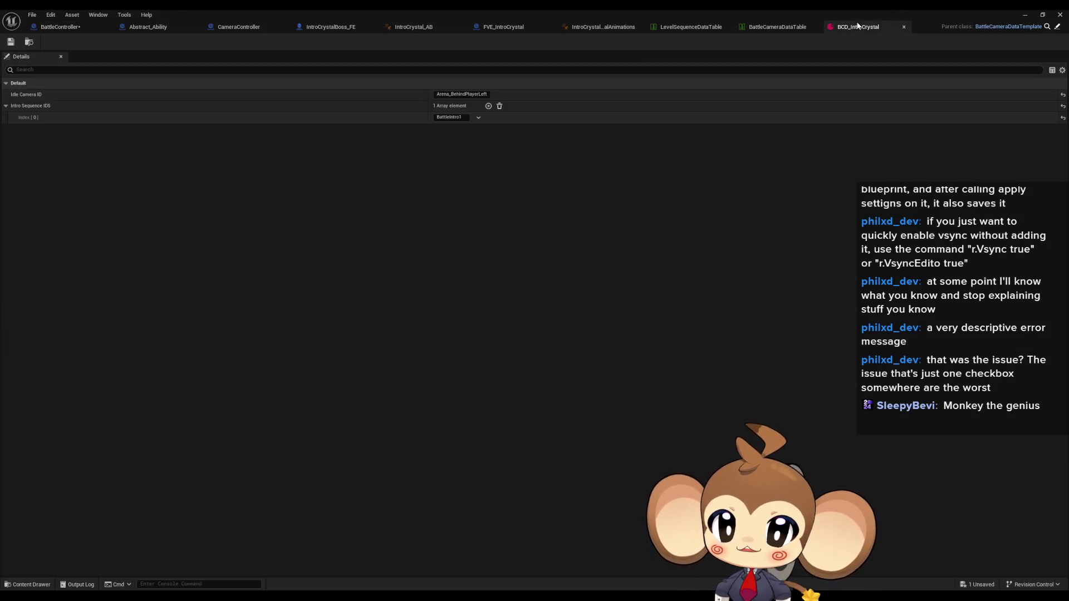
Delete the only Intro Sequence IDs entry in BCD_IntroCrystal and return to the level editor.
{"action": "left_click", "coordinate": [478, 117]}
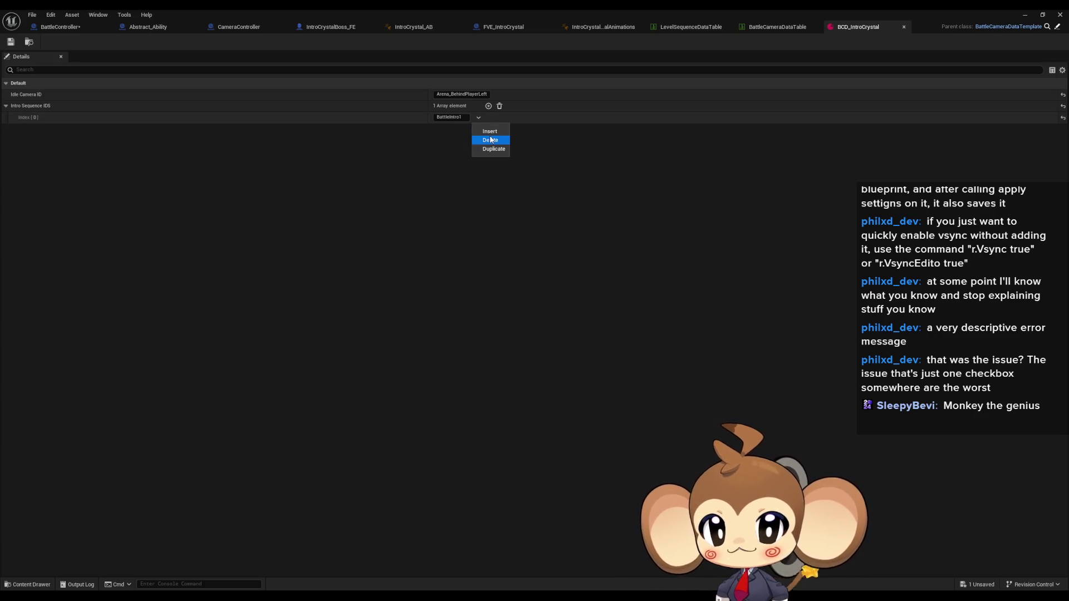
{"action": "left_click", "coordinate": [498, 105]}
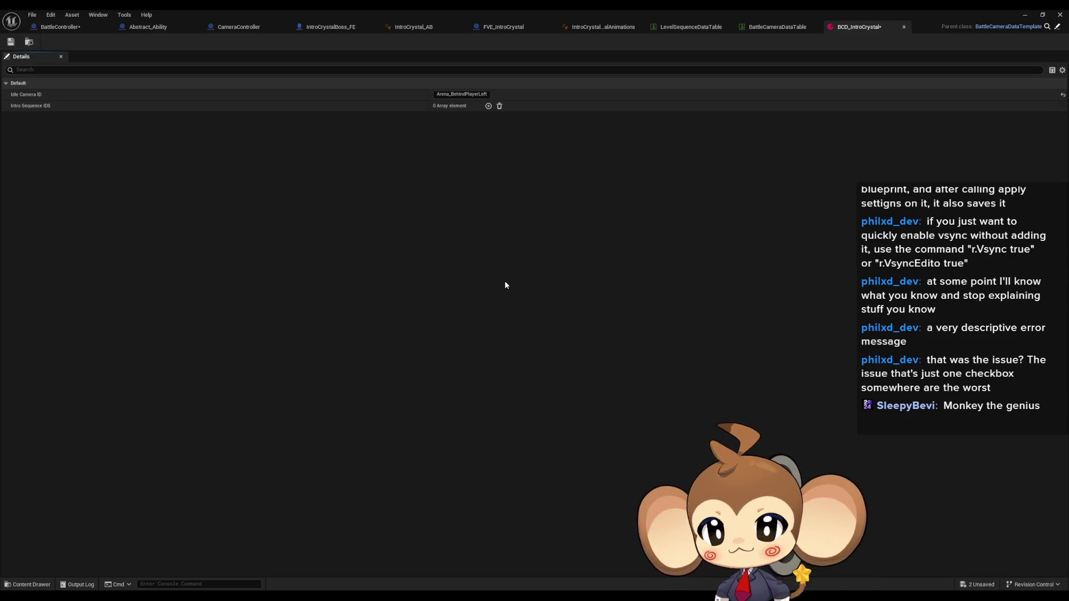
{"action": "left_click", "coordinate": [1025, 14]}
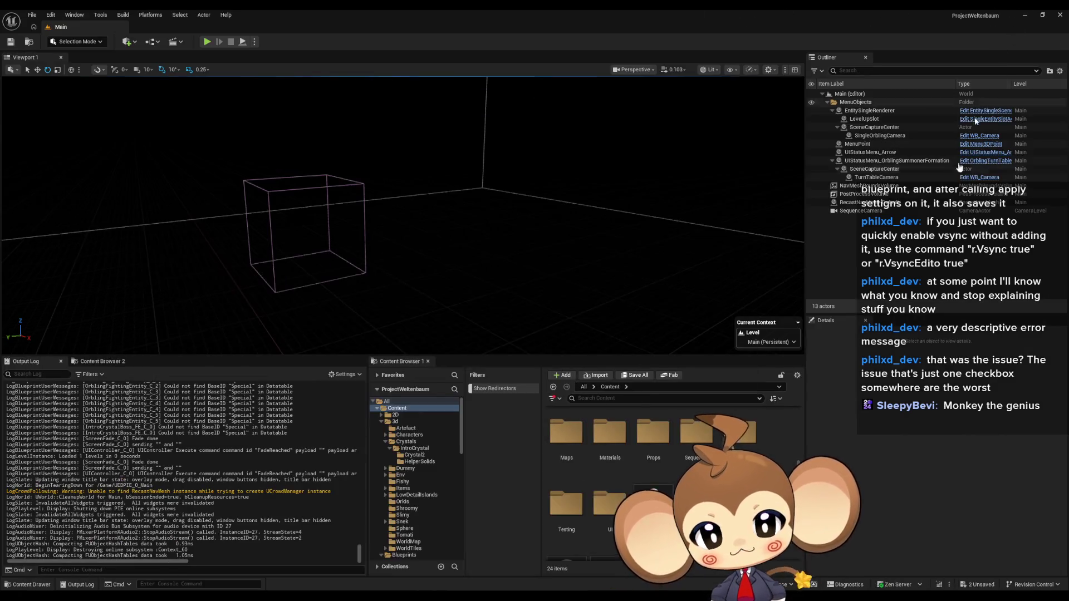